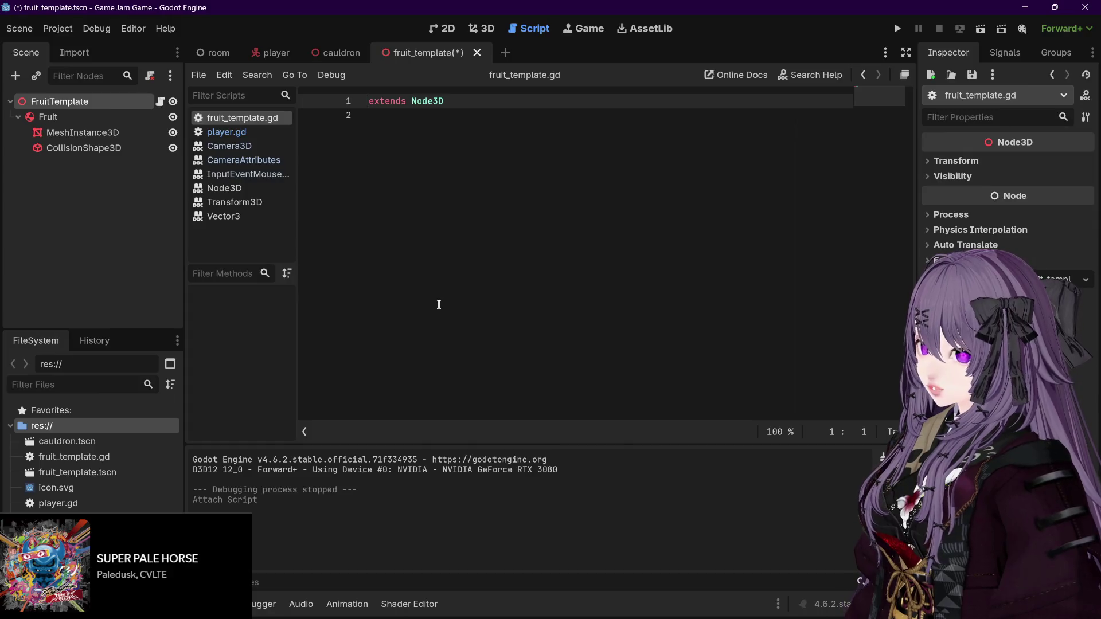
Add an empty line 3 to fruit_template.gd and compare the player and fruit template scenes.
{"action": "left_click", "coordinate": [405, 124]}
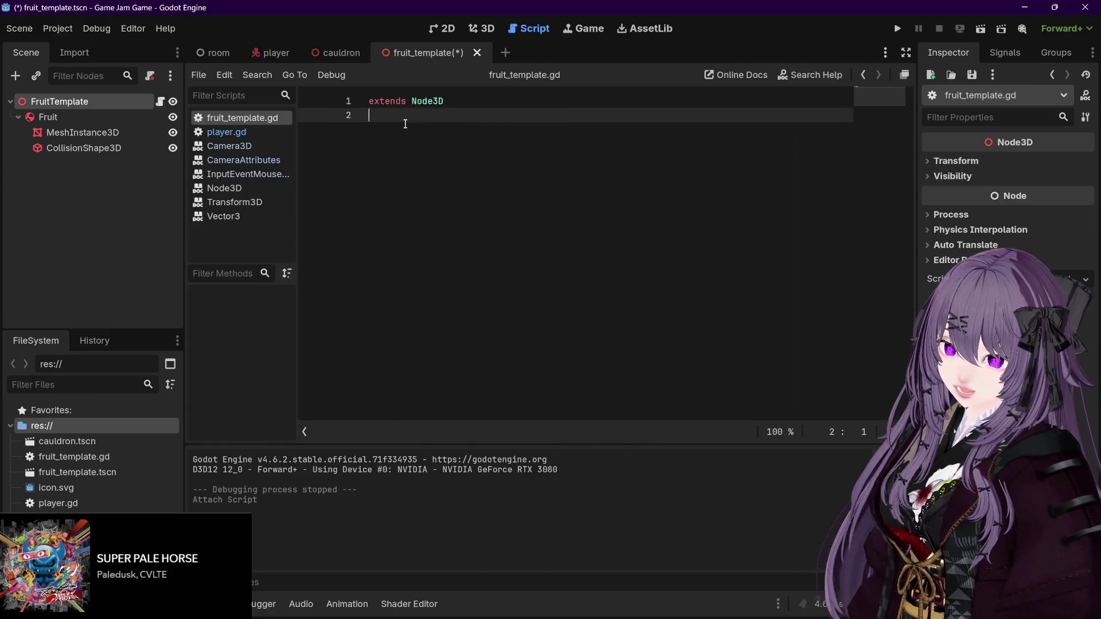
{"action": "key", "text": "Return"}
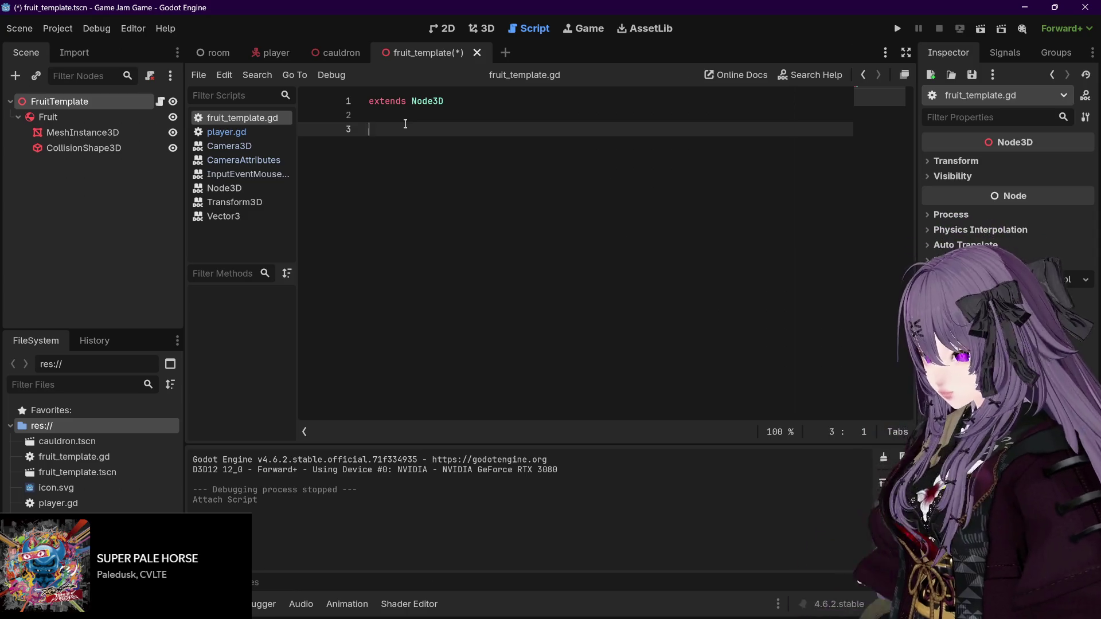
{"action": "left_click", "coordinate": [270, 52]}
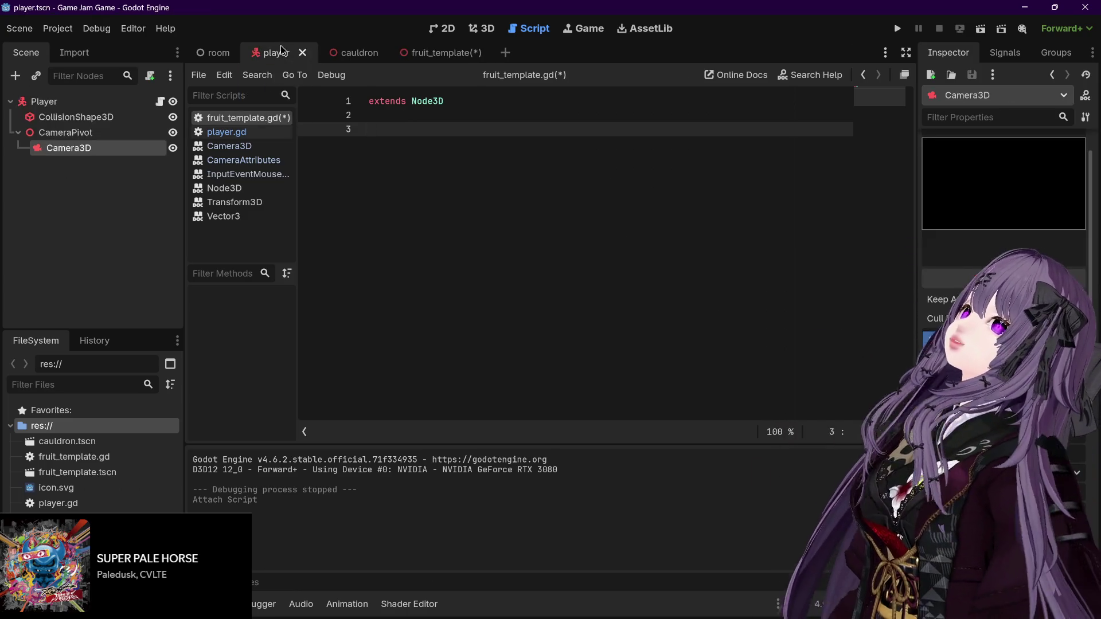
{"action": "left_click", "coordinate": [413, 53]}
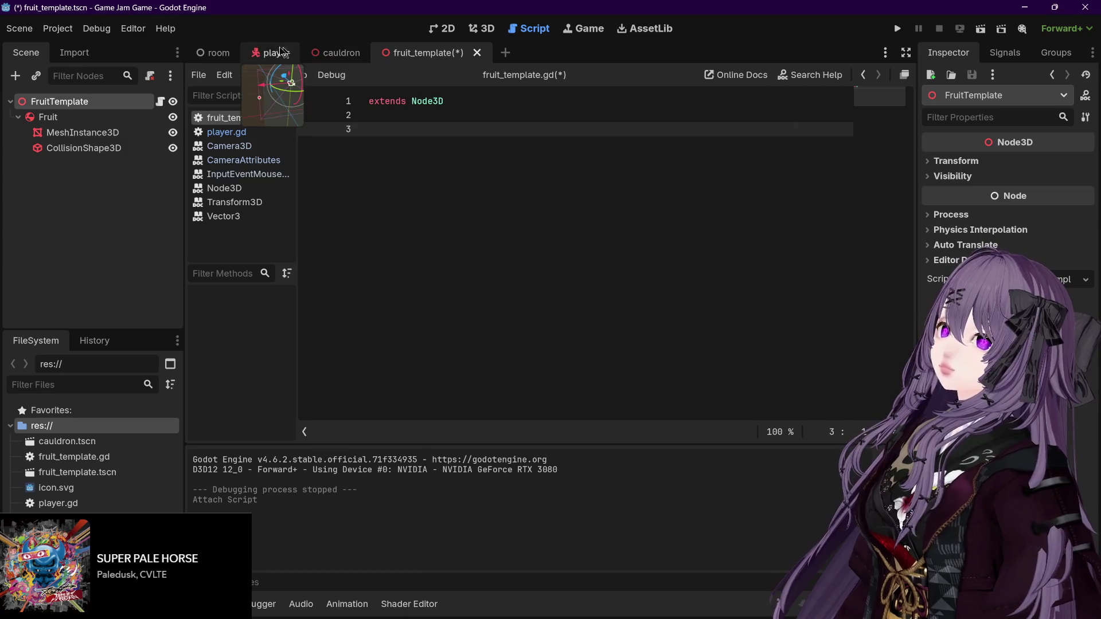
{"action": "left_click", "coordinate": [266, 51]}
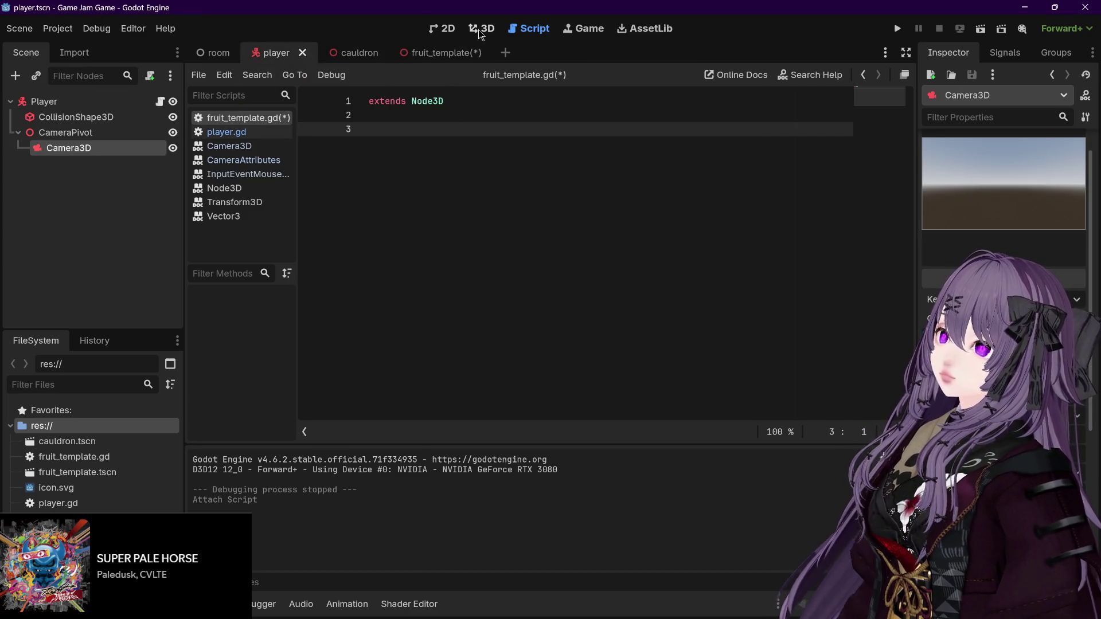
Save fruit_template.gd with Ctrl+S, then bring up player.gd.
{"action": "left_click", "coordinate": [264, 132]}
{"action": "left_click", "coordinate": [264, 118]}
{"action": "left_click", "coordinate": [264, 132]}
{"action": "left_click", "coordinate": [264, 118]}
{"action": "left_click", "coordinate": [260, 119]}
{"action": "key", "text": "ctrl+s"}
{"action": "left_click", "coordinate": [260, 132]}
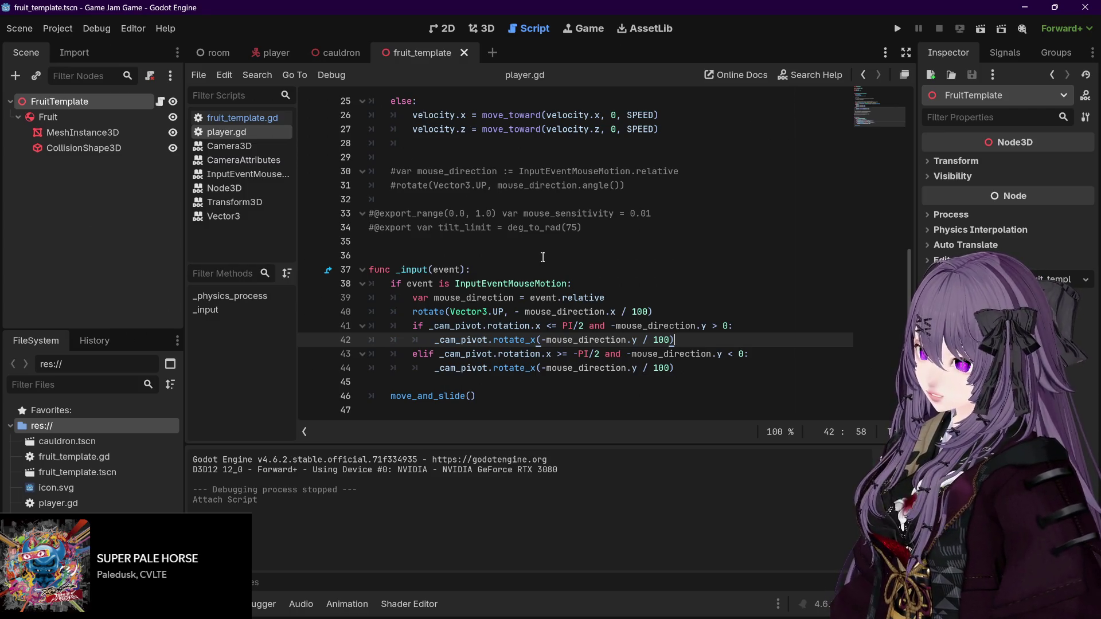
Scroll player.gd up to its top to review the code, then return to fruit_template.gd.
{"action": "scroll", "coordinate": [542, 257], "scroll_direction": "up", "scroll_amount": 8}
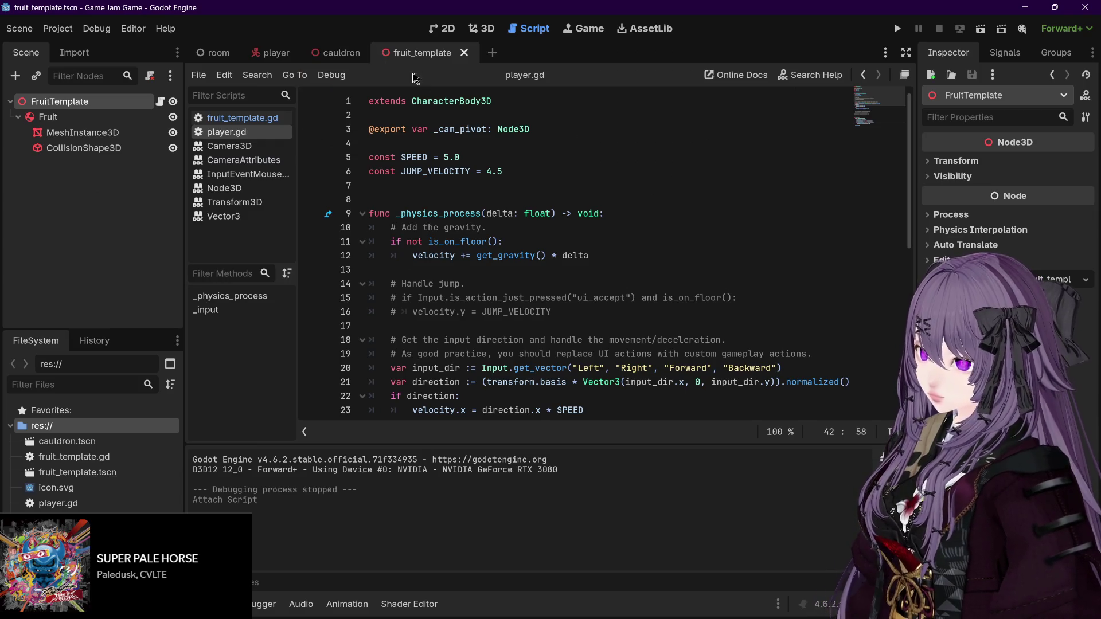
{"action": "left_click", "coordinate": [245, 119]}
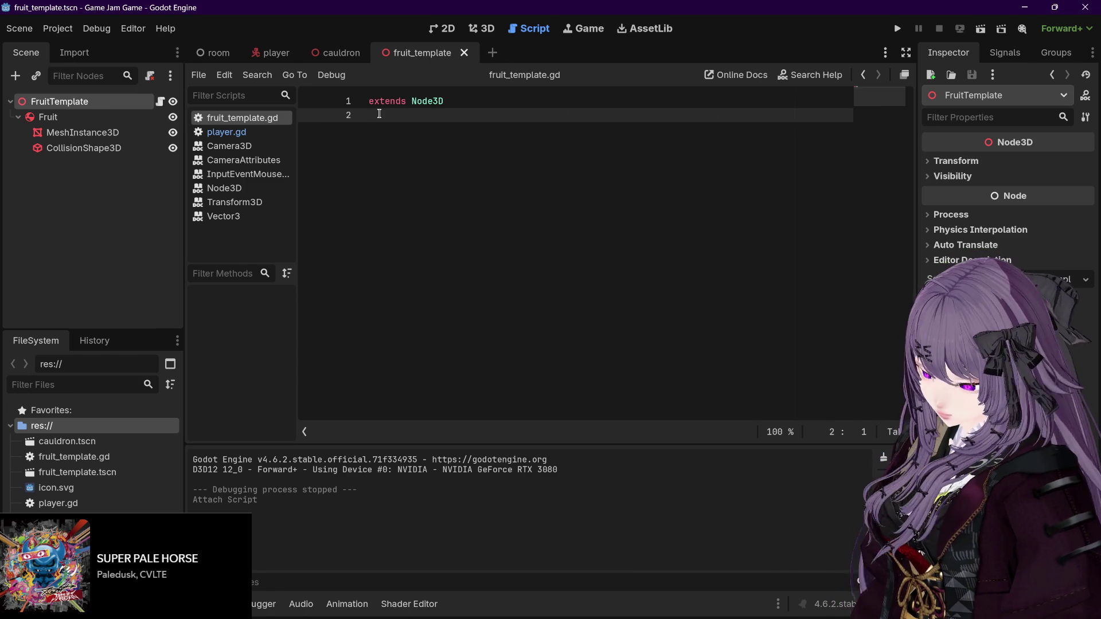
{"action": "key", "text": "Return"}
{"action": "type", "text": "player"}
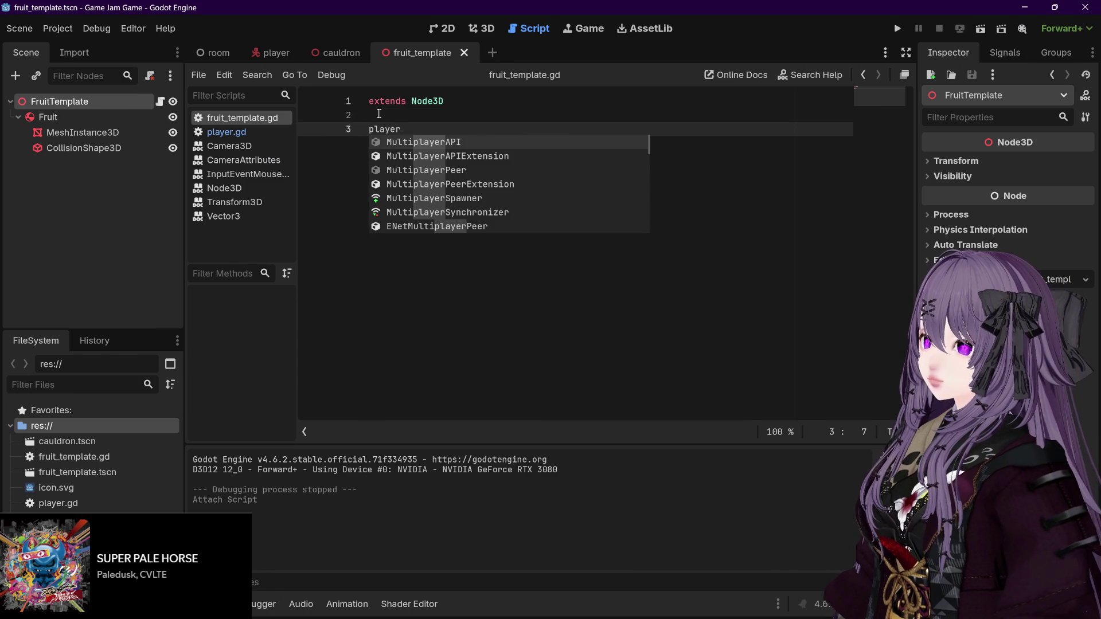
{"action": "scroll", "coordinate": [519, 216], "scroll_direction": "down", "scroll_amount": 5}
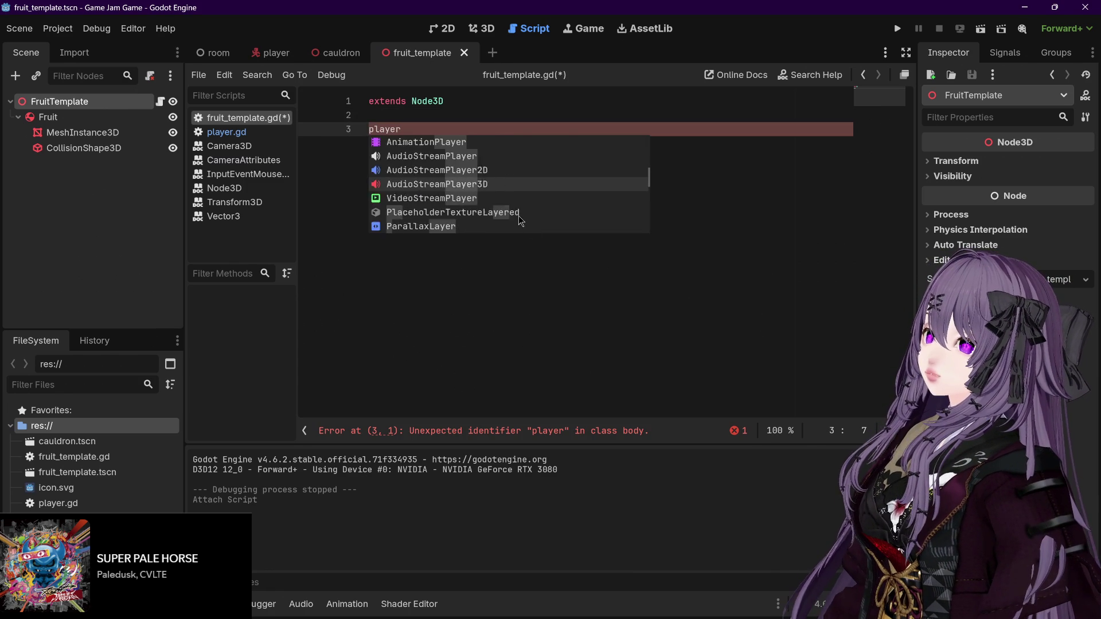
{"action": "scroll", "coordinate": [518, 215], "scroll_direction": "down", "scroll_amount": 3}
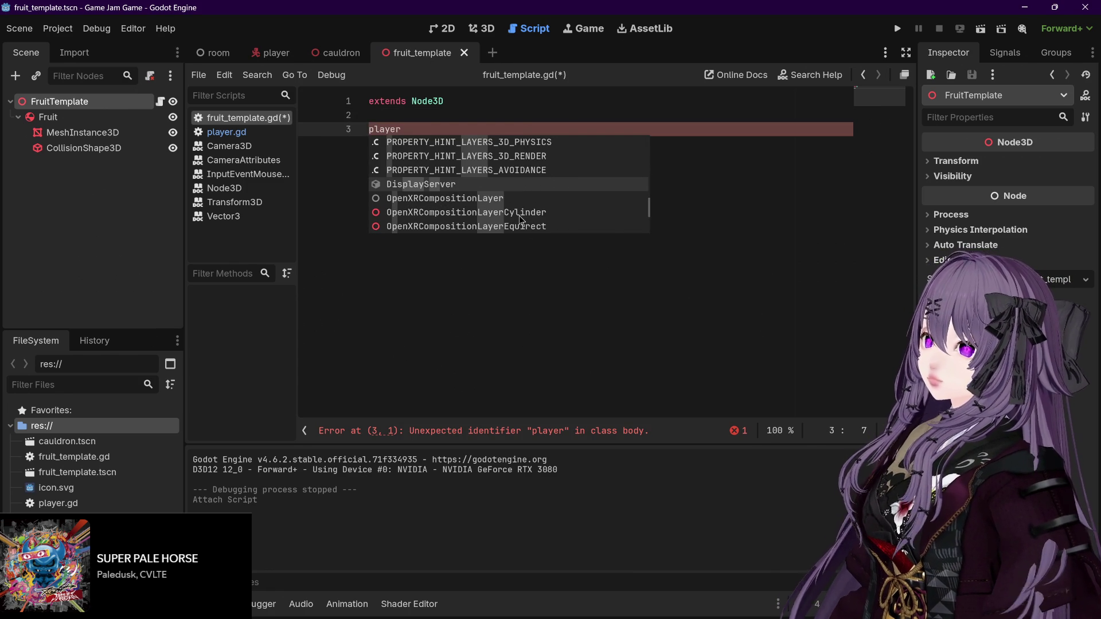
{"action": "scroll", "coordinate": [521, 220], "scroll_direction": "down", "scroll_amount": 3}
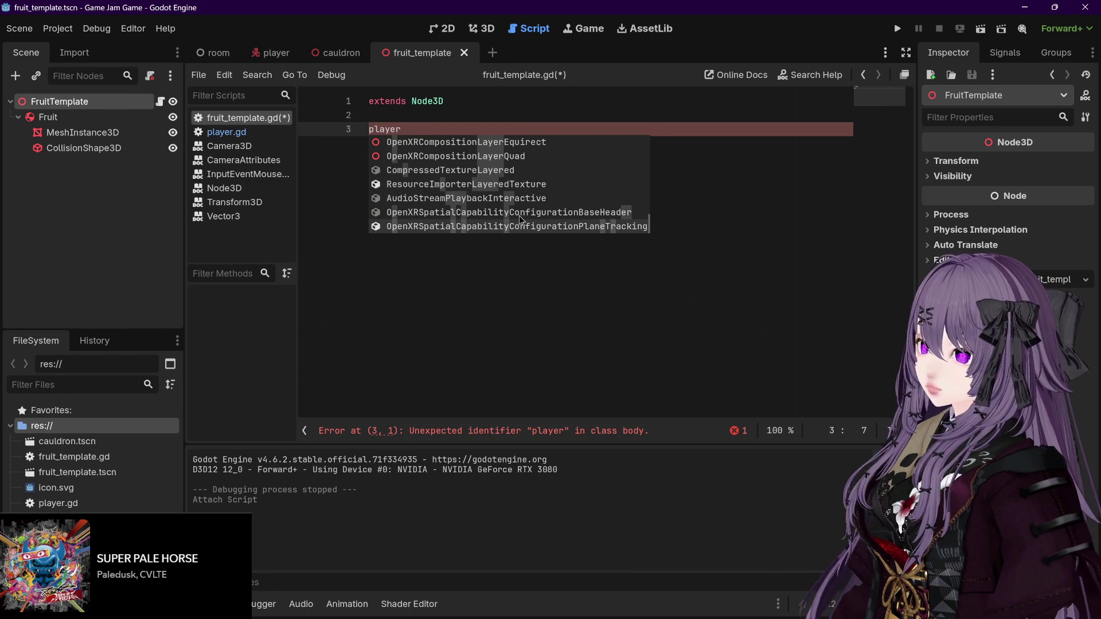
{"action": "left_click_drag", "start_coordinate": [402, 130], "coordinate": [369, 132]}
{"action": "key", "text": "BackSpace"}
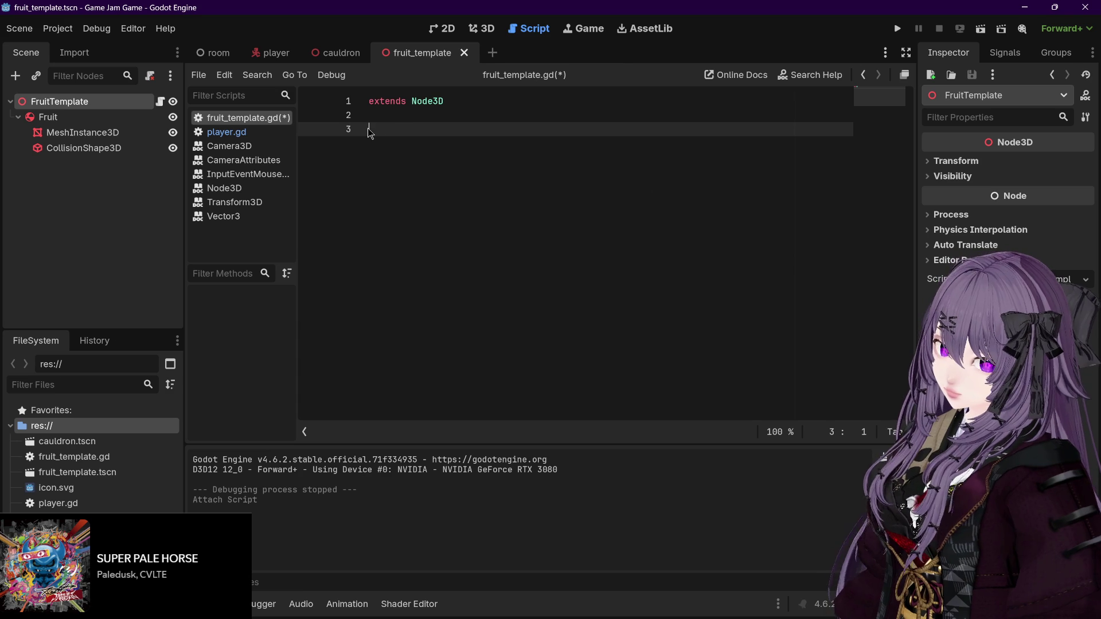
{"action": "type", "text": "from"}
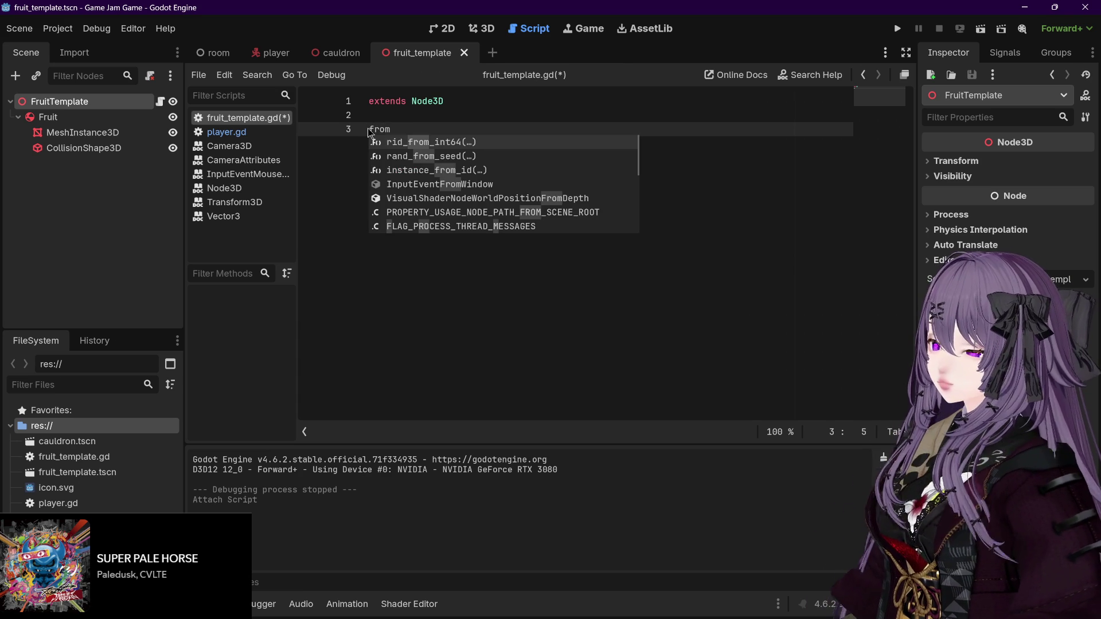
{"action": "key", "text": "BackSpace"}
{"action": "key", "text": "BackSpace"}
{"action": "key", "text": "BackSpace"}
{"action": "type", "text": "impor"}
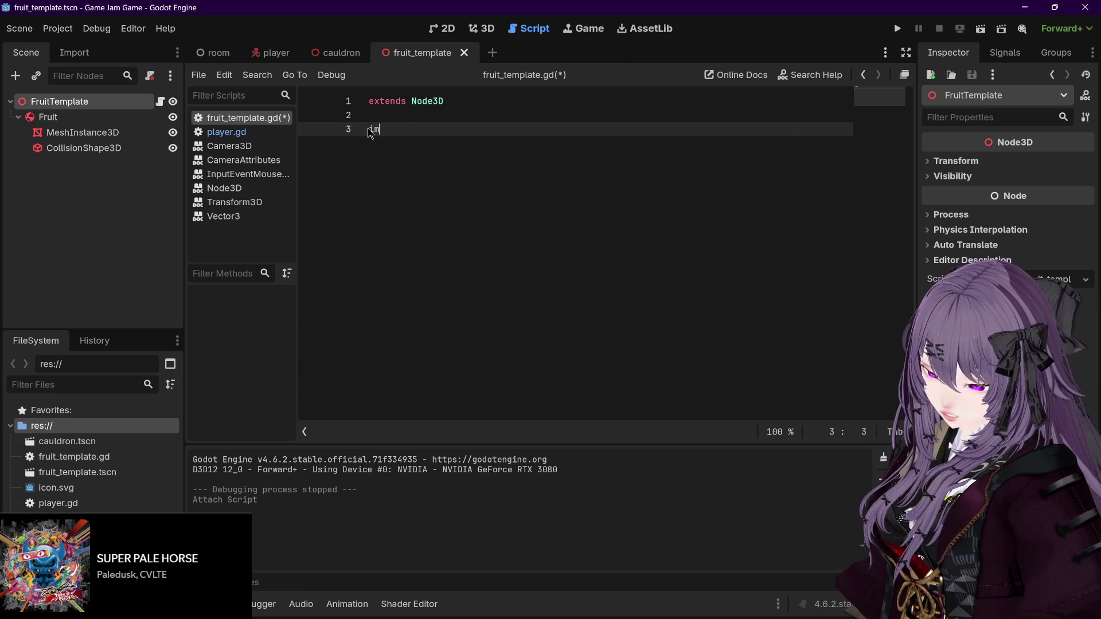
{"action": "type", "text": "t"}
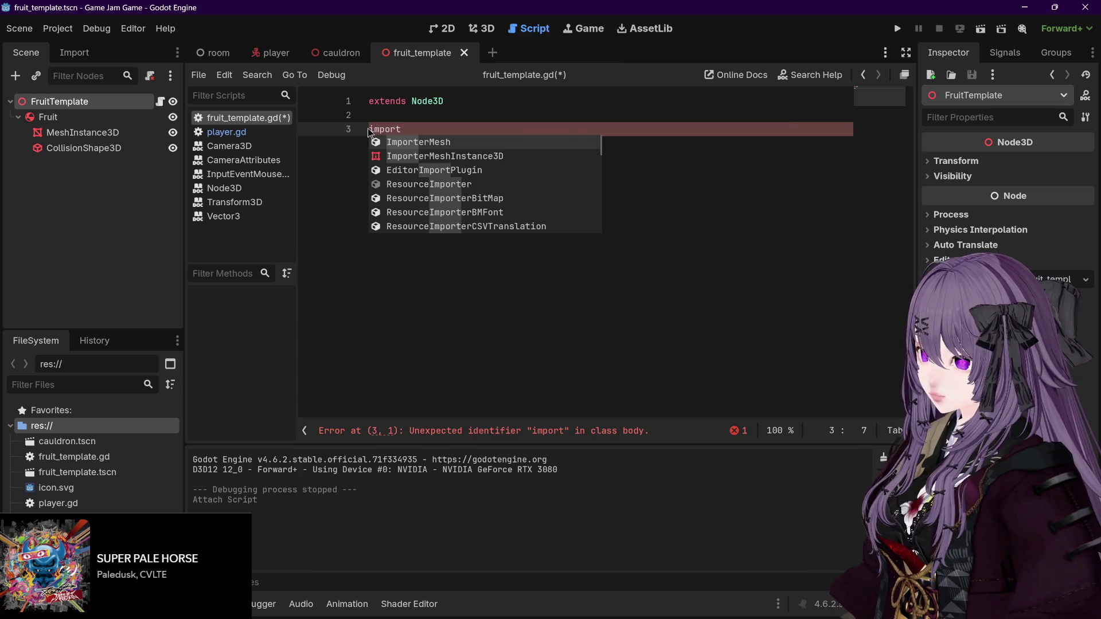
{"action": "key", "text": "Down"}
{"action": "key", "text": "Down"}
{"action": "key", "text": "Down"}
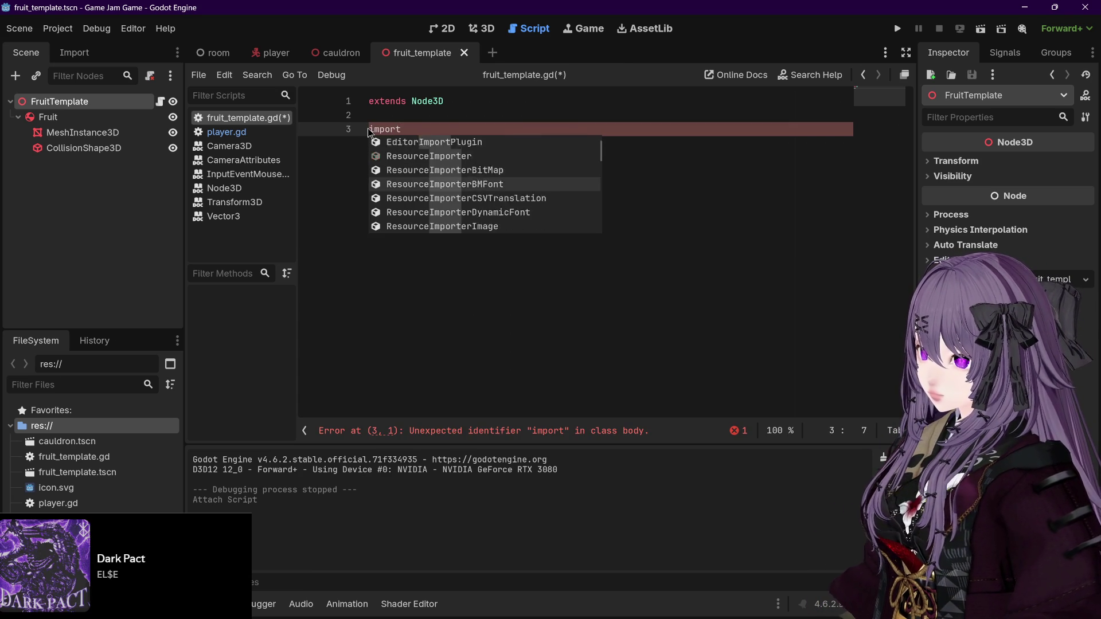
{"action": "key", "text": "Up"}
{"action": "key", "text": "Up"}
{"action": "key", "text": "Up"}
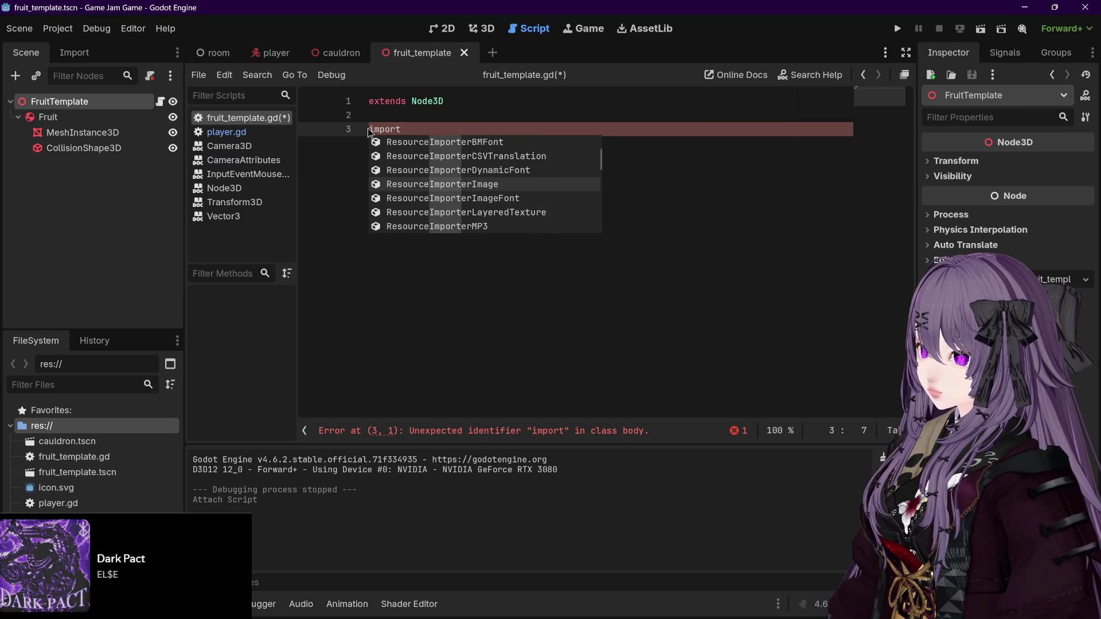
{"action": "key", "text": "Up"}
{"action": "key", "text": "Up"}
{"action": "key", "text": "Up"}
{"action": "key", "text": "Down"}
{"action": "key", "text": "Down"}
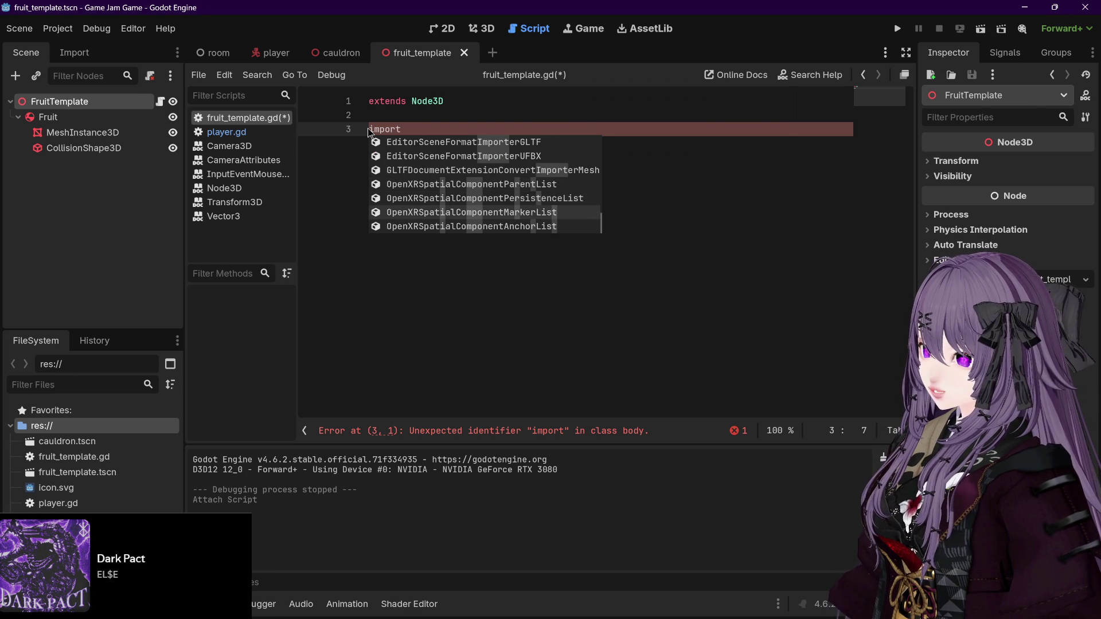
{"action": "key", "text": "Down"}
{"action": "key", "text": "Down"}
{"action": "key", "text": "Down"}
{"action": "key", "text": "Down"}
{"action": "key", "text": "BackSpace"}
{"action": "key", "text": "BackSpace"}
{"action": "key", "text": "BackSpace"}
{"action": "key", "text": "BackSpace"}
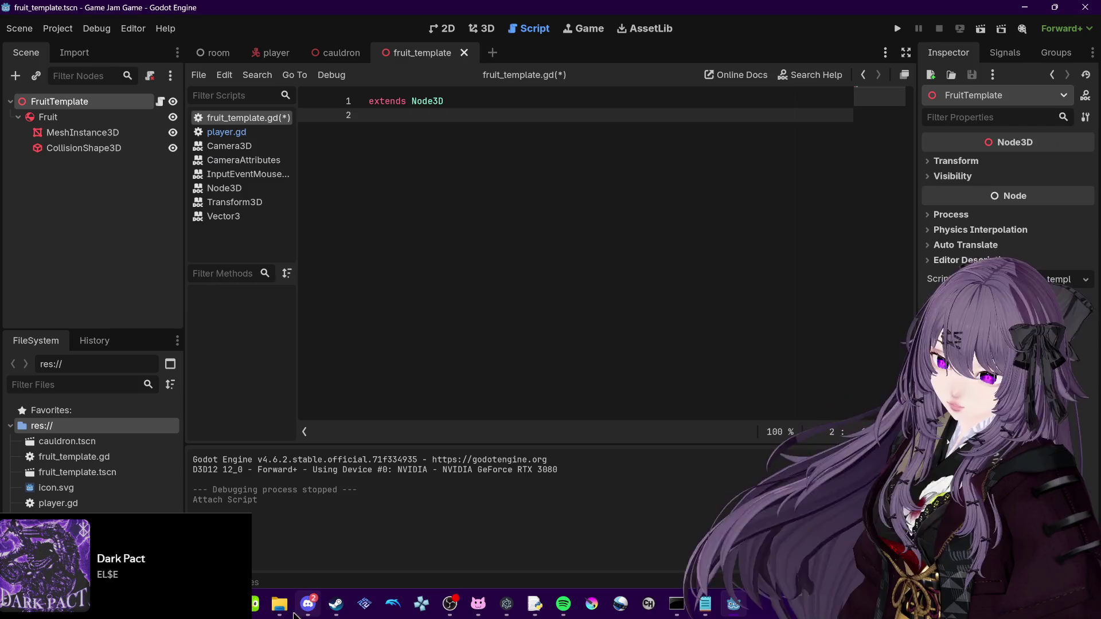
{"action": "mouse_move", "coordinate": [224, 604]}
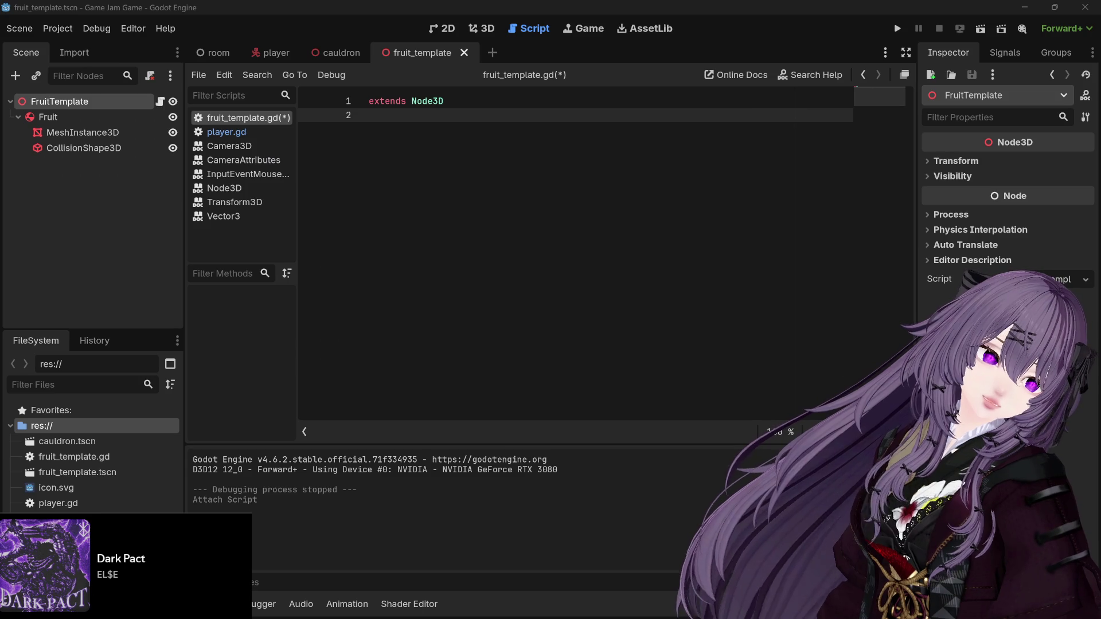
{"action": "left_click", "coordinate": [383, 117]}
{"action": "key", "text": "Return"}
{"action": "type", "text": "@expor"}
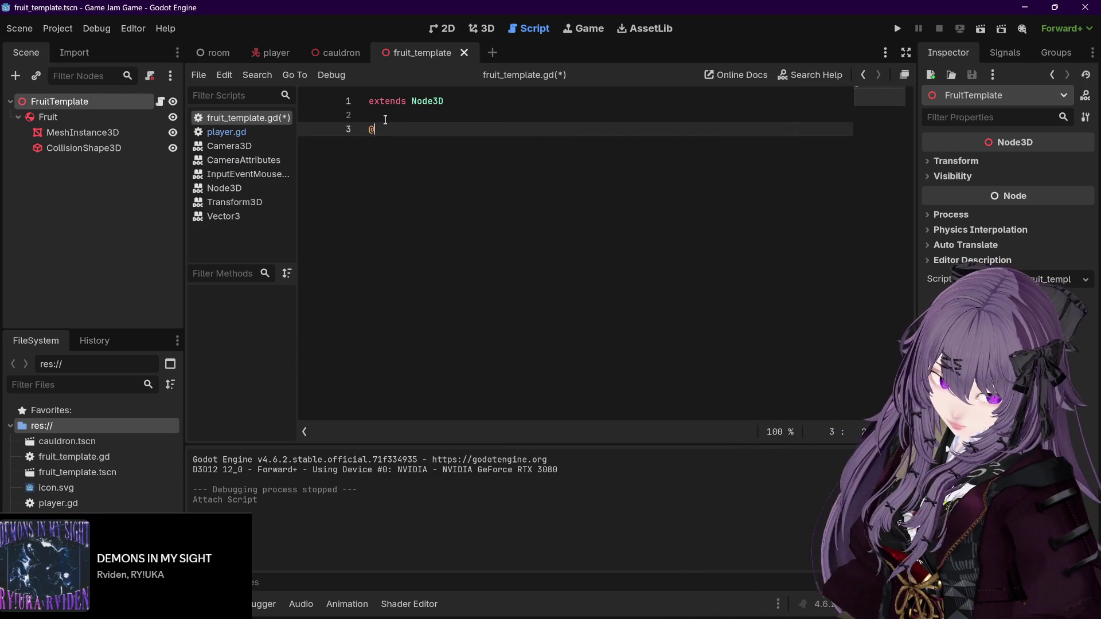
{"action": "type", "text": "t"}
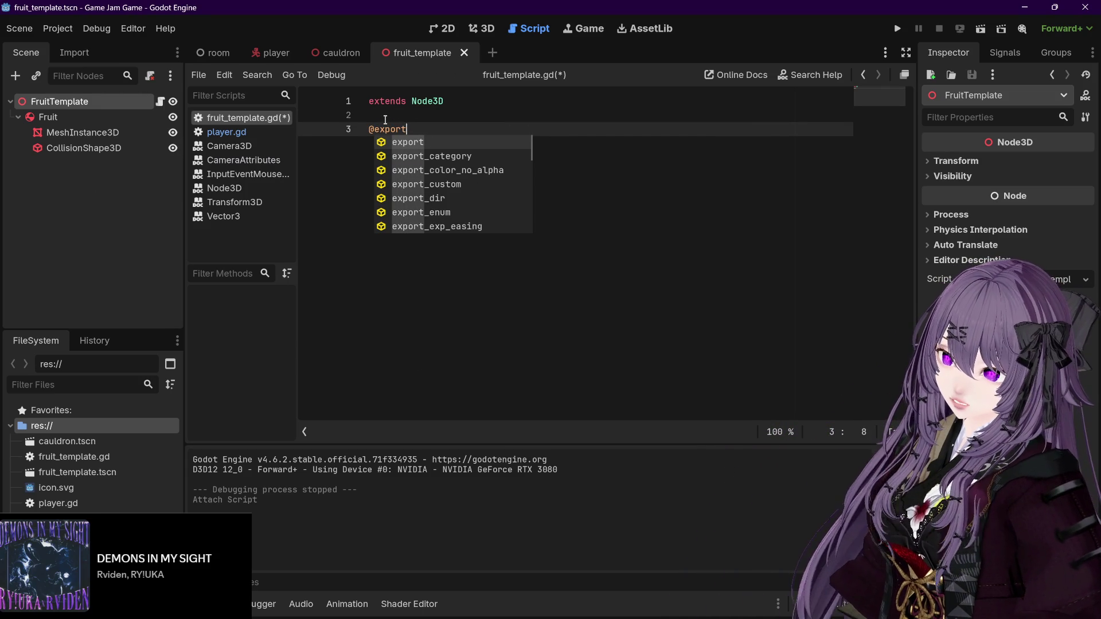
{"action": "type", "text": " var"}
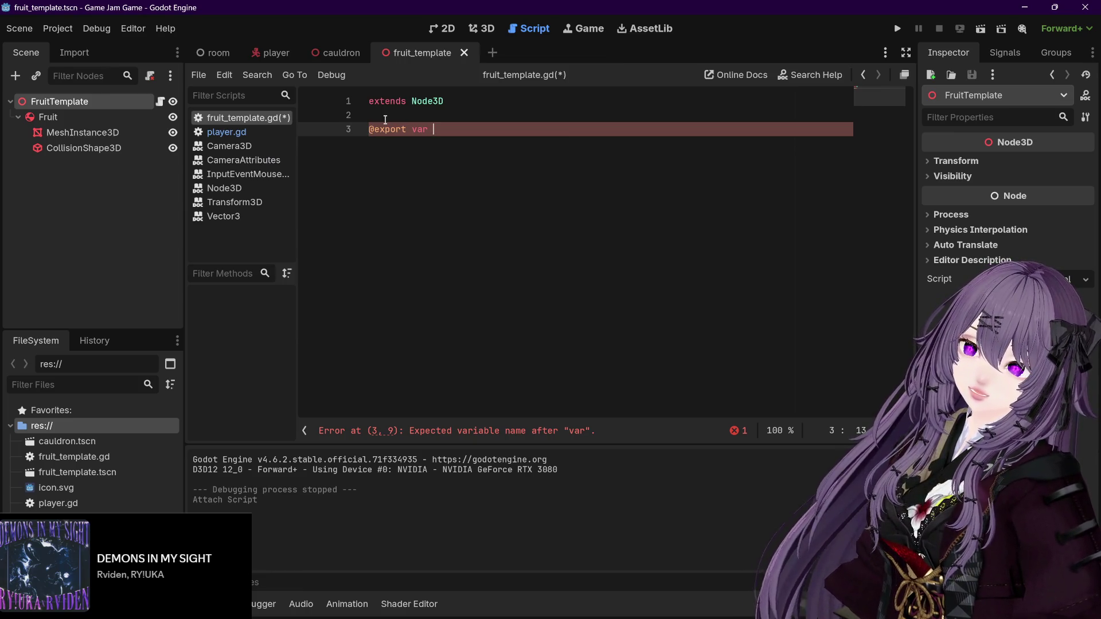
{"action": "type", "text": "r_scene:"}
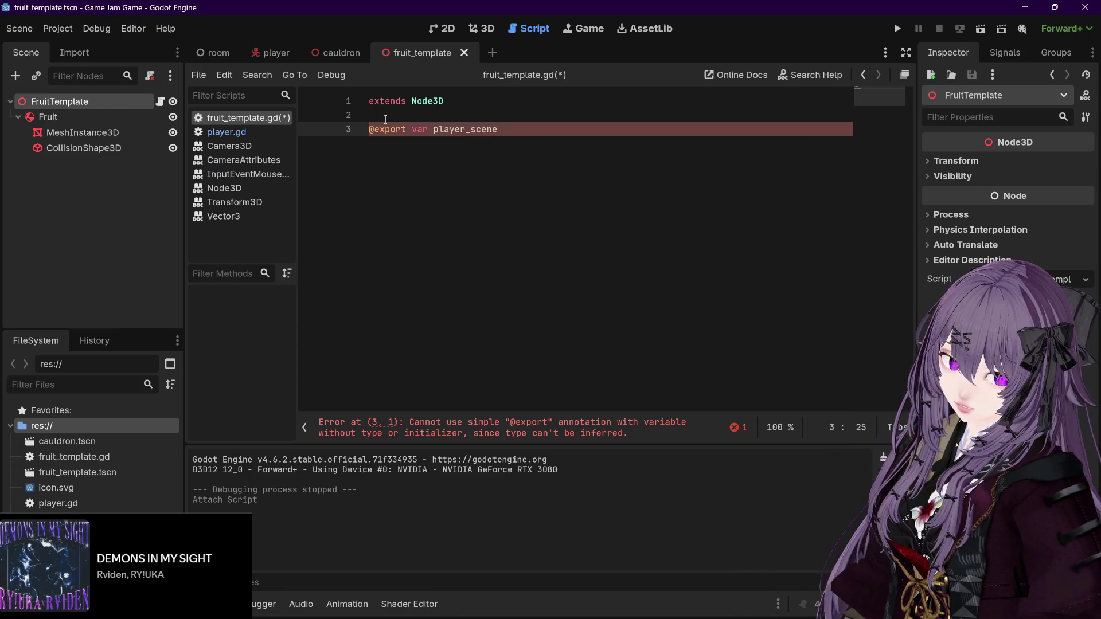
{"action": "type", "text": " PackedScen"}
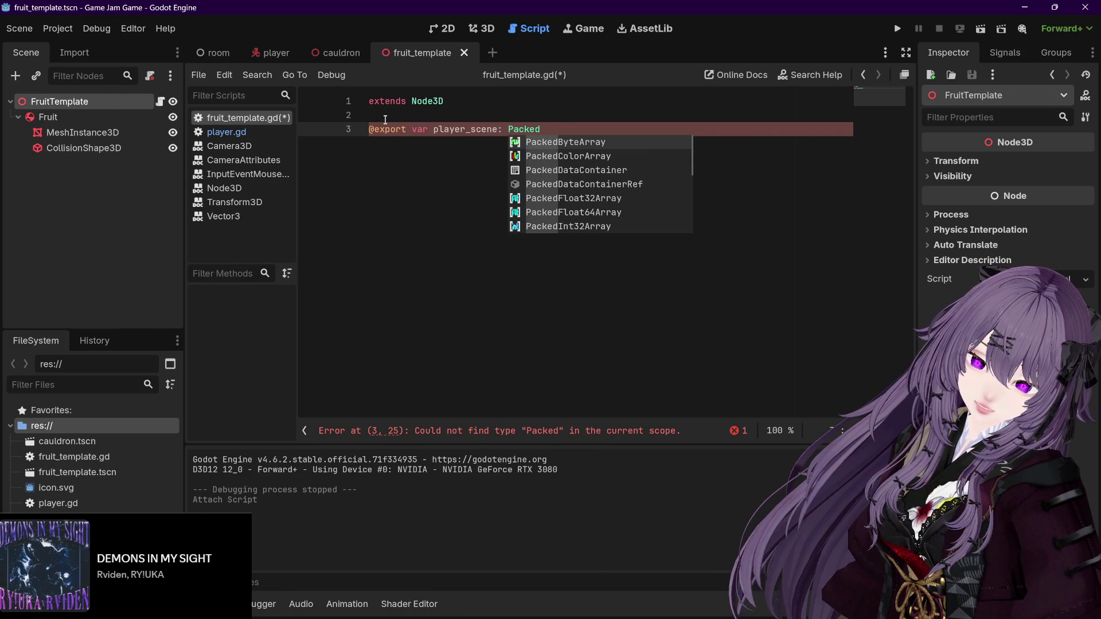
{"action": "key", "text": "BackSpace"}
{"action": "key", "text": "BackSpace"}
{"action": "key", "text": "BackSpace"}
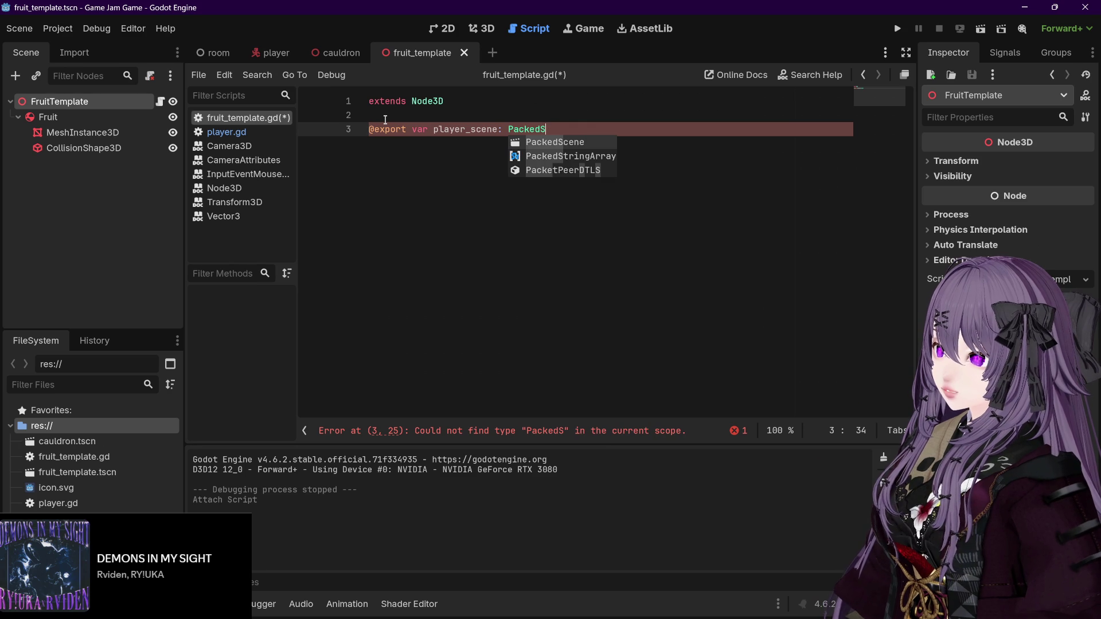
{"action": "key", "text": "BackSpace"}
{"action": "key", "text": "BackSpace"}
{"action": "key", "text": "BackSpace"}
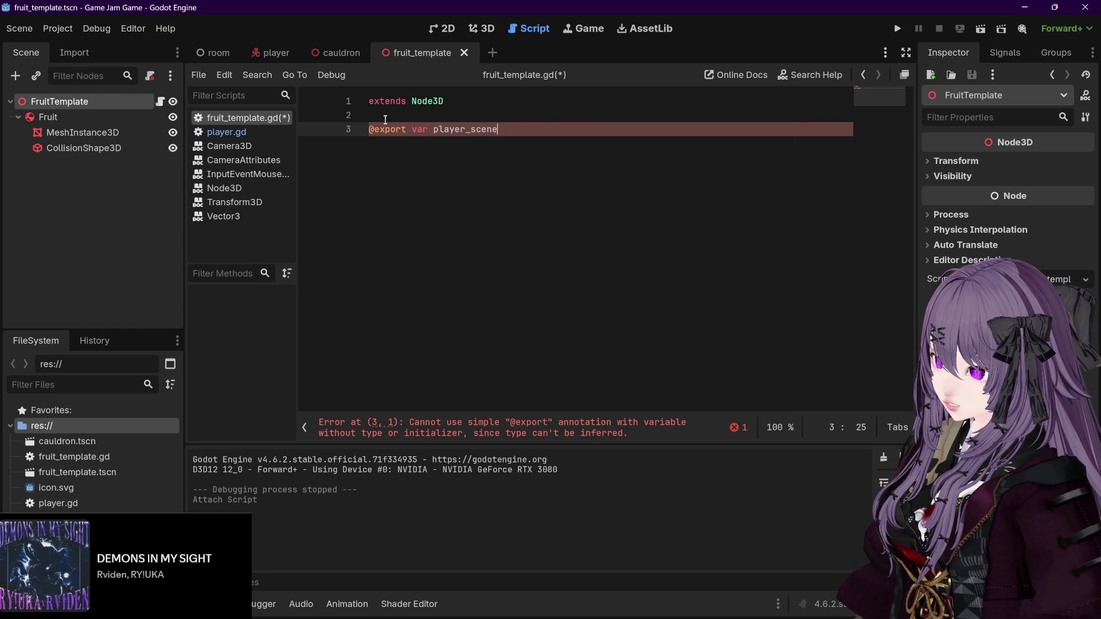
{"action": "type", "text": ": {"}
{"action": "type", "text": "acked"}
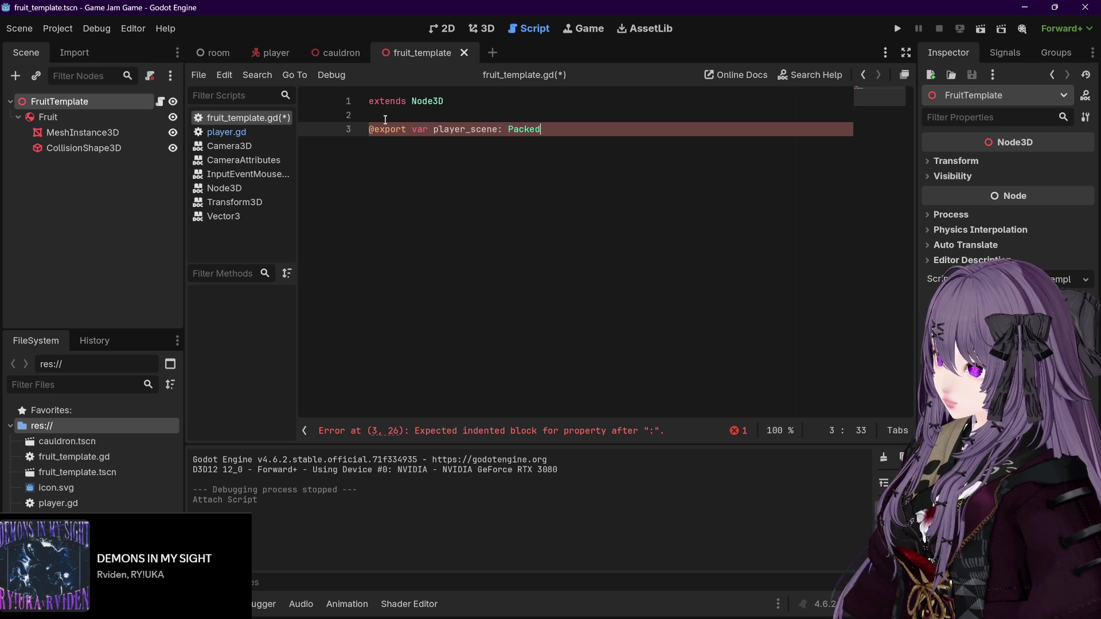
{"action": "type", "text": "Sc"}
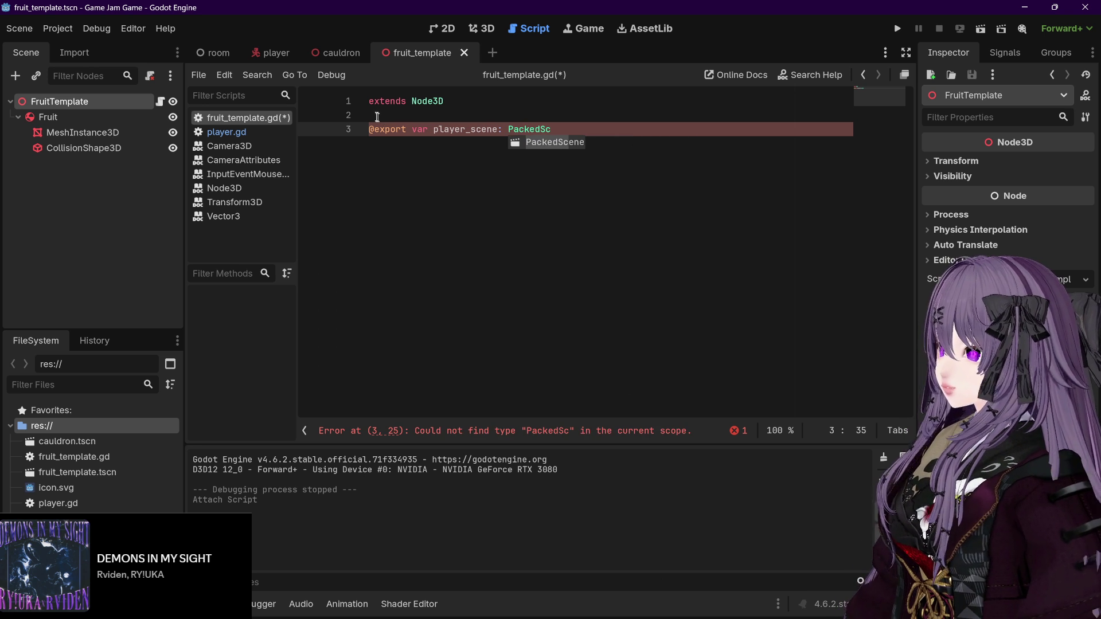
{"action": "left_click", "coordinate": [535, 140]}
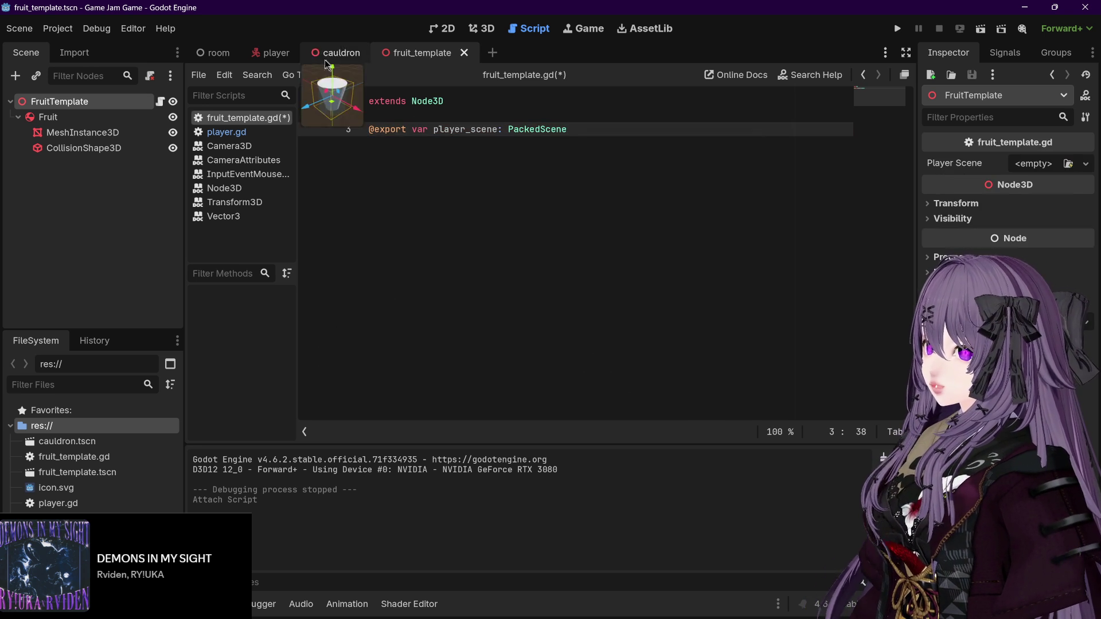
{"action": "left_click", "coordinate": [276, 52]}
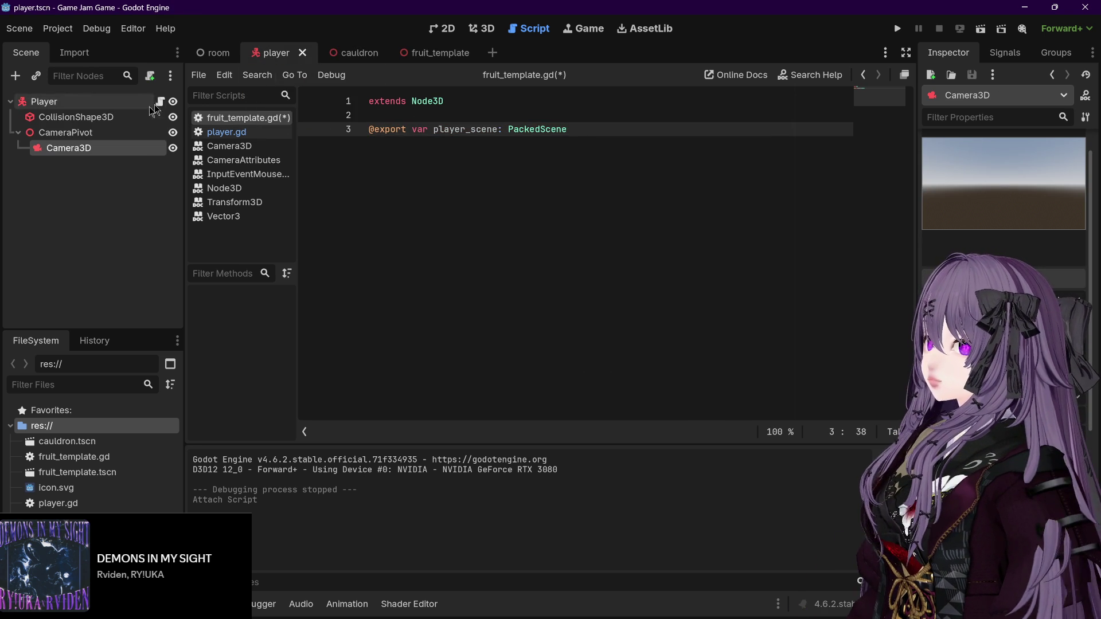
{"action": "left_click", "coordinate": [488, 30]}
{"action": "left_click", "coordinate": [101, 106]}
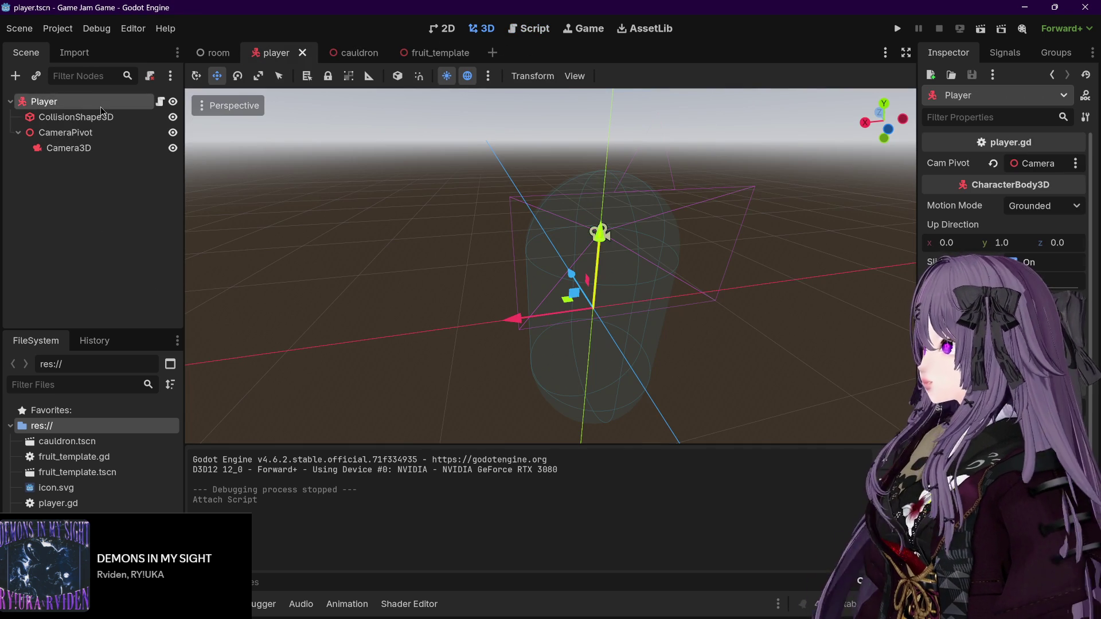
{"action": "left_click", "coordinate": [437, 55]}
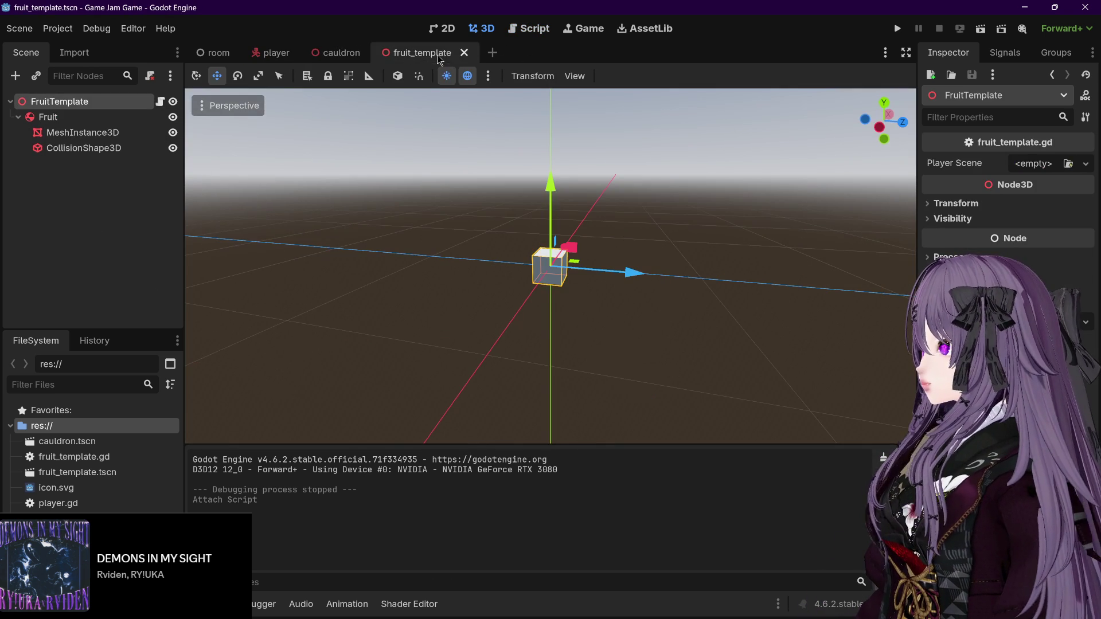
{"action": "left_click", "coordinate": [1026, 165]}
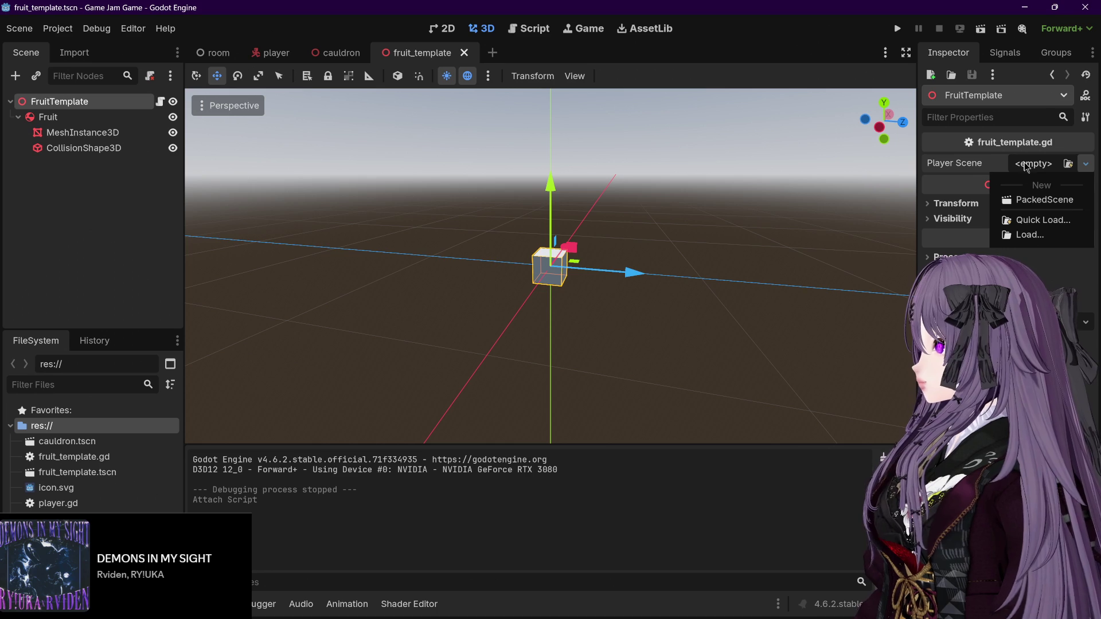
{"action": "left_click", "coordinate": [1032, 201]}
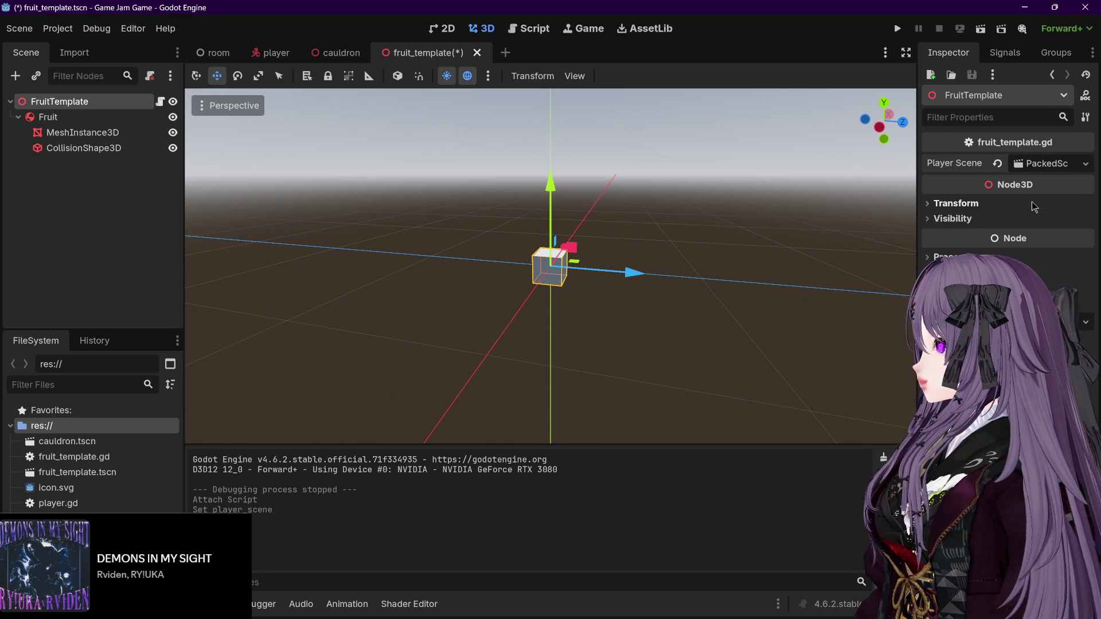
{"action": "left_click", "coordinate": [1033, 166]}
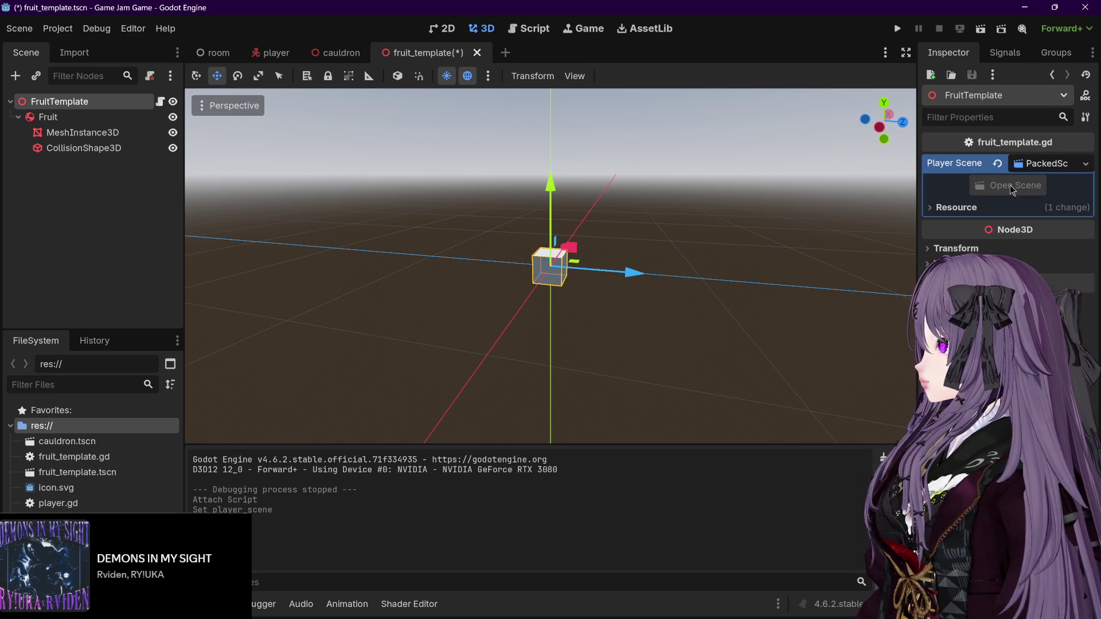
{"action": "left_click", "coordinate": [961, 207]}
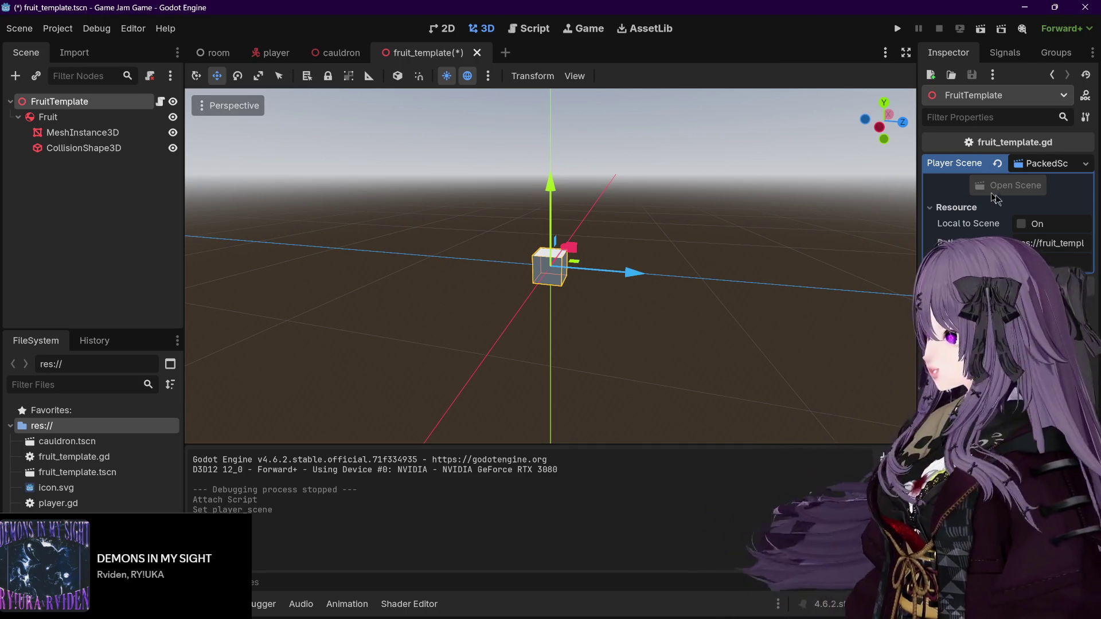
{"action": "left_click", "coordinate": [1073, 167]}
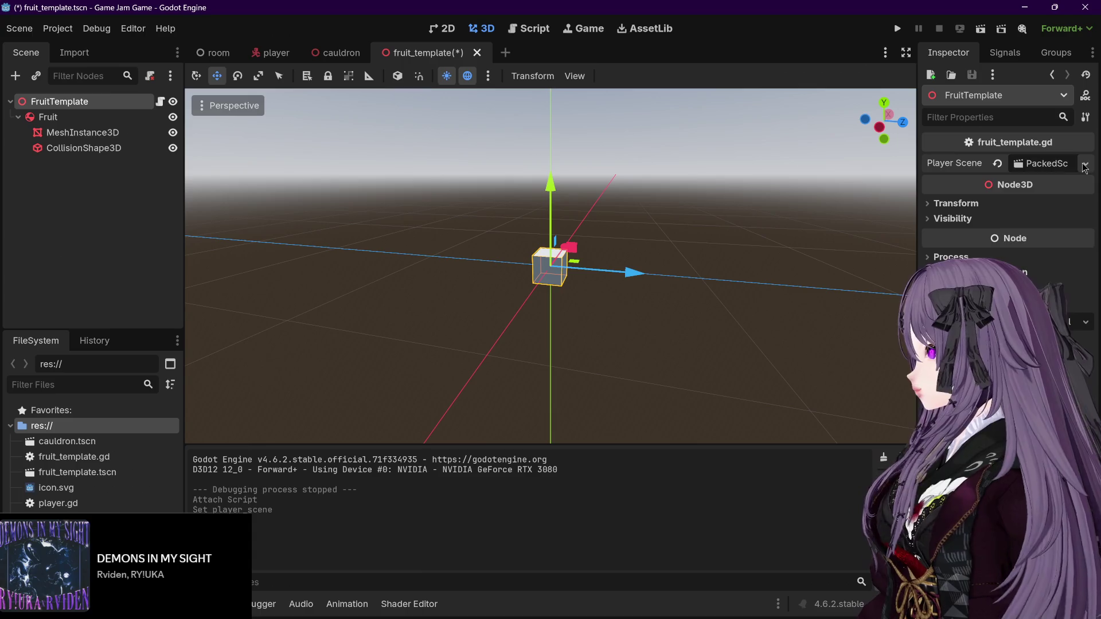
{"action": "left_click", "coordinate": [1085, 166]}
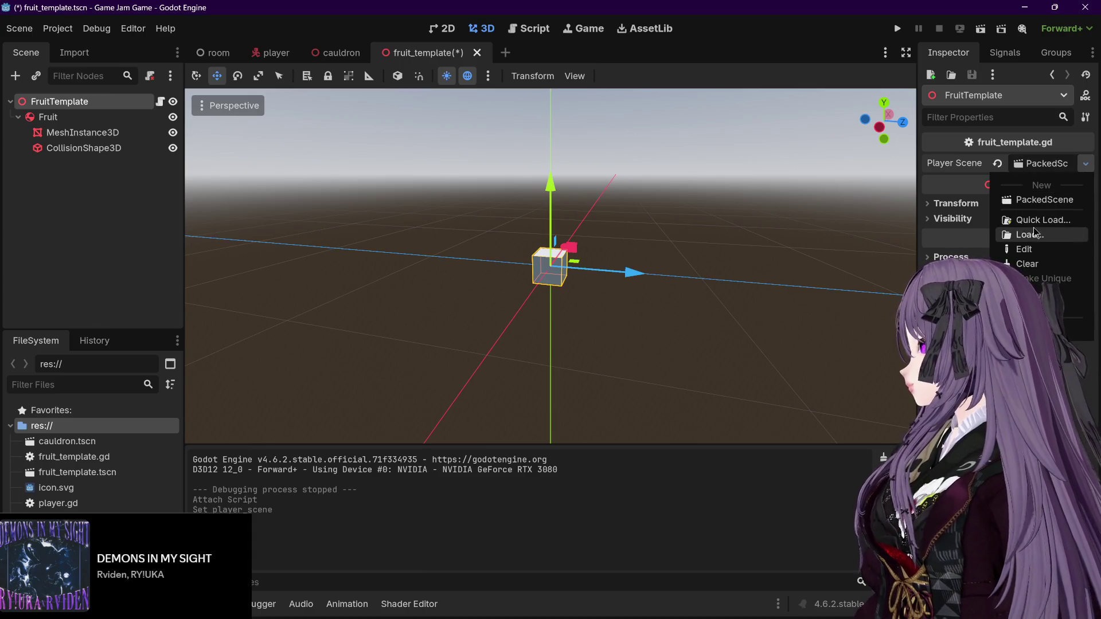
{"action": "left_click", "coordinate": [1027, 167]}
{"action": "left_click", "coordinate": [1027, 166]}
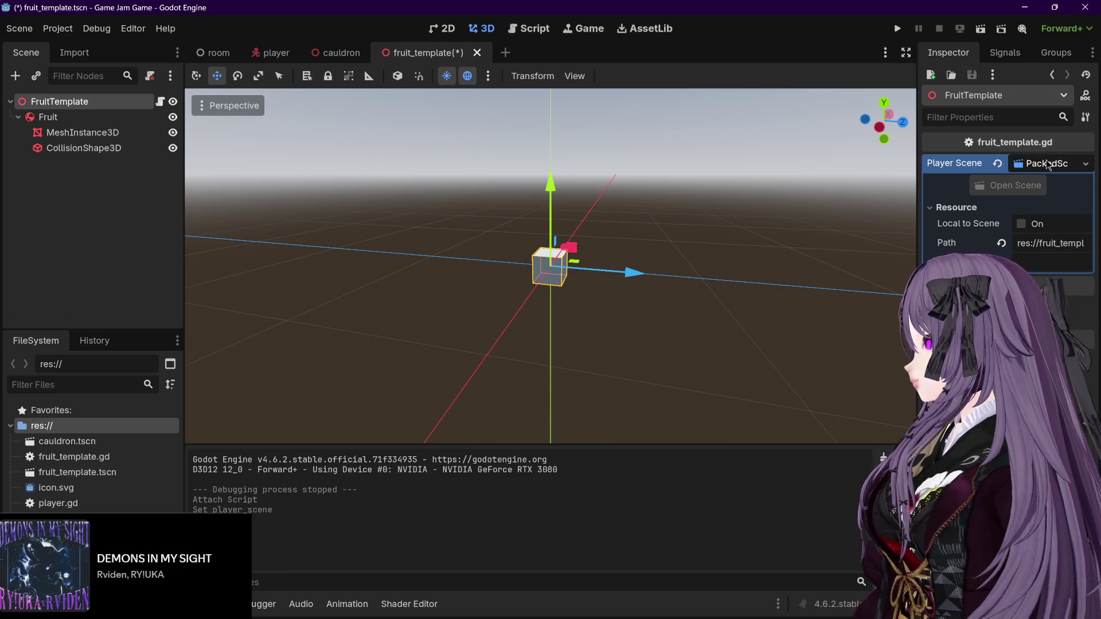
{"action": "left_click", "coordinate": [1045, 171]}
{"action": "left_click", "coordinate": [1046, 174]}
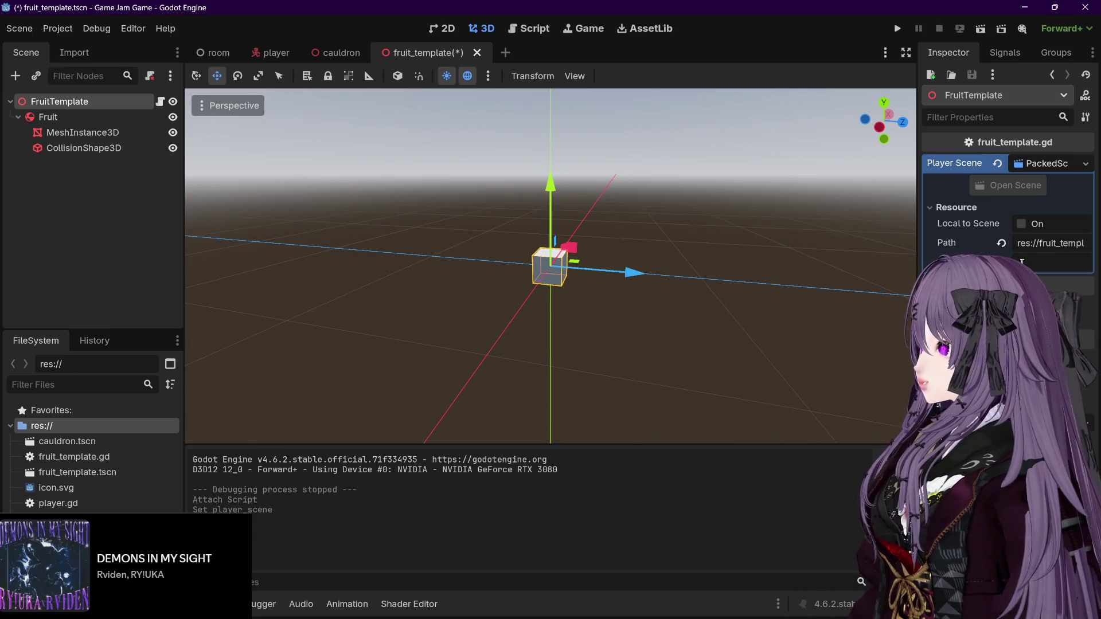
{"action": "left_click", "coordinate": [951, 210]}
{"action": "left_click", "coordinate": [951, 210]}
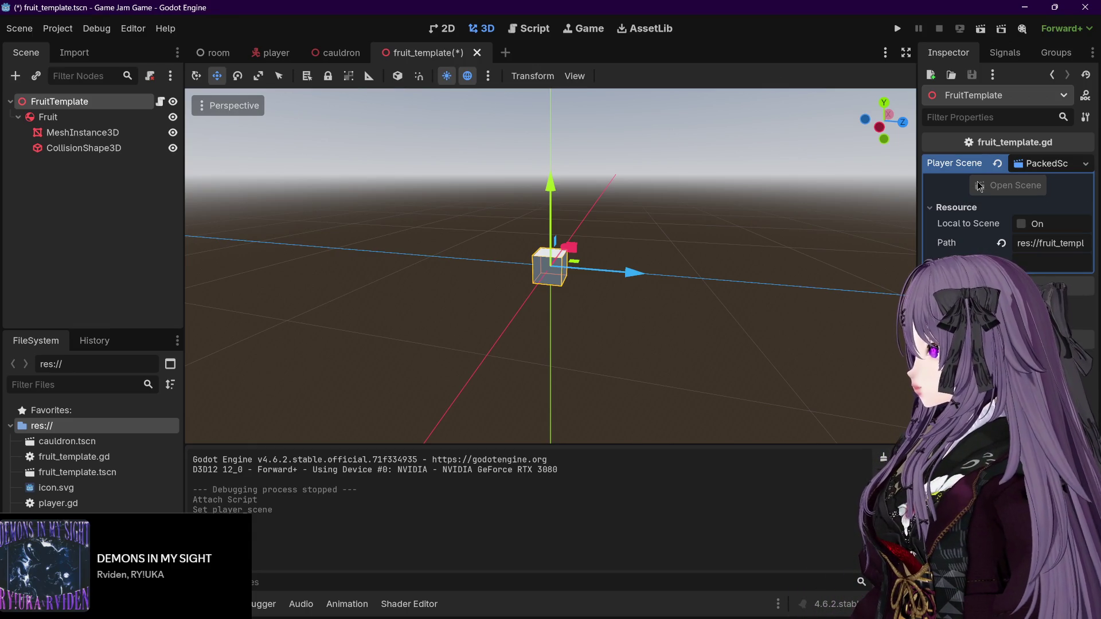
{"action": "left_click", "coordinate": [998, 163]}
{"action": "left_click", "coordinate": [1019, 163]}
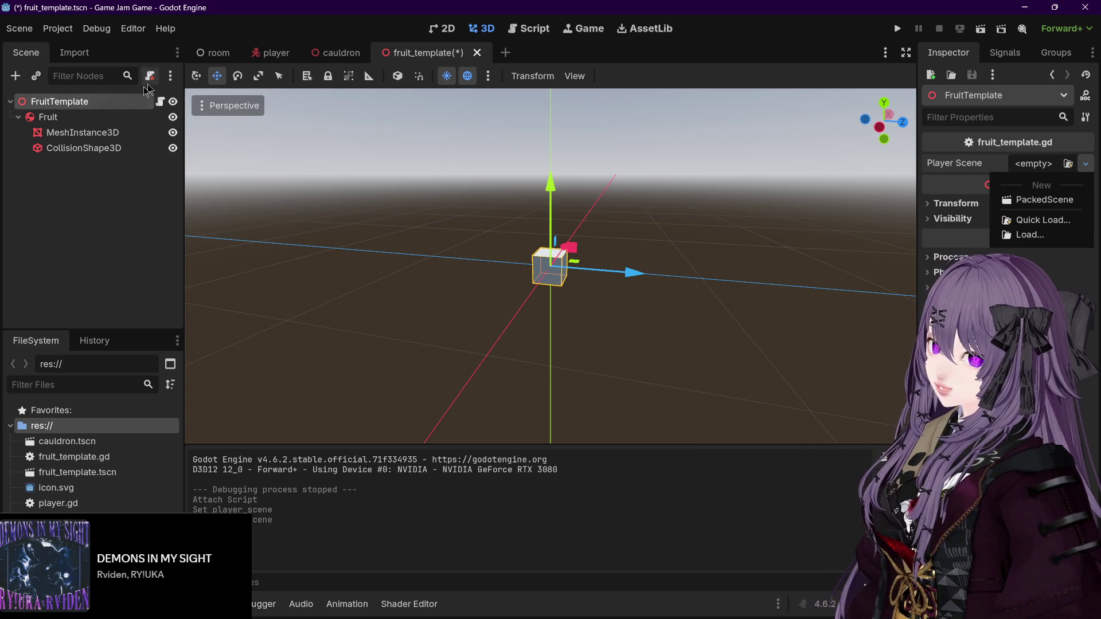
{"action": "left_click", "coordinate": [527, 29]}
{"action": "left_click", "coordinate": [527, 29]}
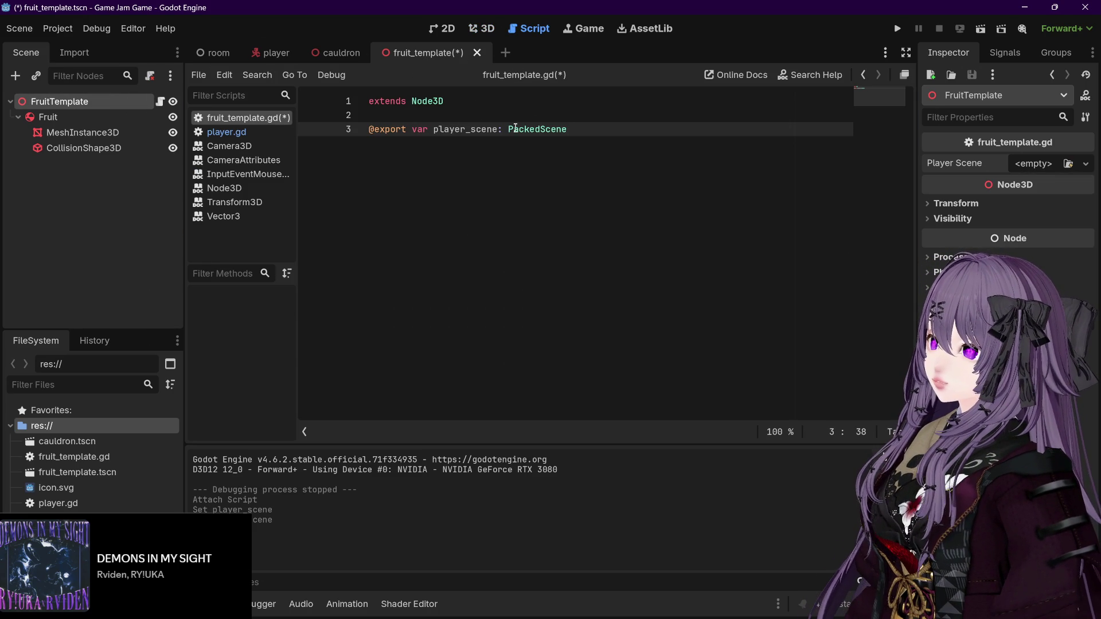
Check the PackedScene docs popup, then delete the player_scene export line from line 3.
{"action": "left_click_drag", "start_coordinate": [569, 129], "coordinate": [509, 129]}
{"action": "mouse_move", "coordinate": [509, 129]}
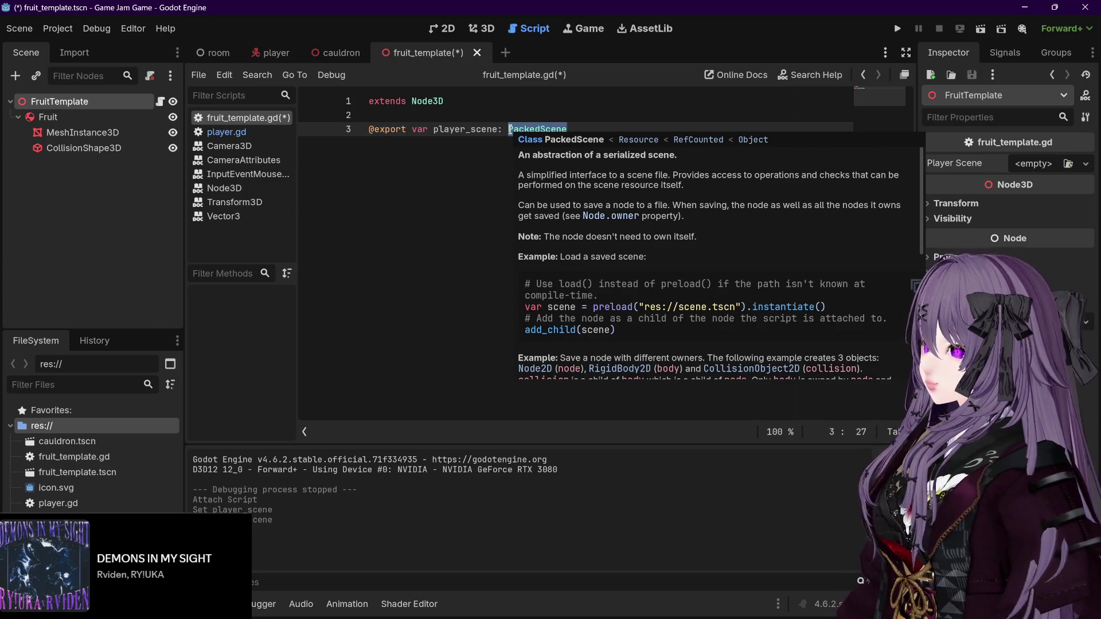
{"action": "type", "text": "player"}
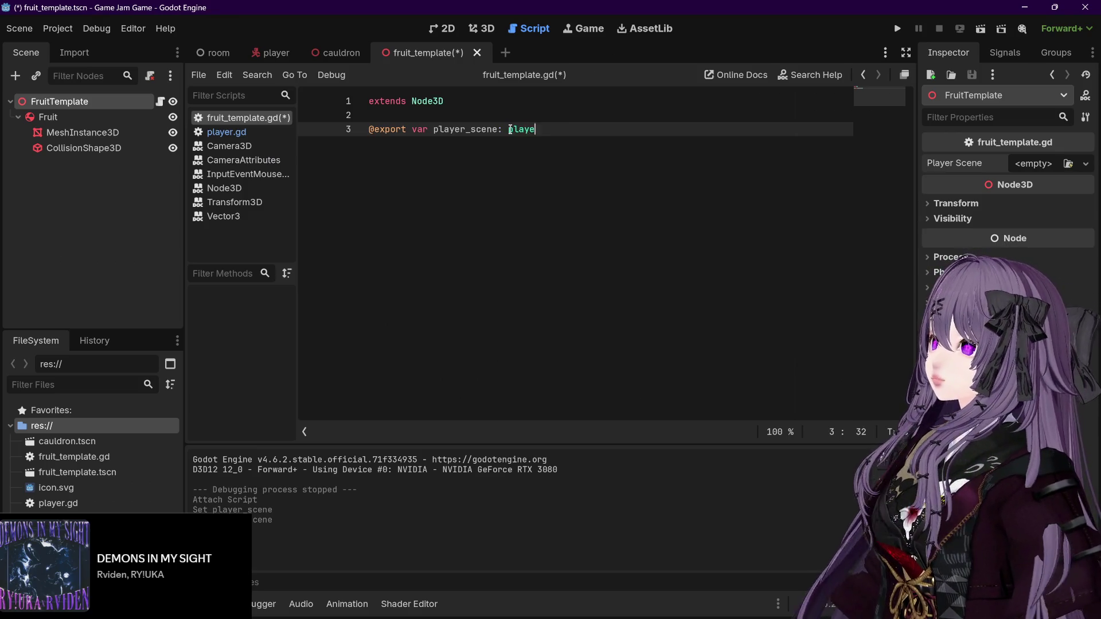
{"action": "key", "text": "BackSpace"}
{"action": "key", "text": "BackSpace"}
{"action": "key", "text": "BackSpace"}
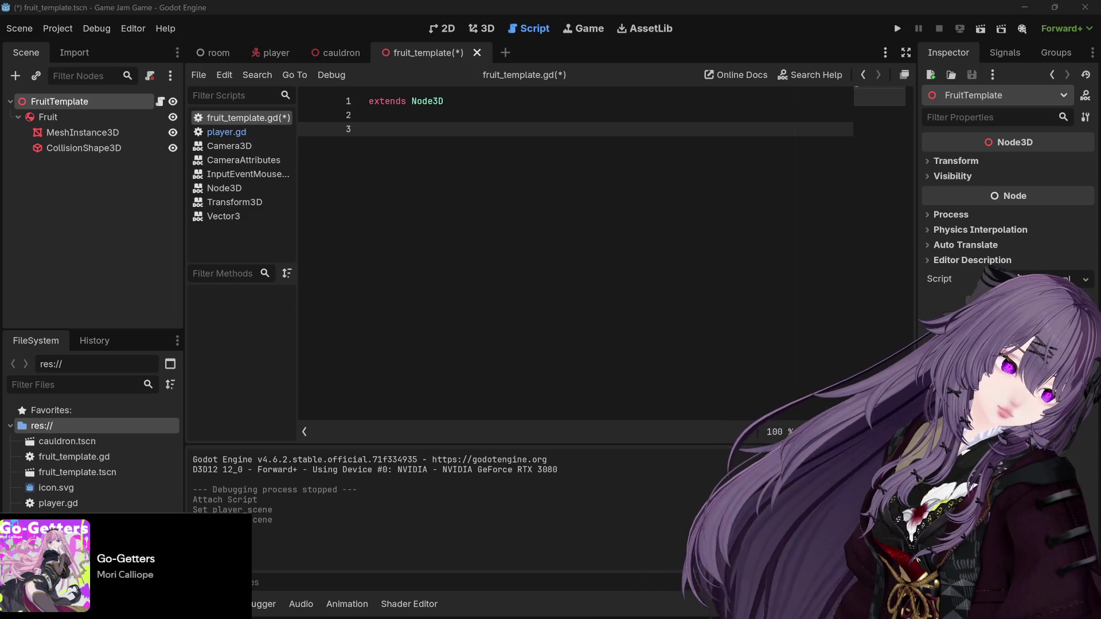
{"action": "left_click", "coordinate": [382, 130]}
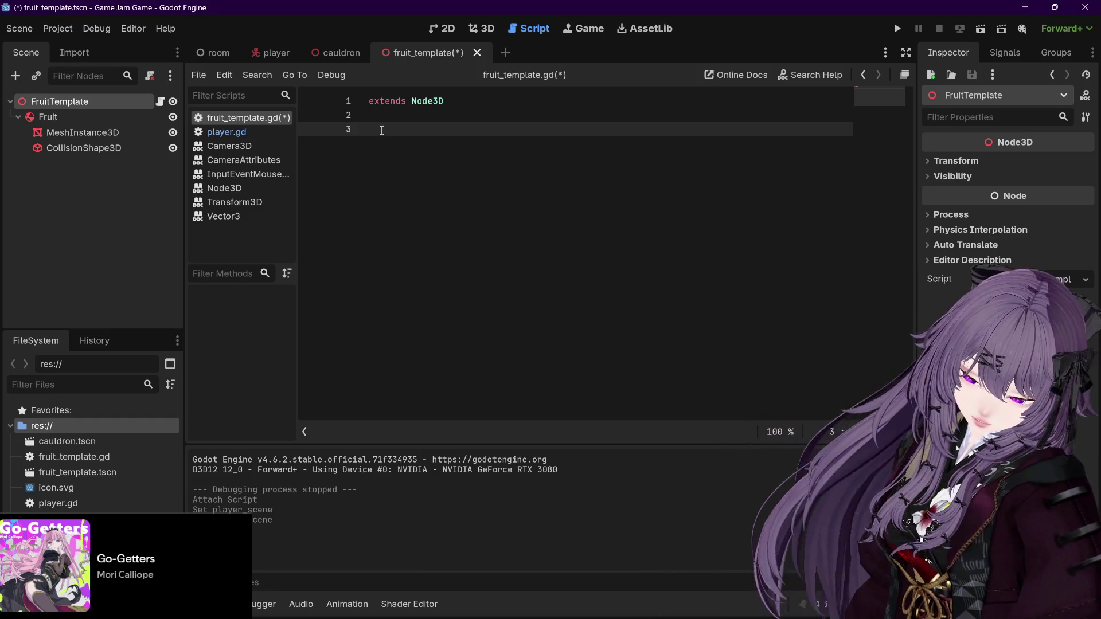
{"action": "type", "text": "@export"}
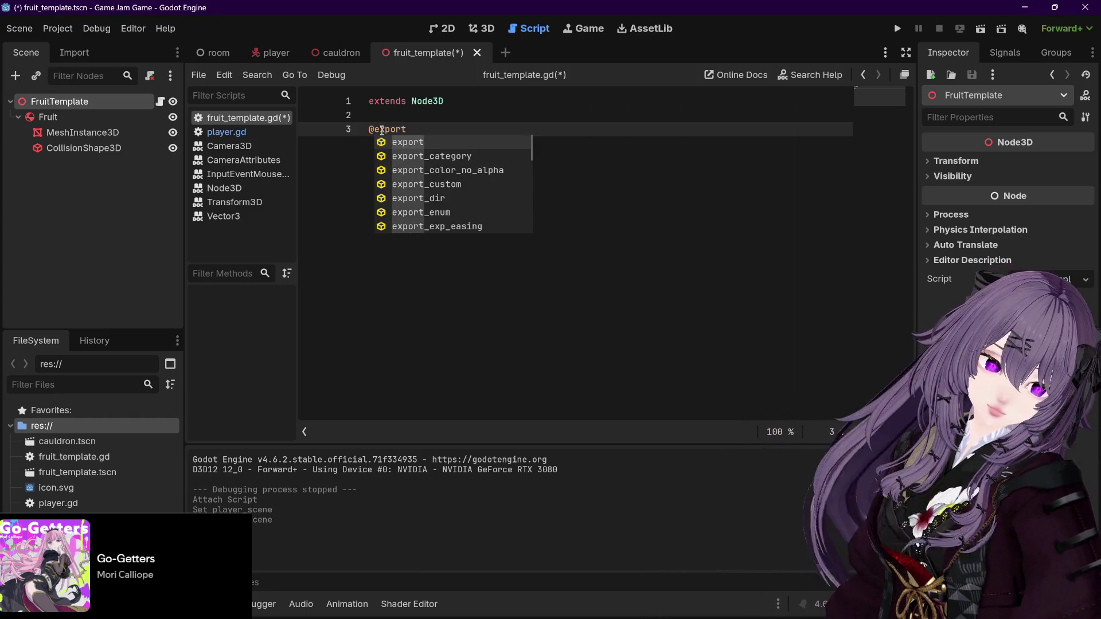
{"action": "type", "text": " var player = "}
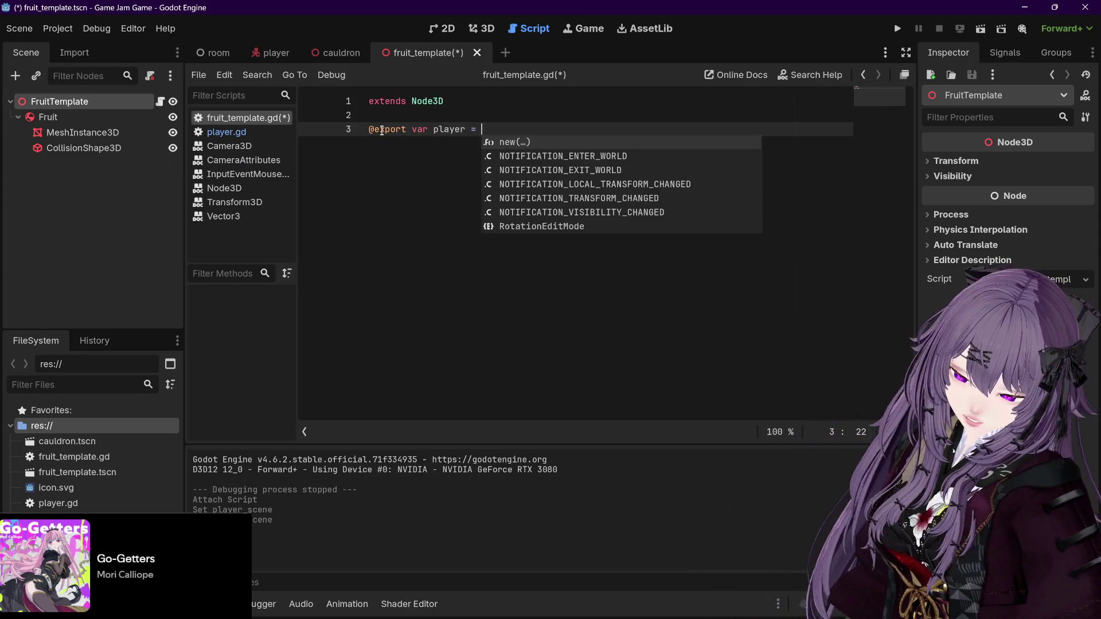
{"action": "type", "text": "$player"}
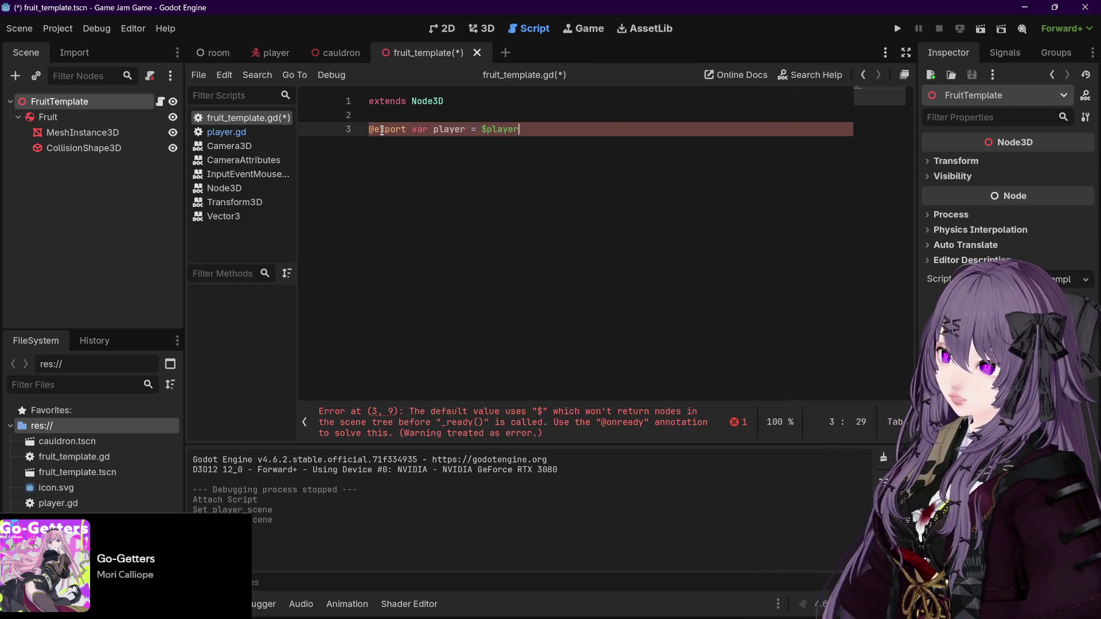
{"action": "key", "text": "Return"}
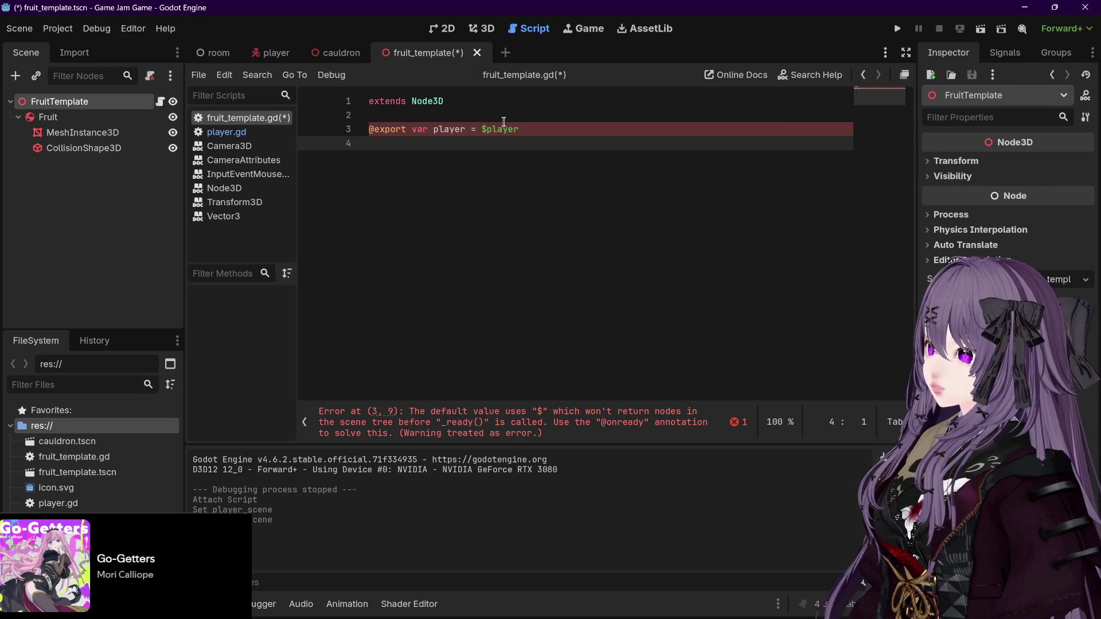
{"action": "left_click_drag", "start_coordinate": [406, 130], "coordinate": [376, 131]}
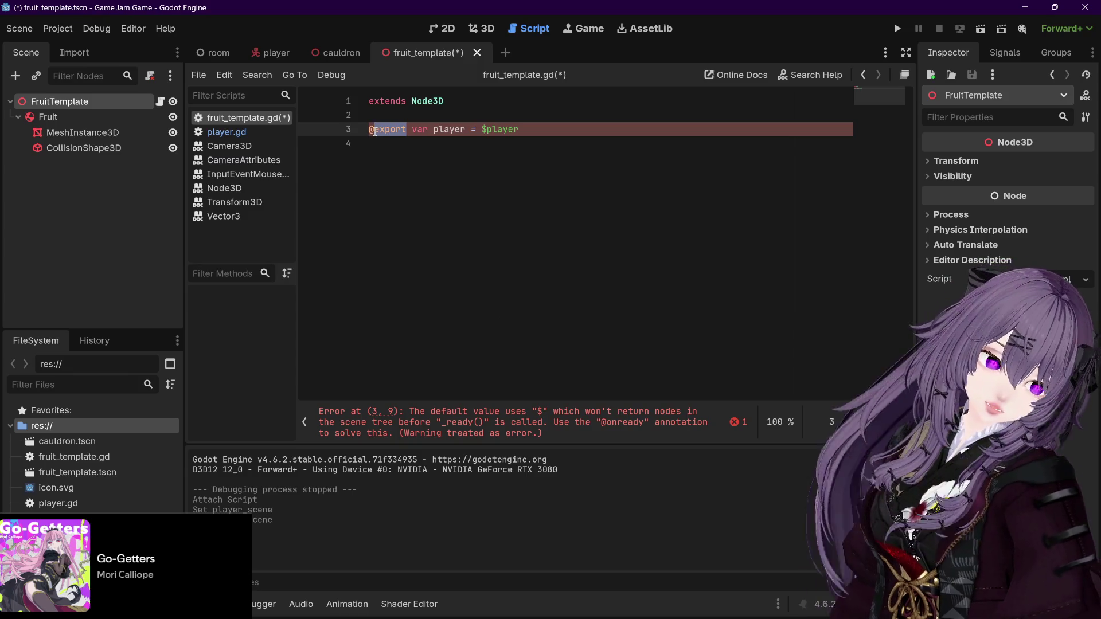
{"action": "type", "text": "ond"}
{"action": "key", "text": "BackSpace"}
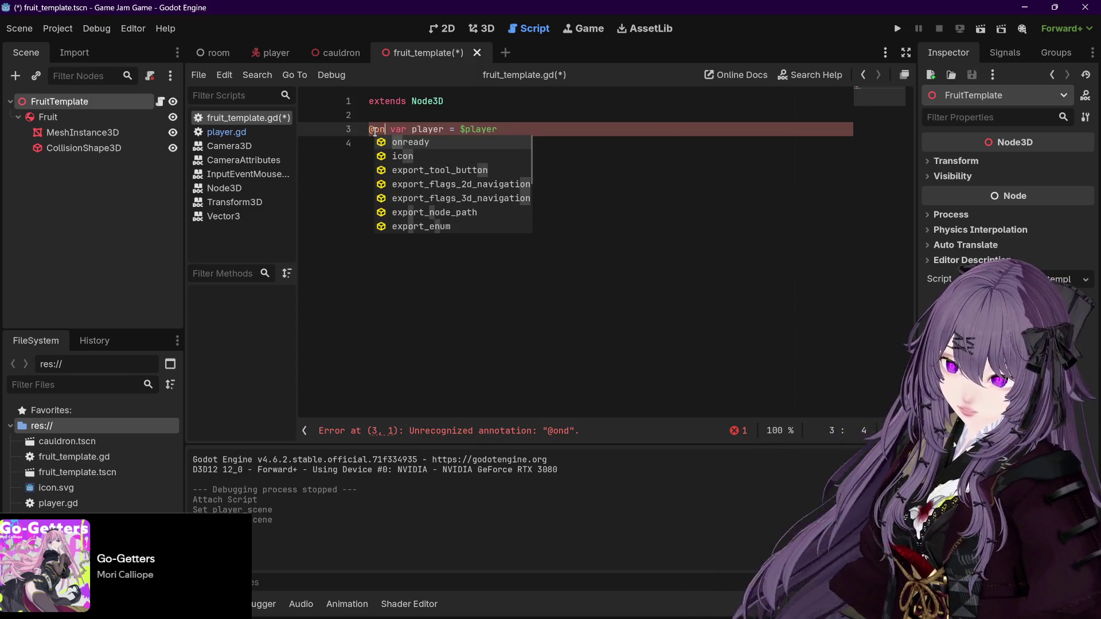
{"action": "type", "text": "readay"}
{"action": "key", "text": "BackSpace"}
{"action": "key", "text": "BackSpace"}
{"action": "key", "text": "BackSpace"}
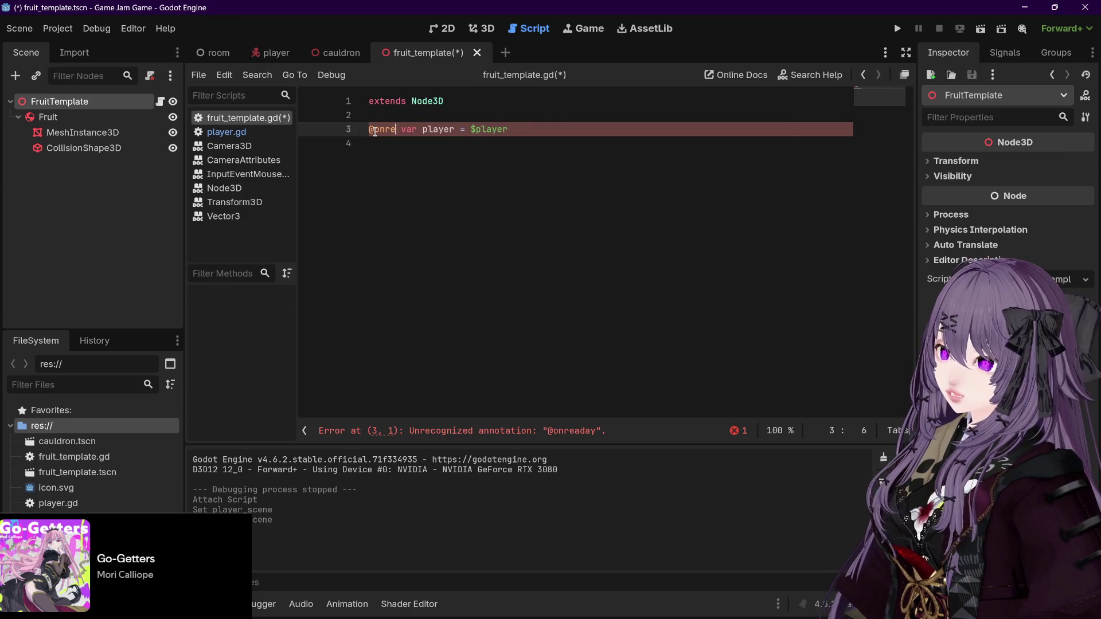
{"action": "type", "text": "ady"}
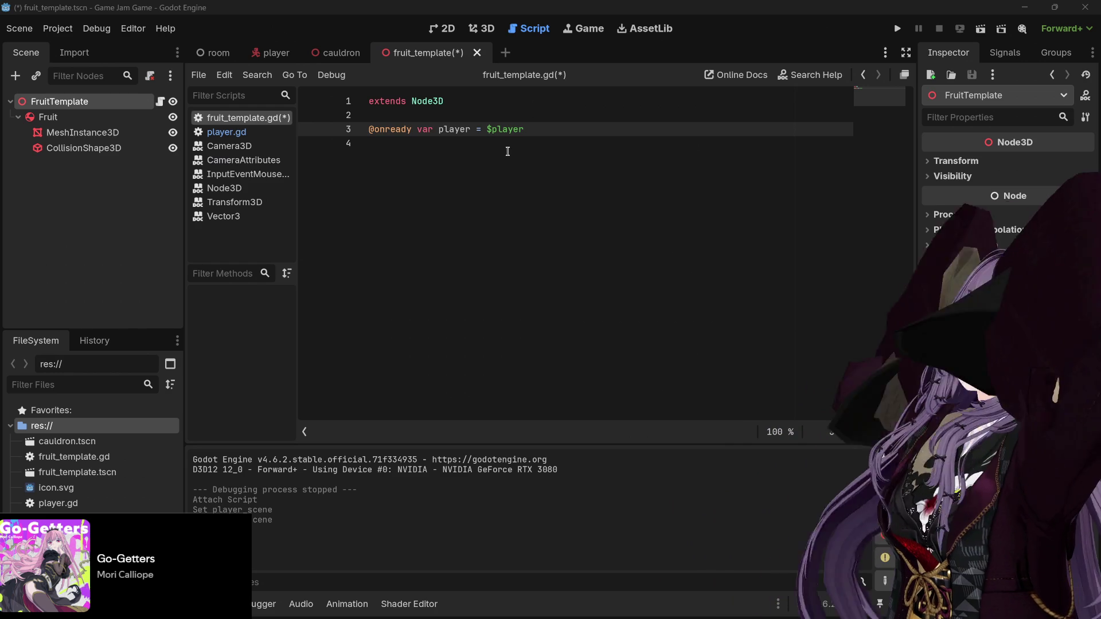
{"action": "left_click_drag", "start_coordinate": [595, 133], "coordinate": [369, 129]}
{"action": "key", "text": "BackSpace"}
{"action": "key", "text": "Delete"}
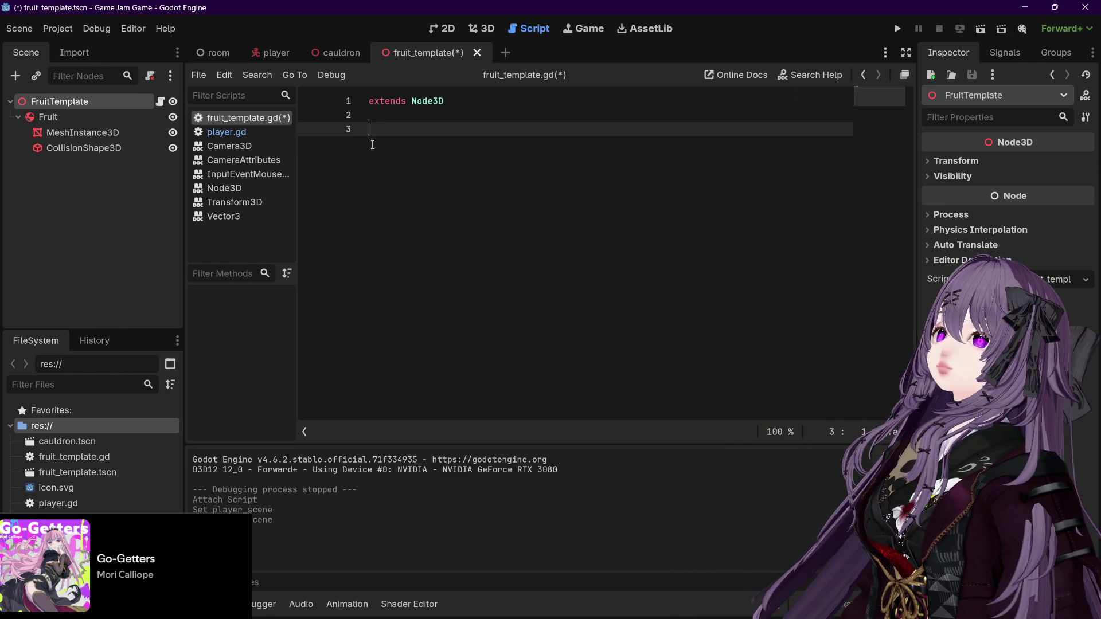
{"action": "key", "text": "BackSpace"}
{"action": "key", "text": "BackSpace"}
{"action": "key", "text": "Return"}
{"action": "key", "text": "Return"}
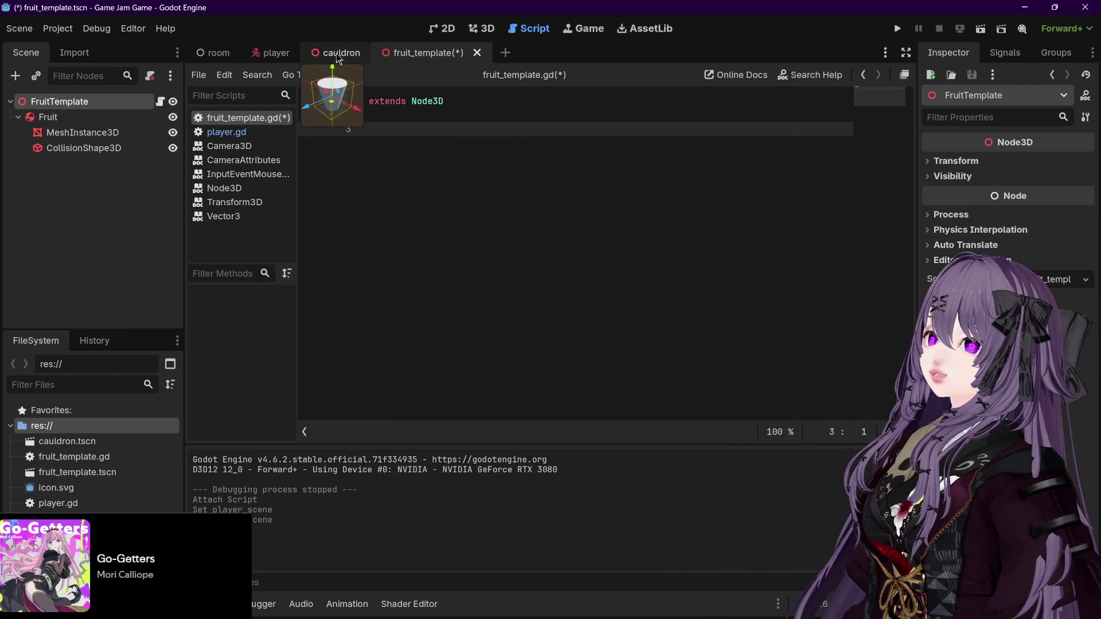
In player.gd, delete the commented-out mouse and tilt lines and the blank line above func _input, then save.
{"action": "left_click", "coordinate": [229, 132]}
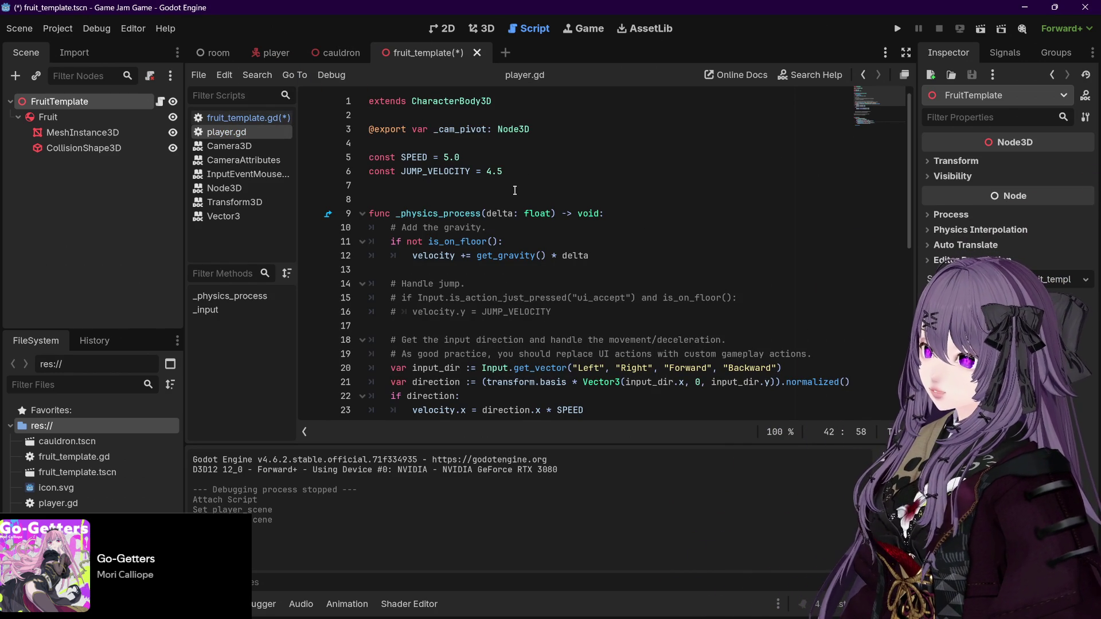
{"action": "scroll", "coordinate": [514, 190], "scroll_direction": "down", "scroll_amount": 2}
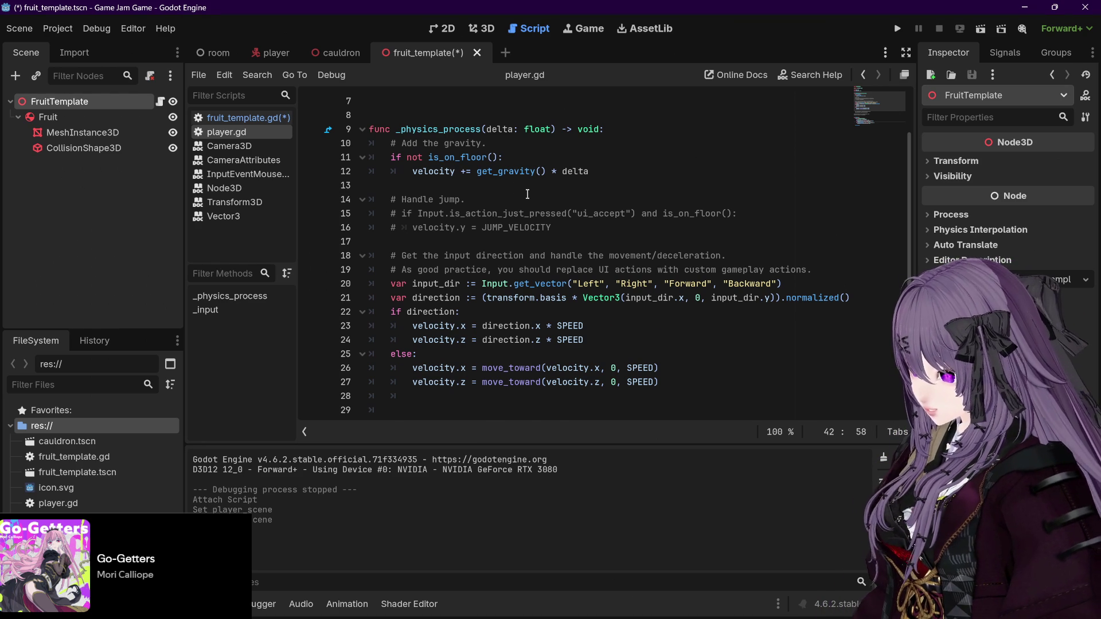
{"action": "scroll", "coordinate": [528, 194], "scroll_direction": "down", "scroll_amount": 3}
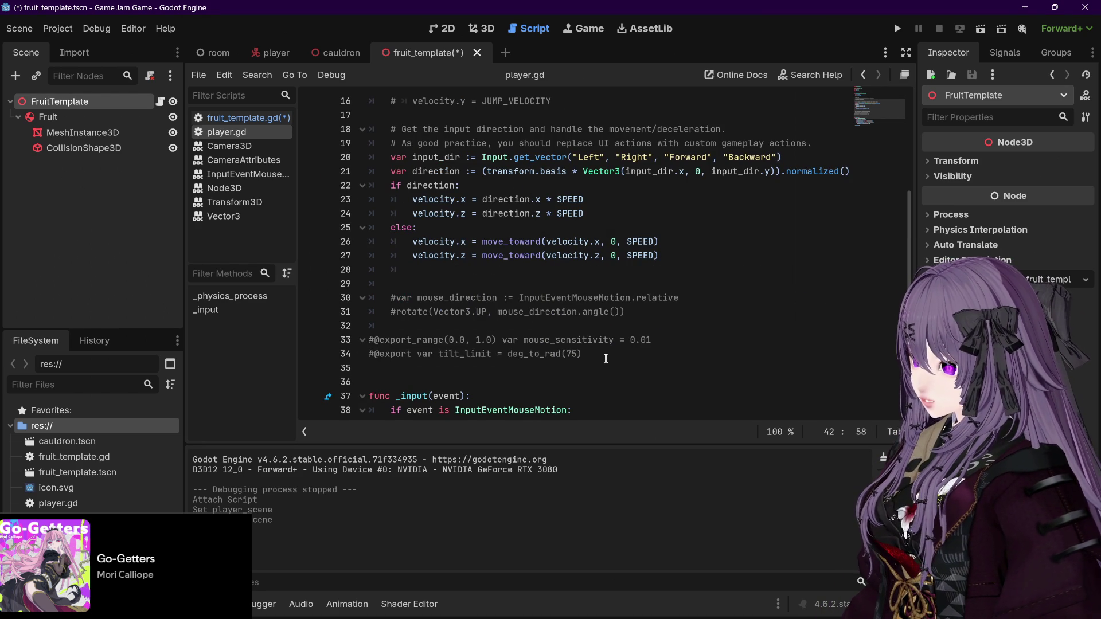
{"action": "mouse_move", "coordinate": [606, 359]}
{"action": "left_mouse_down"}
{"action": "mouse_move", "coordinate": [379, 312]}
{"action": "mouse_move", "coordinate": [376, 298]}
{"action": "left_mouse_up"}
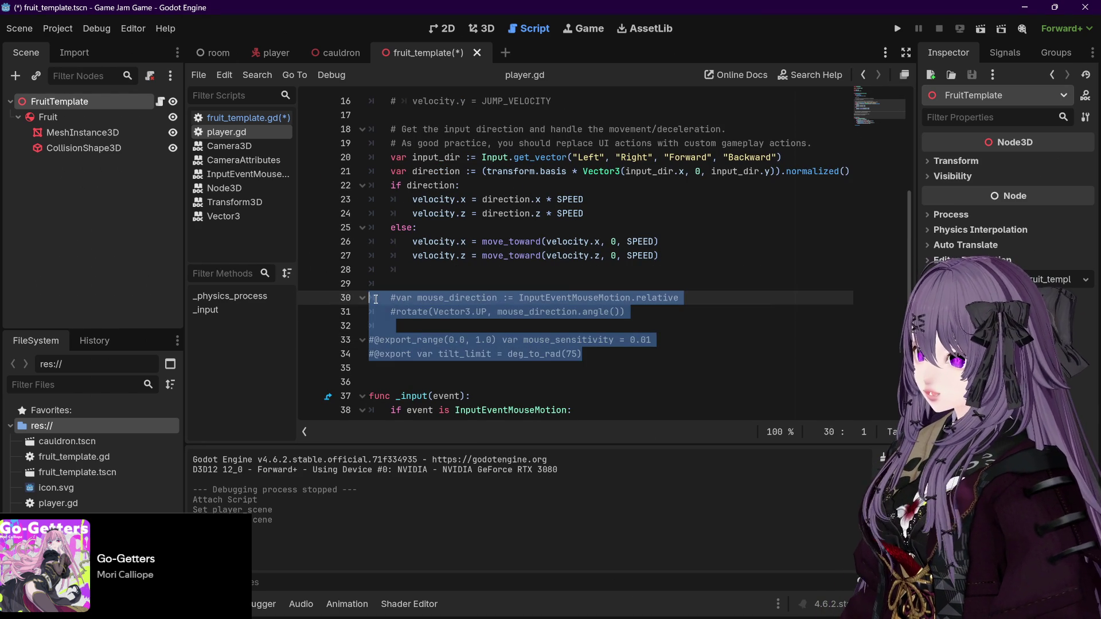
{"action": "key", "text": "BackSpace"}
{"action": "key", "text": "BackSpace"}
{"action": "key", "text": "BackSpace"}
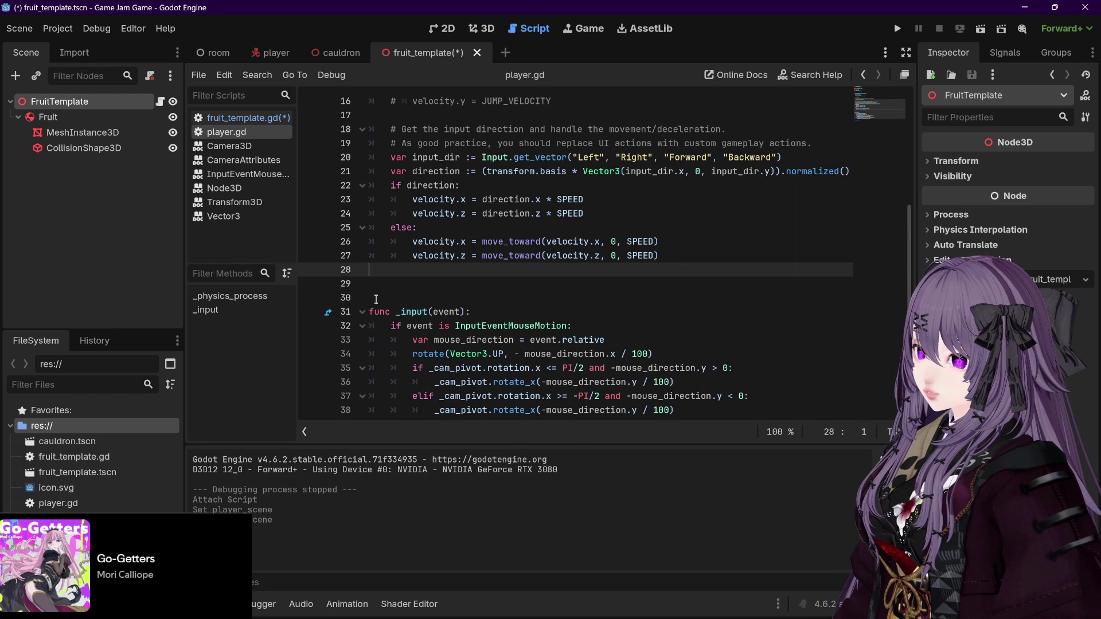
{"action": "key", "text": "BackSpace"}
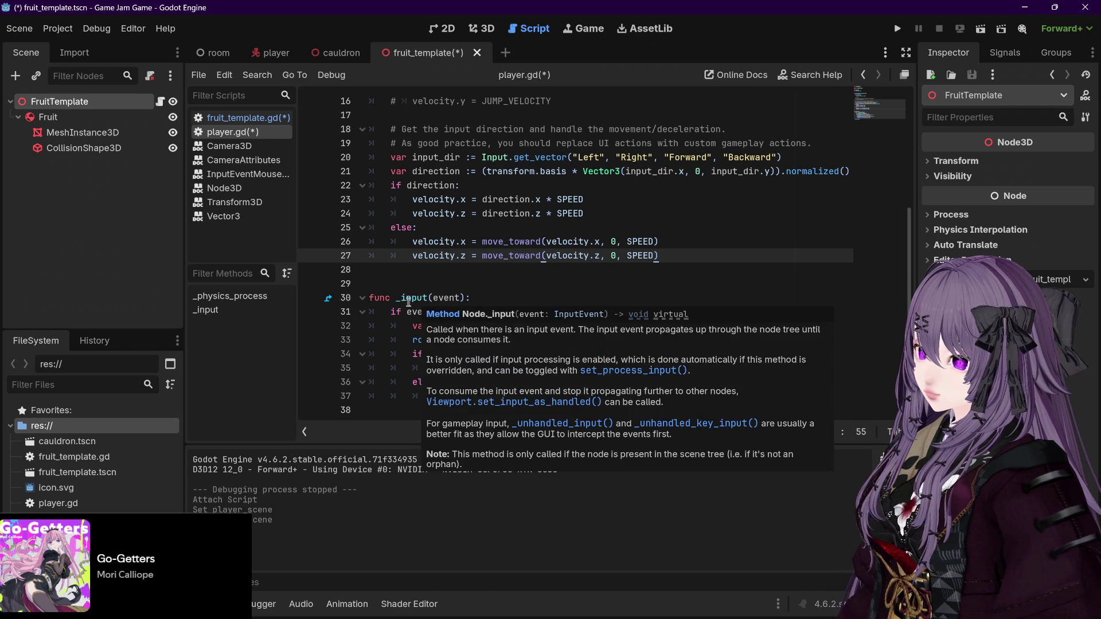
{"action": "key", "text": "Down"}
{"action": "key", "text": "Down"}
{"action": "key", "text": "BackSpace"}
{"action": "key", "text": "ctrl+s"}
{"action": "scroll", "coordinate": [521, 328], "scroll_direction": "up", "scroll_amount": 5}
{"action": "scroll", "coordinate": [459, 287], "scroll_direction": "down", "scroll_amount": 5}
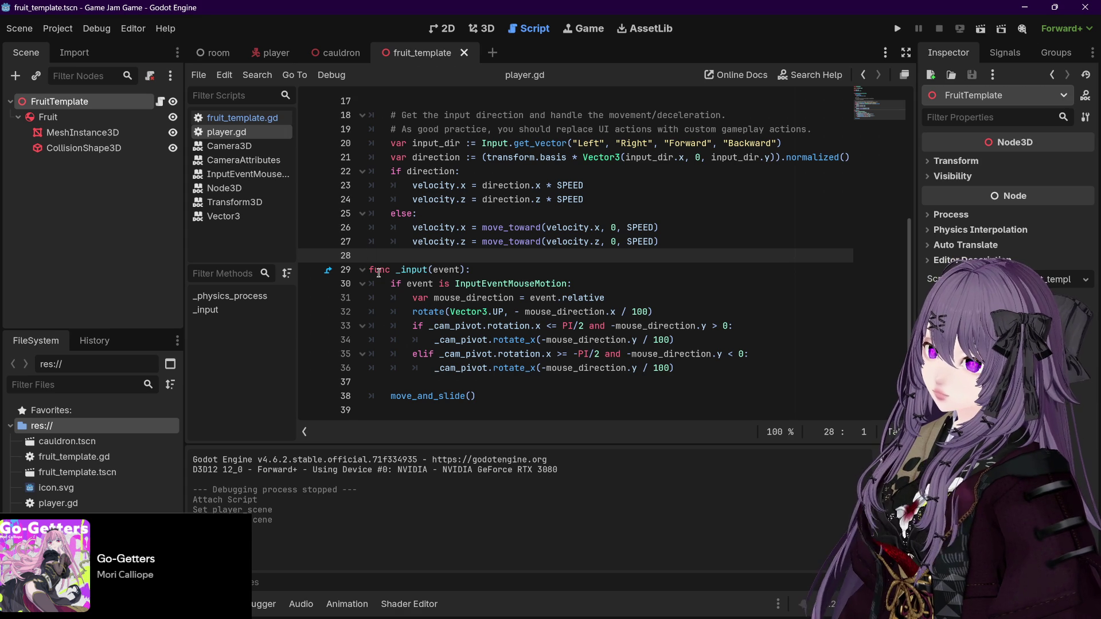
{"action": "left_click", "coordinate": [243, 118]}
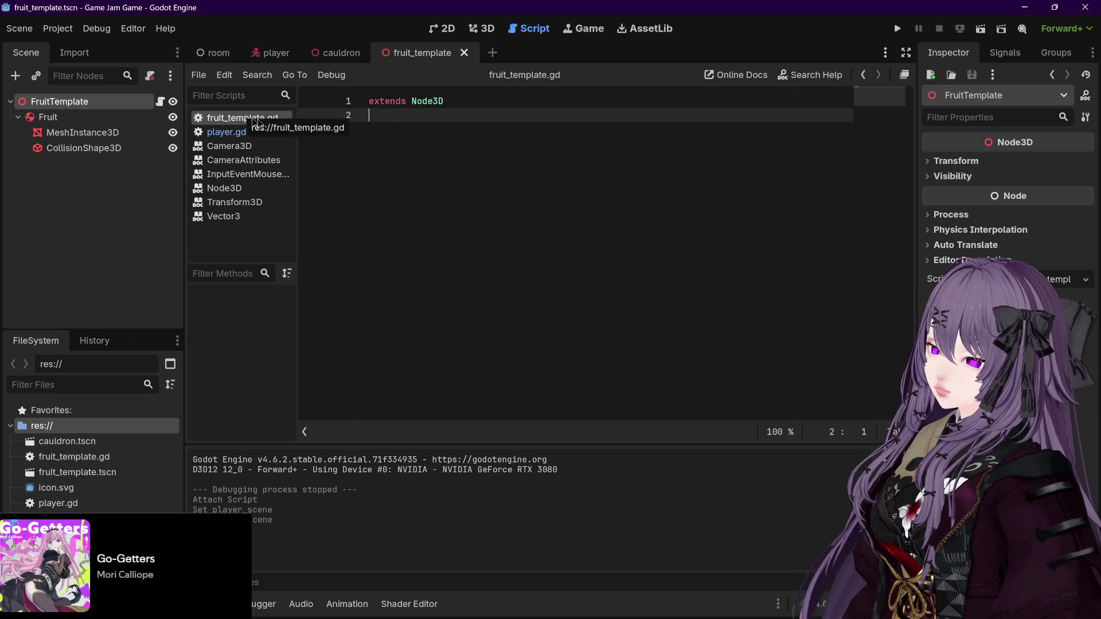
{"action": "key", "text": "Return"}
{"action": "type", "text": "from"}
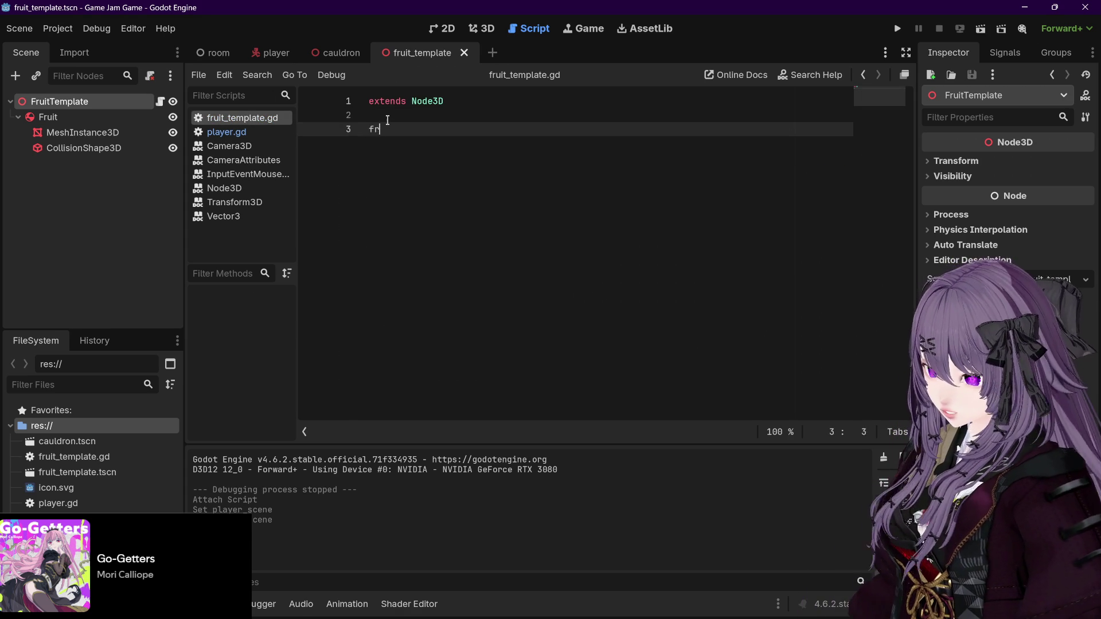
{"action": "key", "text": "BackSpace"}
{"action": "key", "text": "BackSpace"}
{"action": "key", "text": "BackSpace"}
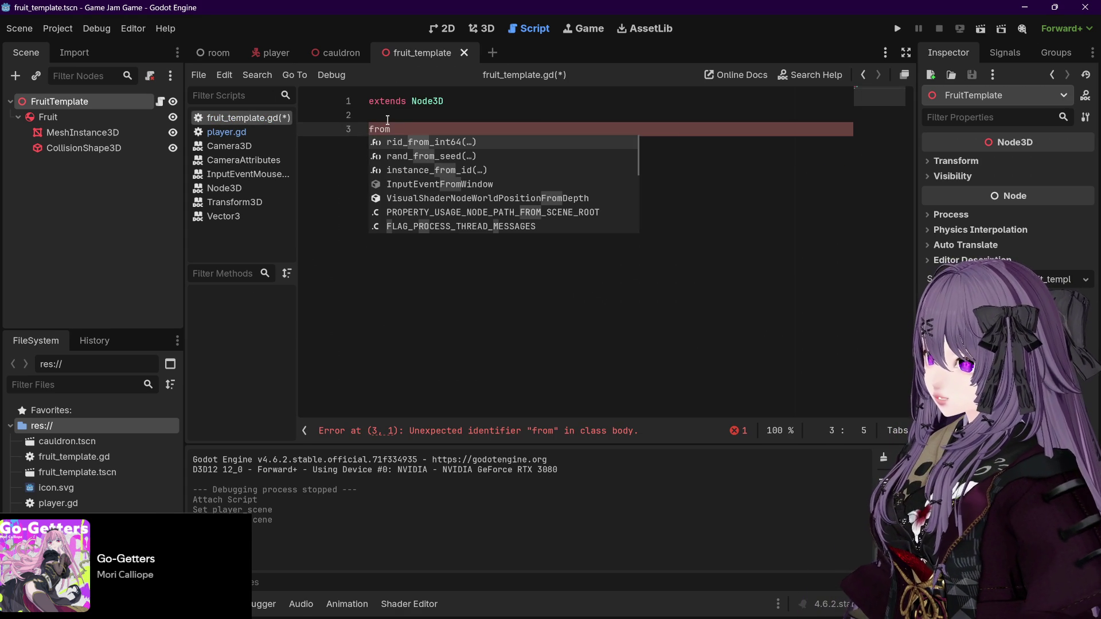
{"action": "type", "text": "@export"}
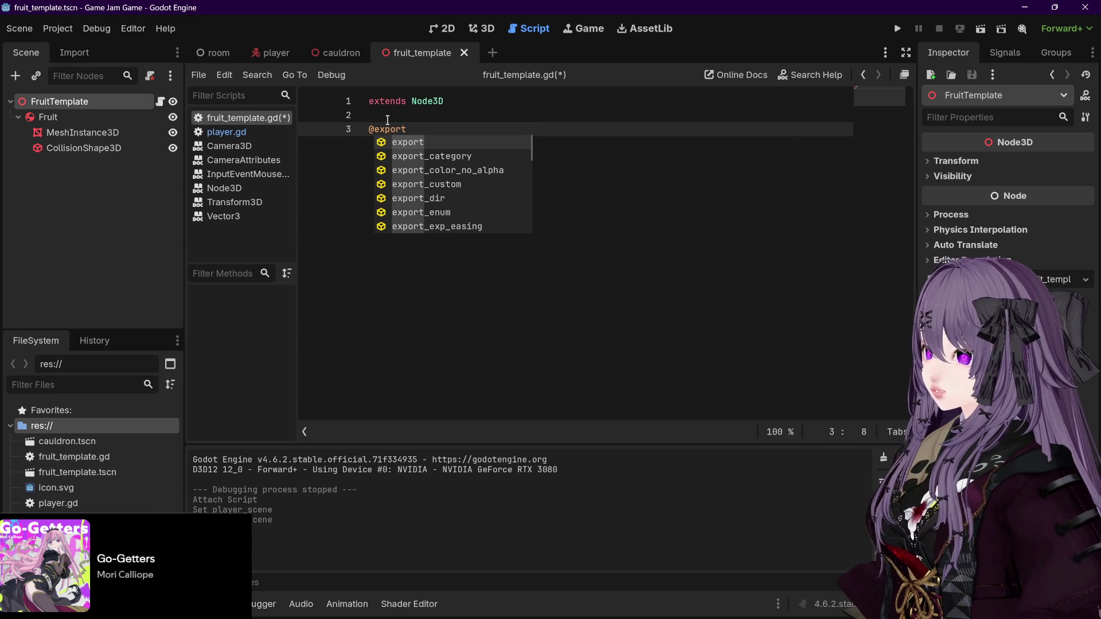
{"action": "left_click", "coordinate": [387, 129], "text": "ctrl"}
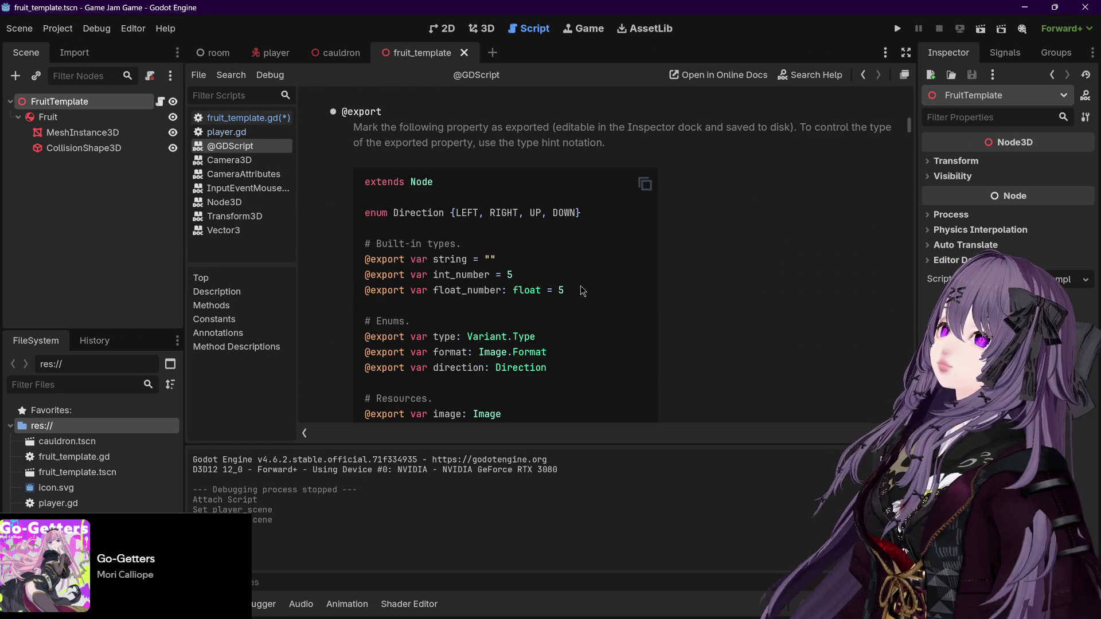
{"action": "scroll", "coordinate": [579, 284], "scroll_direction": "down", "scroll_amount": 3}
{"action": "scroll", "coordinate": [580, 283], "scroll_direction": "down", "scroll_amount": 2}
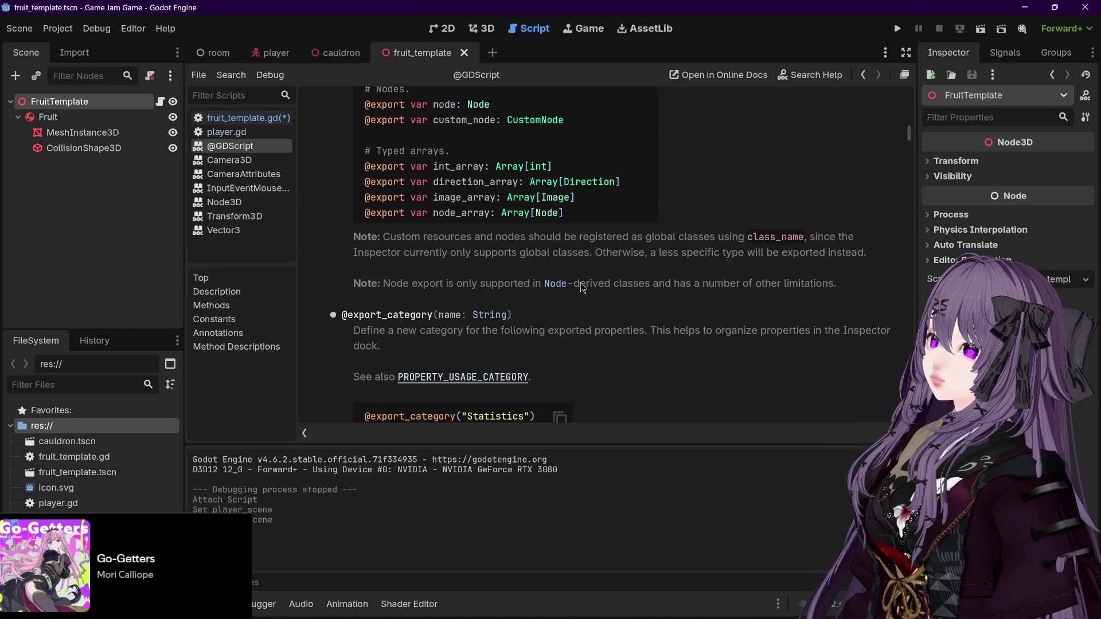
{"action": "scroll", "coordinate": [580, 283], "scroll_direction": "down", "scroll_amount": 2}
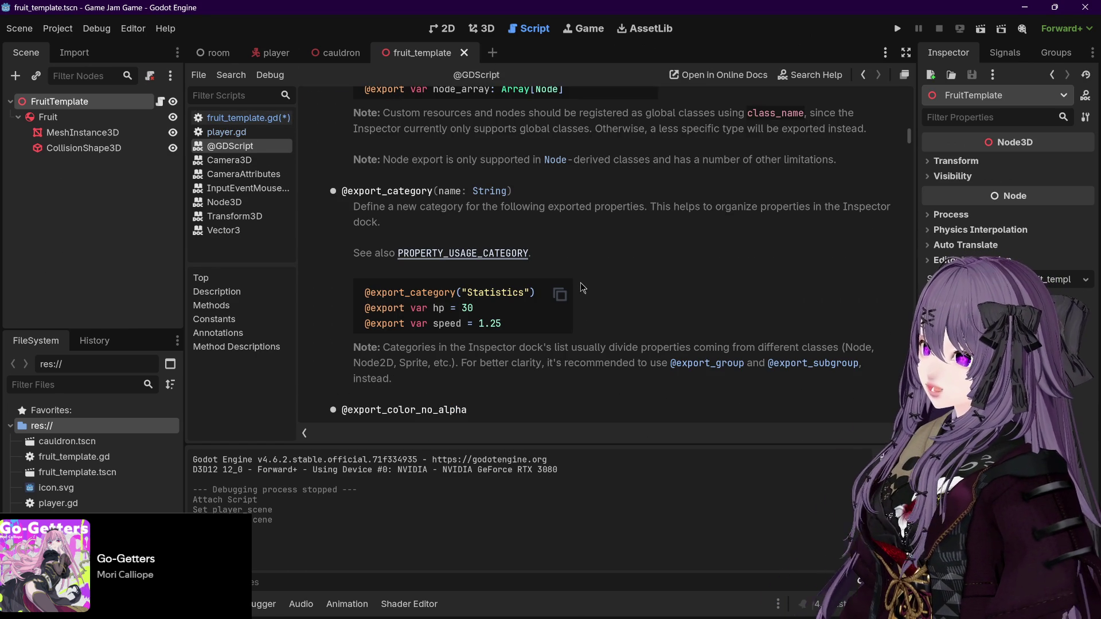
{"action": "scroll", "coordinate": [577, 283], "scroll_direction": "down", "scroll_amount": 3}
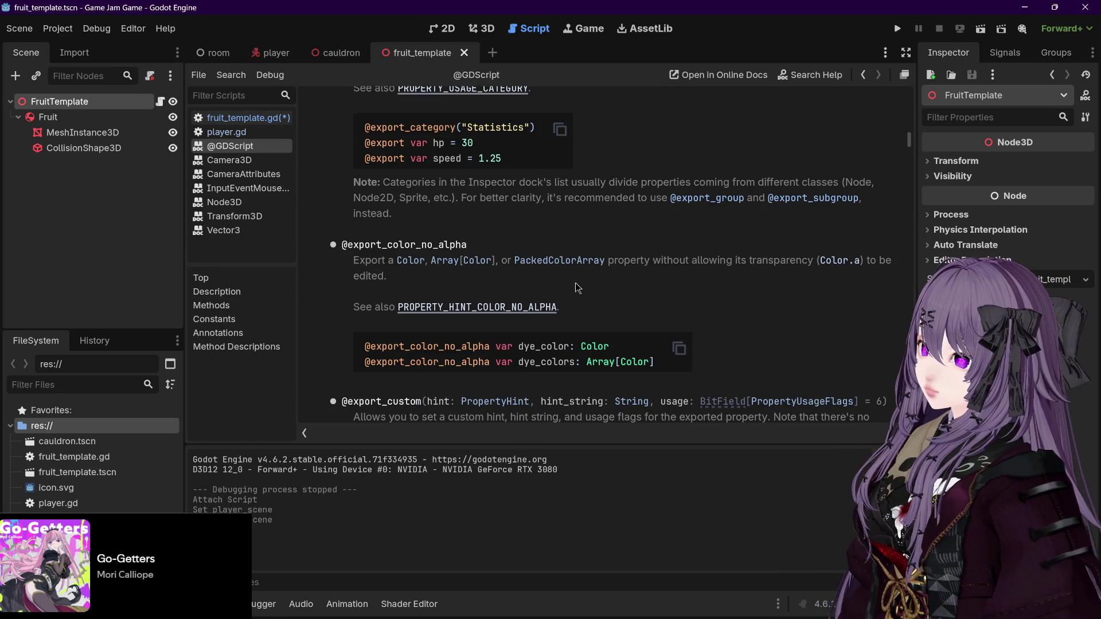
{"action": "scroll", "coordinate": [576, 284], "scroll_direction": "down", "scroll_amount": 3}
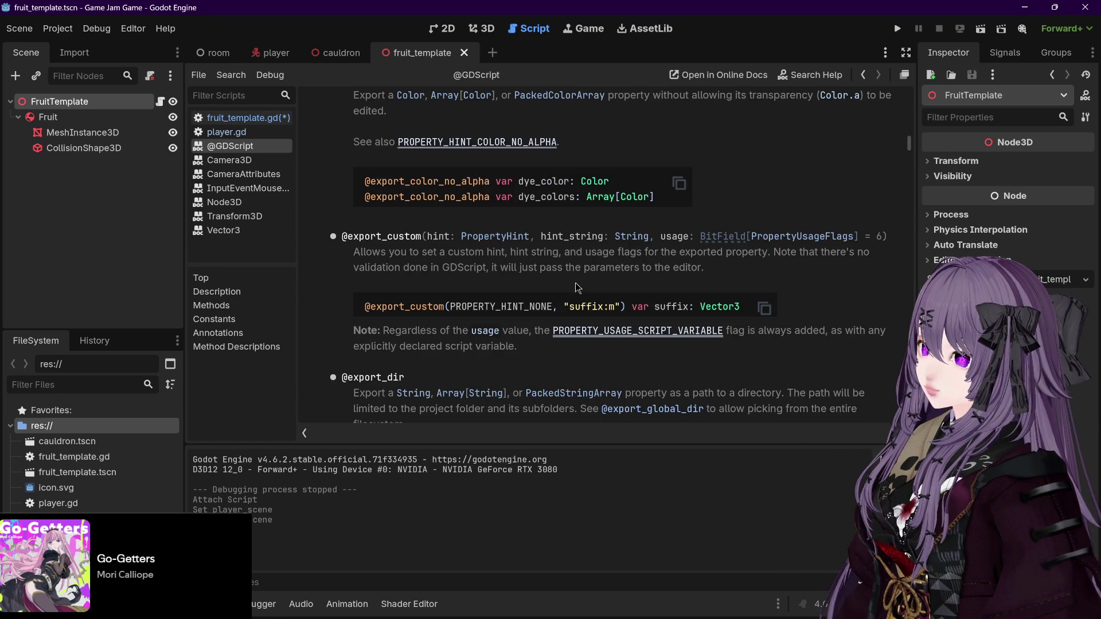
{"action": "scroll", "coordinate": [575, 283], "scroll_direction": "down", "scroll_amount": 1}
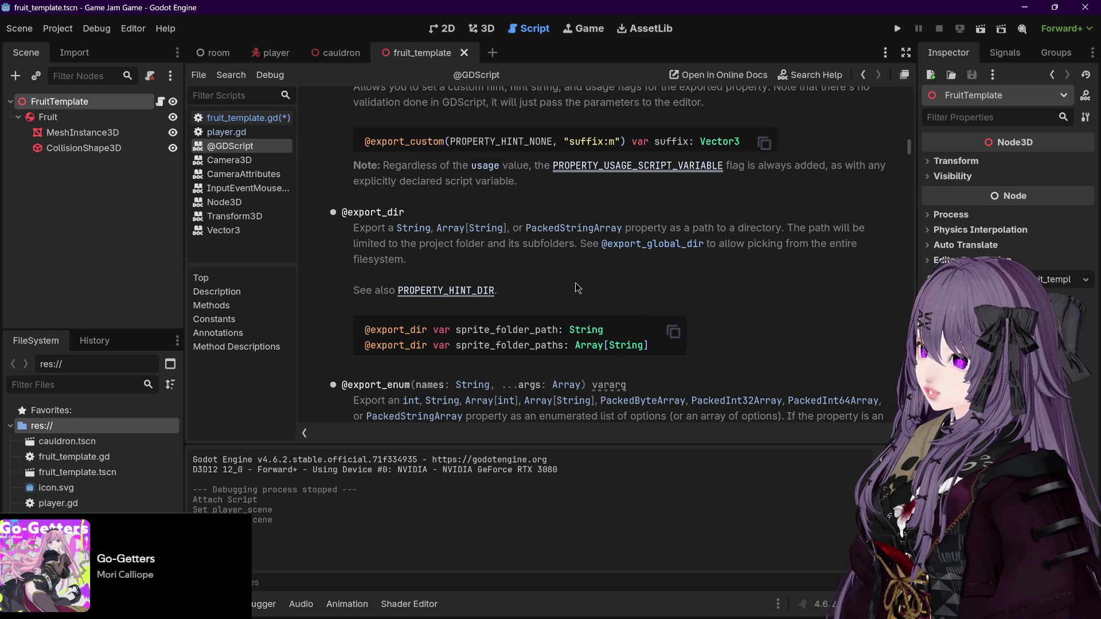
{"action": "scroll", "coordinate": [576, 283], "scroll_direction": "down", "scroll_amount": 4}
{"action": "scroll", "coordinate": [576, 283], "scroll_direction": "up", "scroll_amount": 4}
{"action": "scroll", "coordinate": [576, 283], "scroll_direction": "up", "scroll_amount": 15}
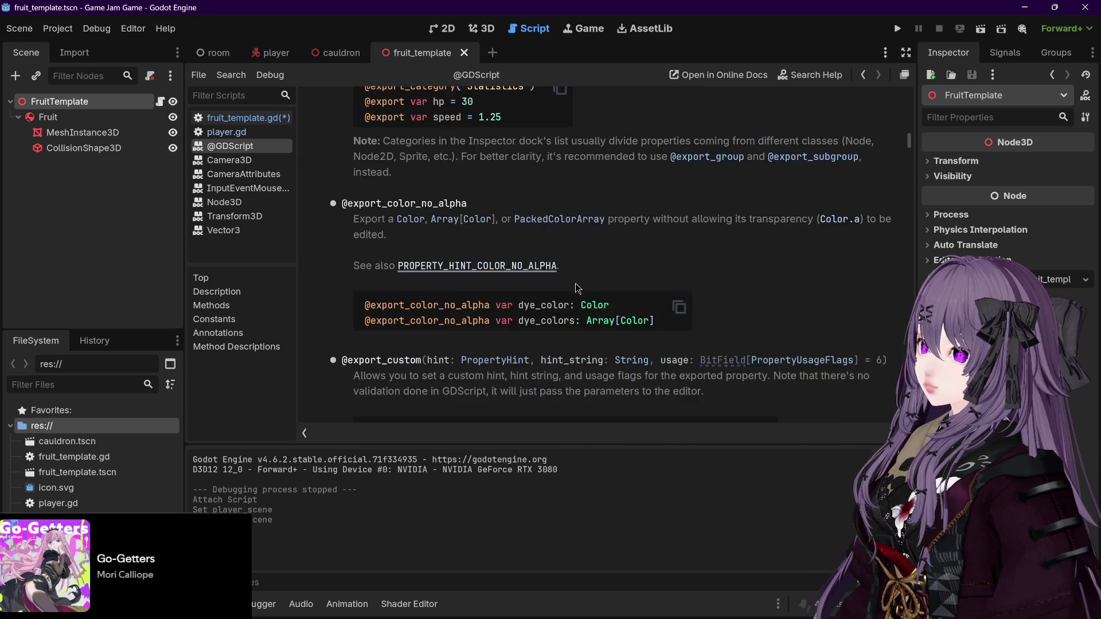
{"action": "scroll", "coordinate": [576, 284], "scroll_direction": "down", "scroll_amount": 5}
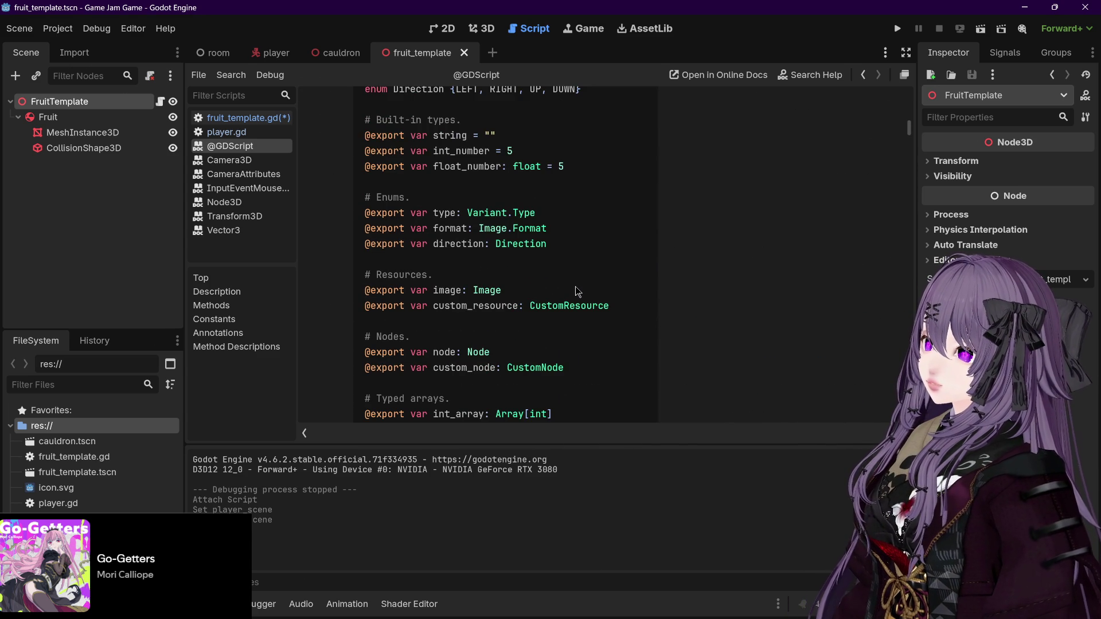
{"action": "scroll", "coordinate": [576, 287], "scroll_direction": "down", "scroll_amount": 1}
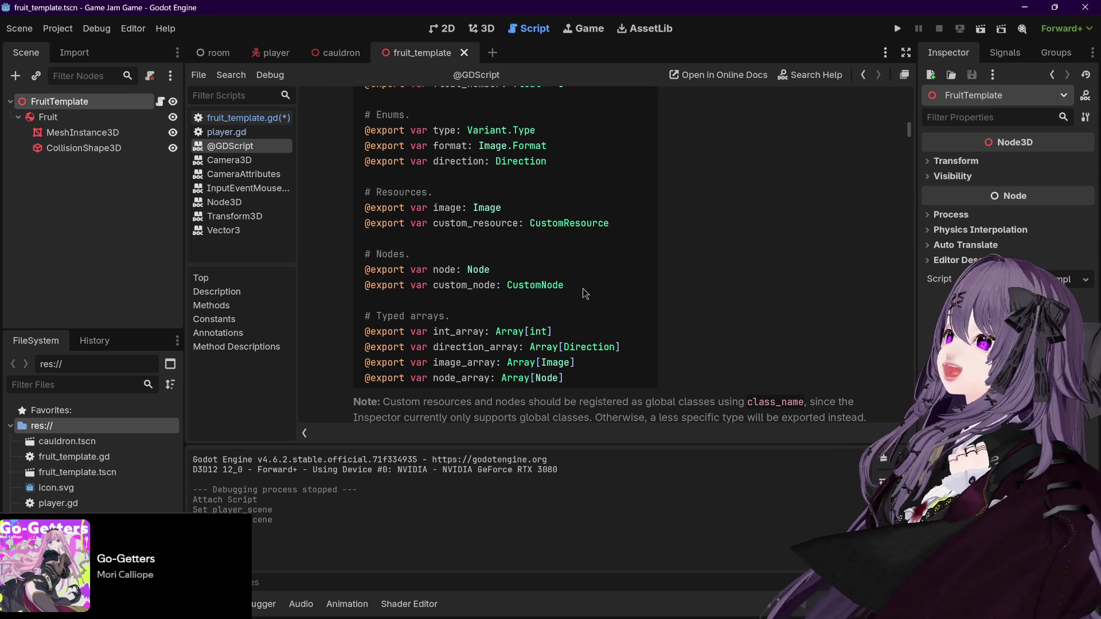
{"action": "scroll", "coordinate": [583, 288], "scroll_direction": "up", "scroll_amount": 1}
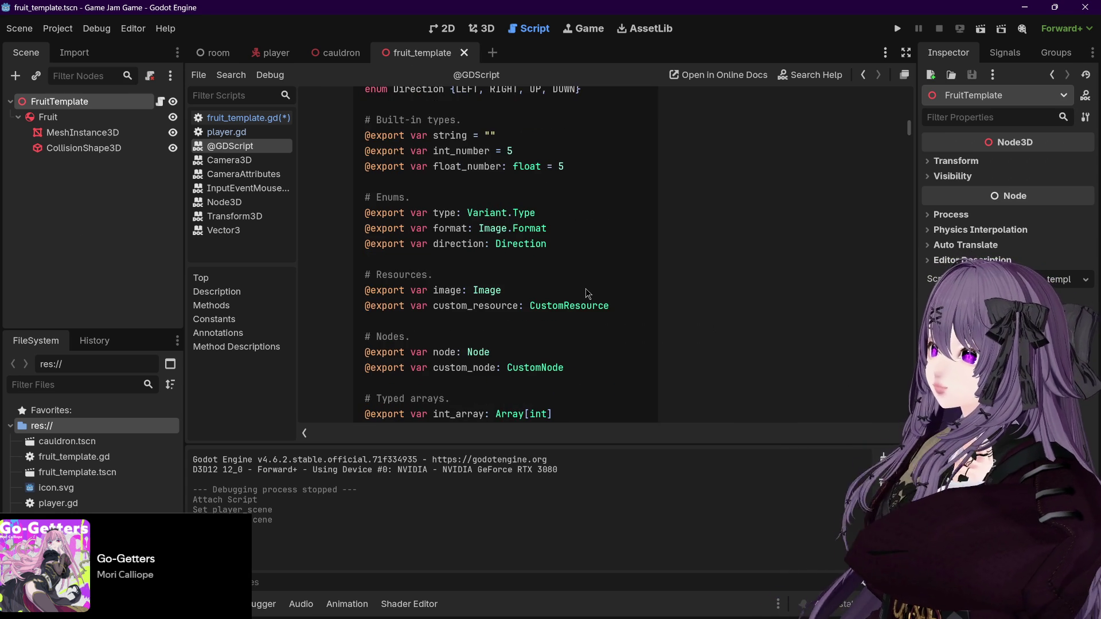
{"action": "scroll", "coordinate": [587, 288], "scroll_direction": "up", "scroll_amount": 1}
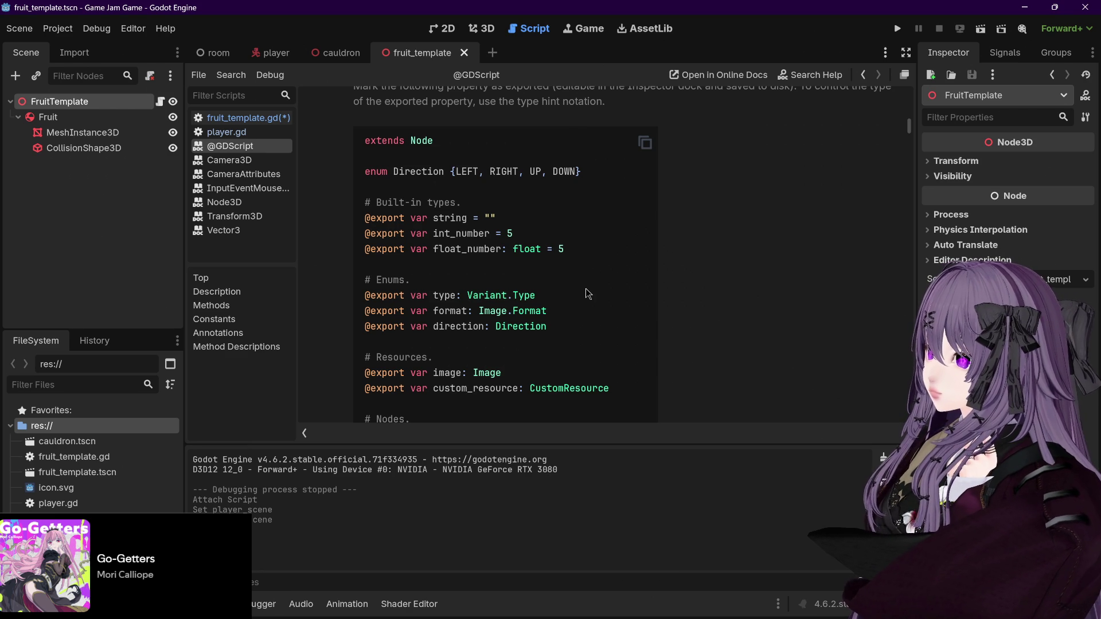
{"action": "scroll", "coordinate": [581, 292], "scroll_direction": "down", "scroll_amount": 4}
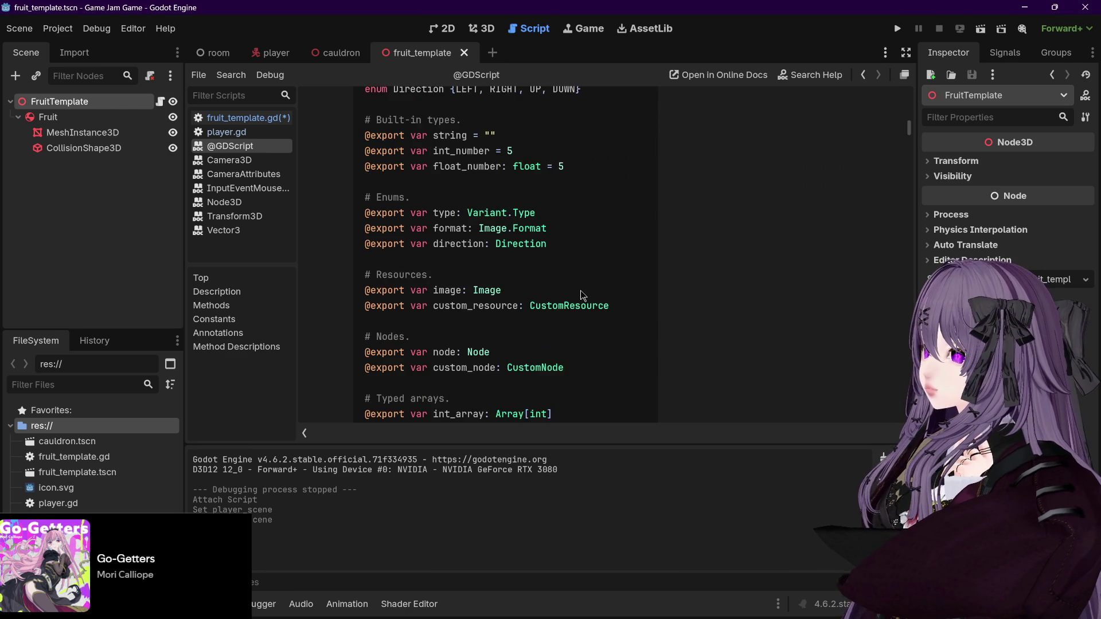
{"action": "scroll", "coordinate": [583, 296], "scroll_direction": "down", "scroll_amount": 1}
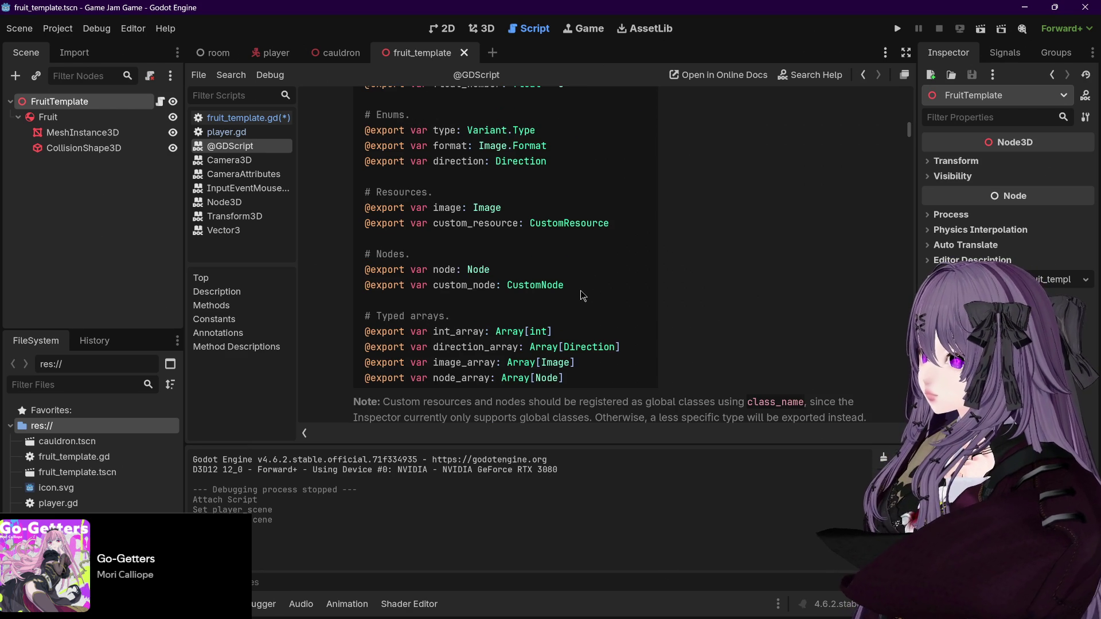
{"action": "scroll", "coordinate": [583, 296], "scroll_direction": "down", "scroll_amount": 1}
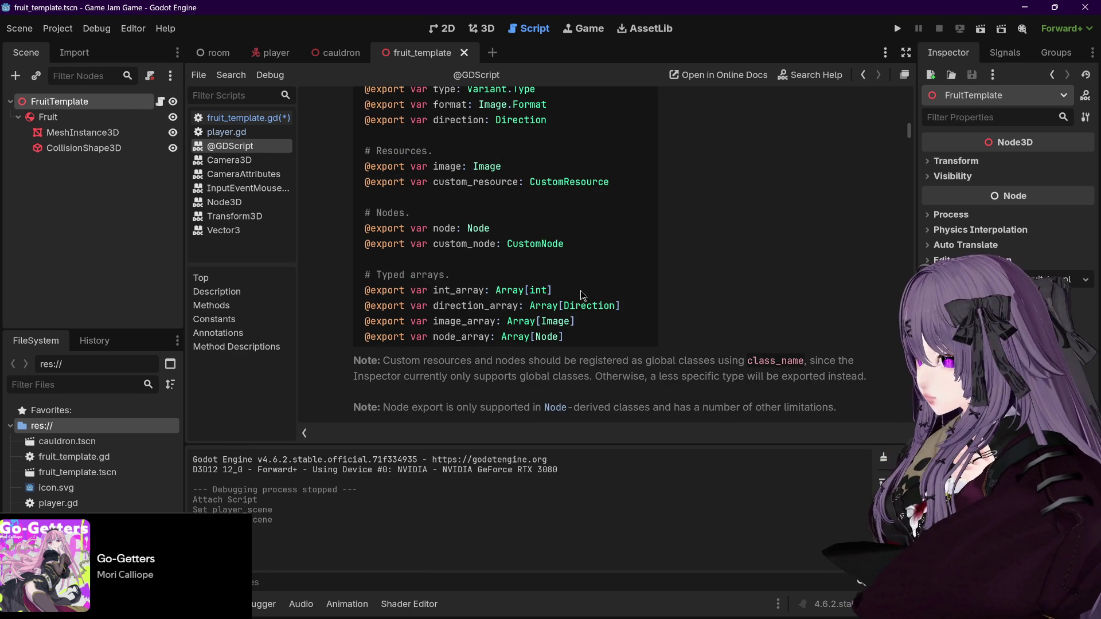
{"action": "scroll", "coordinate": [581, 294], "scroll_direction": "up", "scroll_amount": 8}
{"action": "scroll", "coordinate": [581, 295], "scroll_direction": "up", "scroll_amount": 2}
{"action": "scroll", "coordinate": [582, 295], "scroll_direction": "up", "scroll_amount": 5}
{"action": "scroll", "coordinate": [580, 291], "scroll_direction": "up", "scroll_amount": 7}
{"action": "scroll", "coordinate": [580, 291], "scroll_direction": "down", "scroll_amount": 7}
{"action": "scroll", "coordinate": [581, 291], "scroll_direction": "down", "scroll_amount": 5}
{"action": "scroll", "coordinate": [583, 291], "scroll_direction": "up", "scroll_amount": 20}
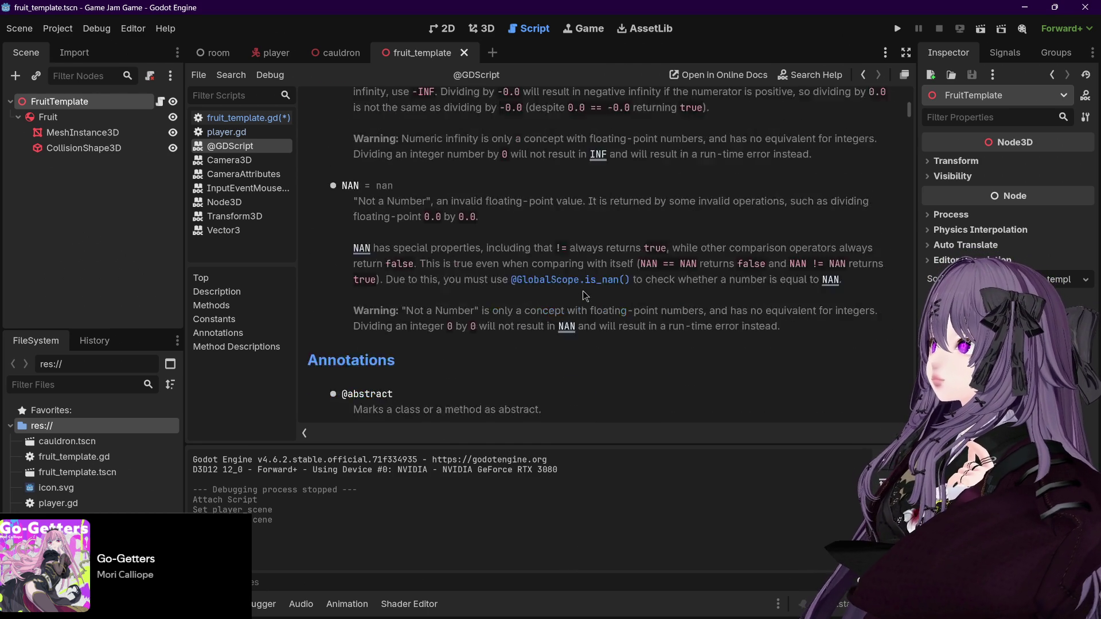
{"action": "scroll", "coordinate": [584, 292], "scroll_direction": "up", "scroll_amount": 3}
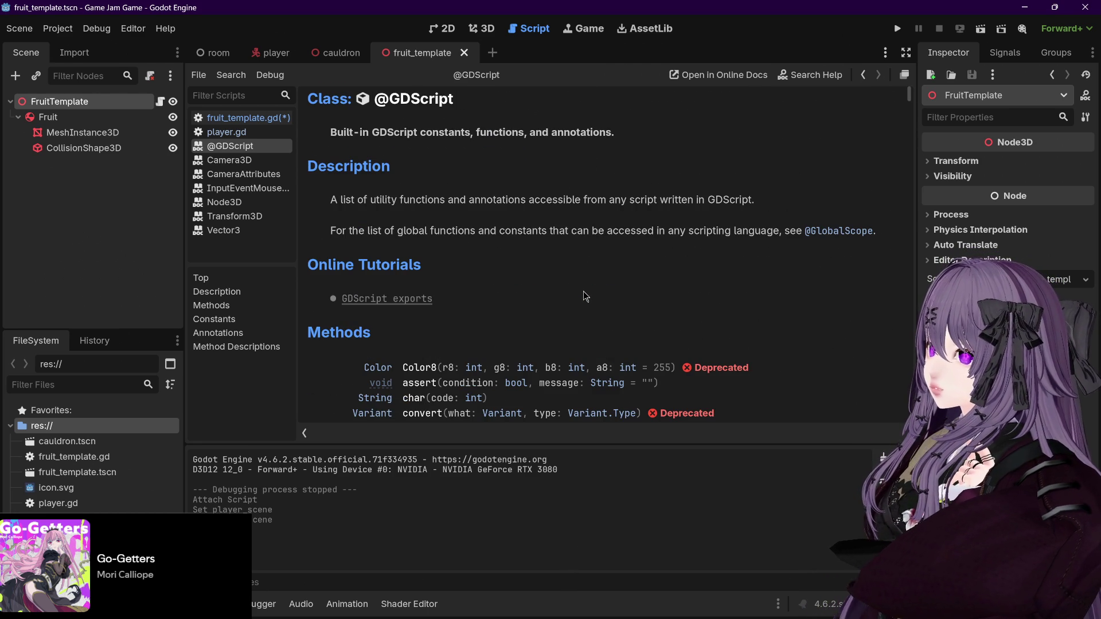
{"action": "scroll", "coordinate": [584, 291], "scroll_direction": "down", "scroll_amount": 7}
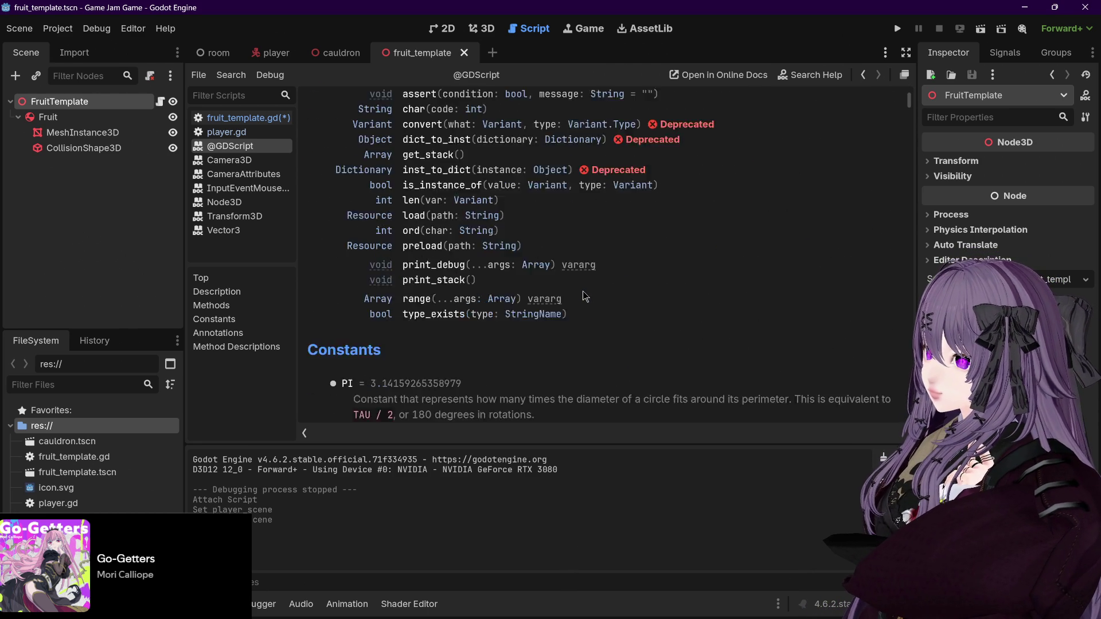
{"action": "scroll", "coordinate": [583, 291], "scroll_direction": "down", "scroll_amount": 15}
{"action": "scroll", "coordinate": [582, 292], "scroll_direction": "down", "scroll_amount": 20}
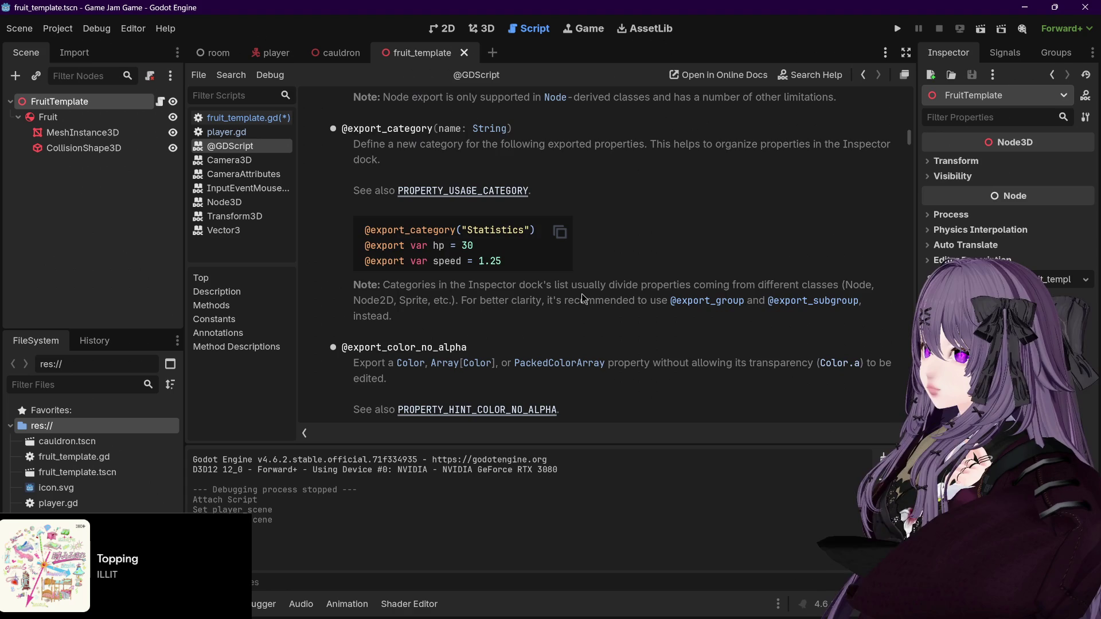
{"action": "scroll", "coordinate": [581, 294], "scroll_direction": "down", "scroll_amount": 20}
{"action": "scroll", "coordinate": [583, 294], "scroll_direction": "up", "scroll_amount": 4}
{"action": "scroll", "coordinate": [583, 293], "scroll_direction": "down", "scroll_amount": 5}
{"action": "scroll", "coordinate": [583, 294], "scroll_direction": "down", "scroll_amount": 3}
{"action": "scroll", "coordinate": [582, 293], "scroll_direction": "up", "scroll_amount": 10}
{"action": "scroll", "coordinate": [583, 295], "scroll_direction": "up", "scroll_amount": 2}
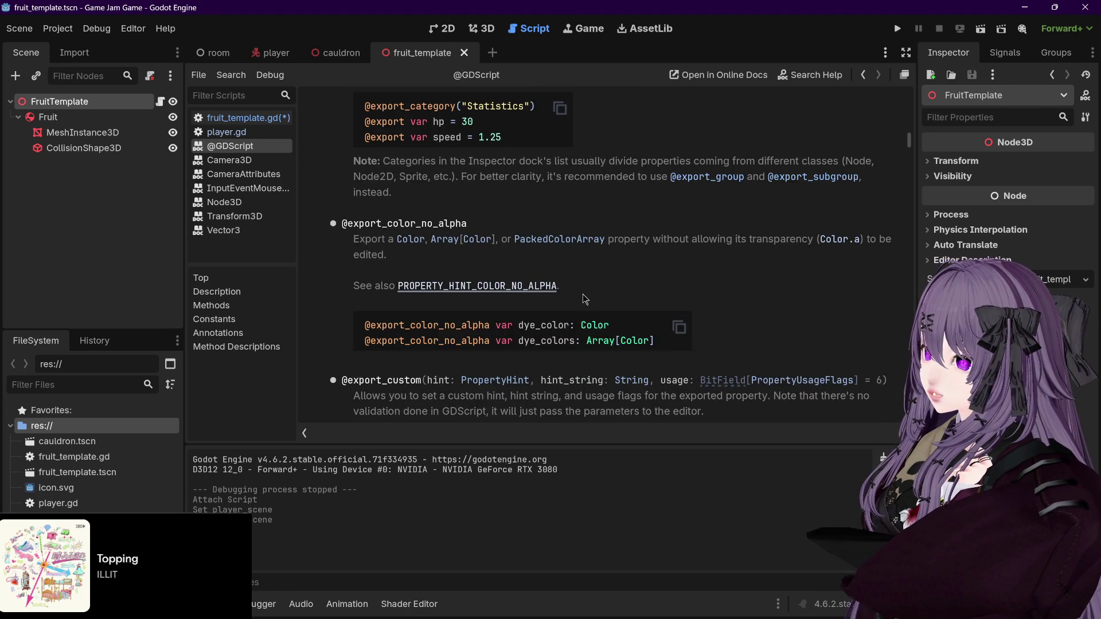
{"action": "scroll", "coordinate": [582, 295], "scroll_direction": "down", "scroll_amount": 2}
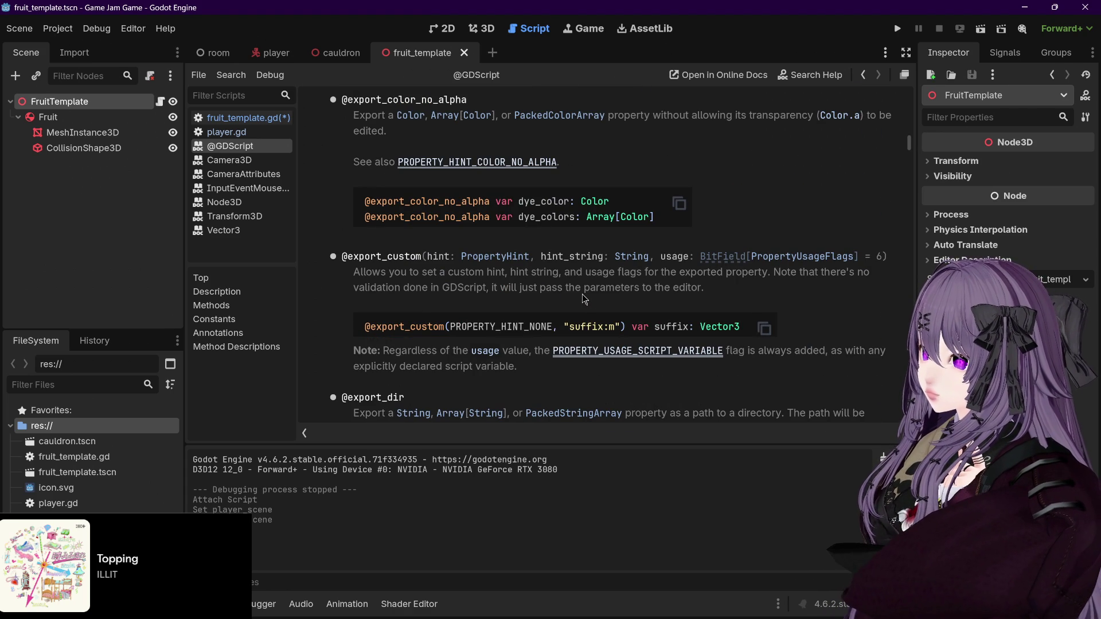
{"action": "scroll", "coordinate": [583, 294], "scroll_direction": "down", "scroll_amount": 11}
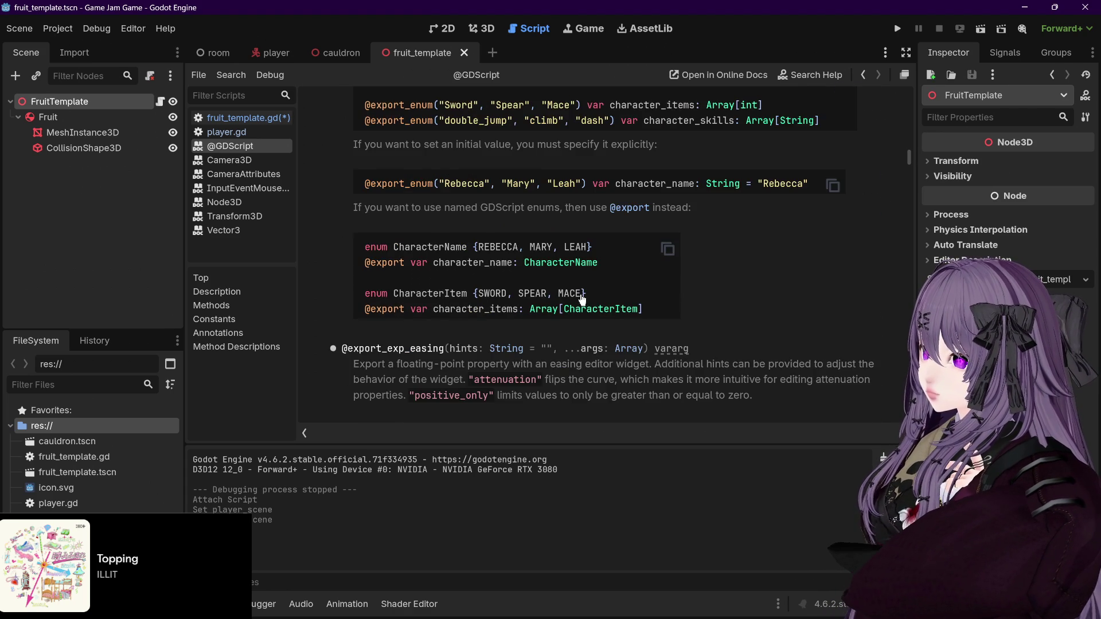
{"action": "scroll", "coordinate": [583, 299], "scroll_direction": "down", "scroll_amount": 3}
{"action": "scroll", "coordinate": [582, 300], "scroll_direction": "down", "scroll_amount": 3}
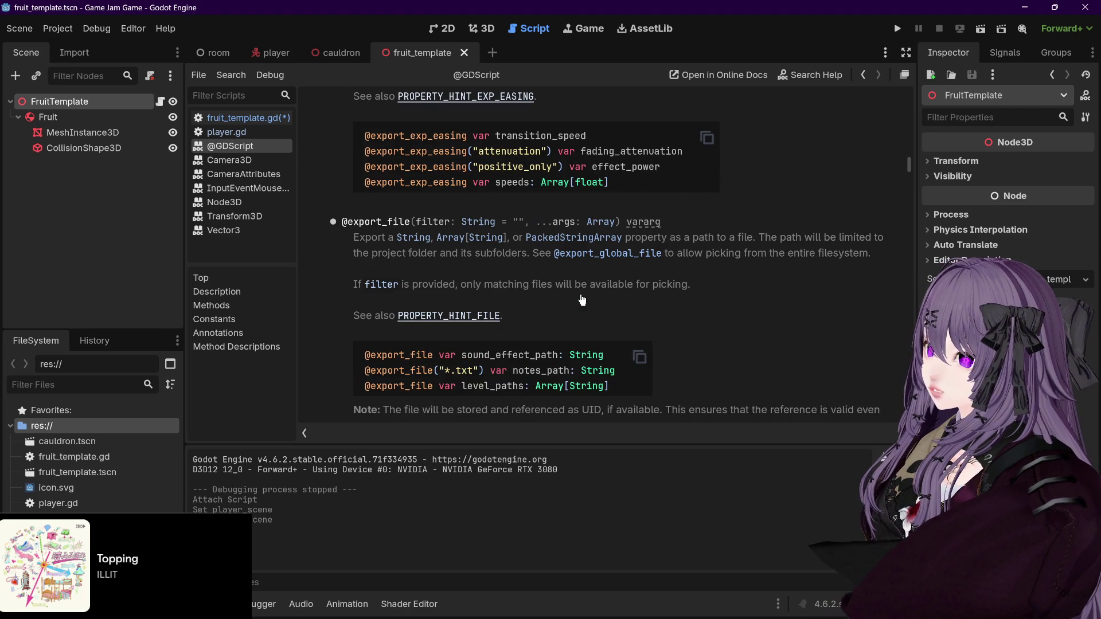
{"action": "scroll", "coordinate": [582, 300], "scroll_direction": "down", "scroll_amount": 5}
{"action": "scroll", "coordinate": [582, 300], "scroll_direction": "down", "scroll_amount": 12}
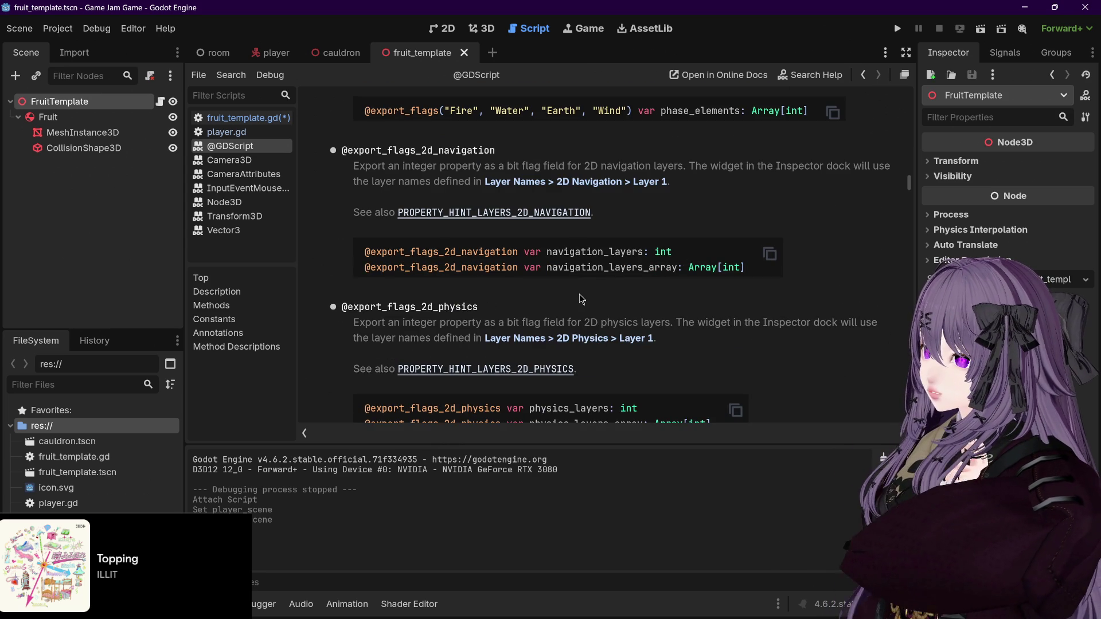
{"action": "scroll", "coordinate": [581, 298], "scroll_direction": "down", "scroll_amount": 8}
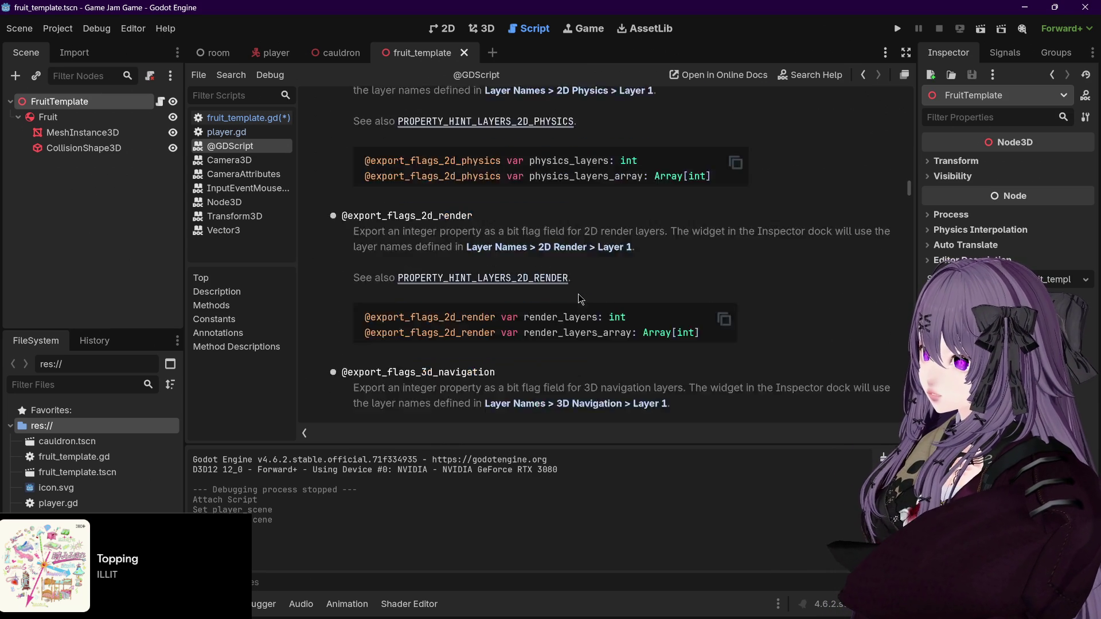
{"action": "scroll", "coordinate": [578, 298], "scroll_direction": "down", "scroll_amount": 8}
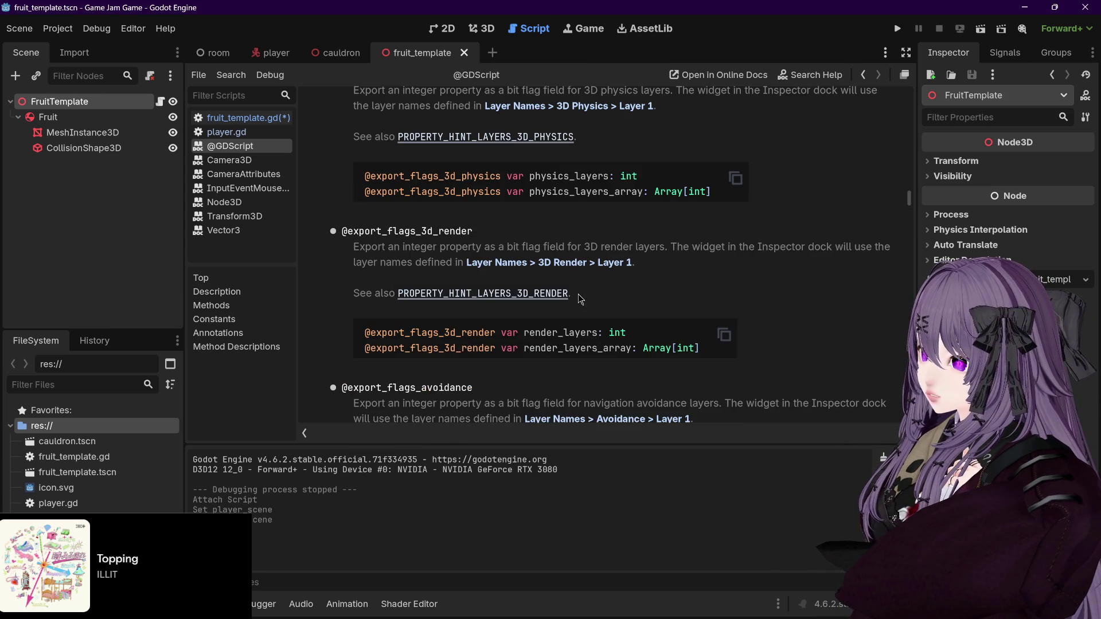
{"action": "scroll", "coordinate": [574, 296], "scroll_direction": "down", "scroll_amount": 5}
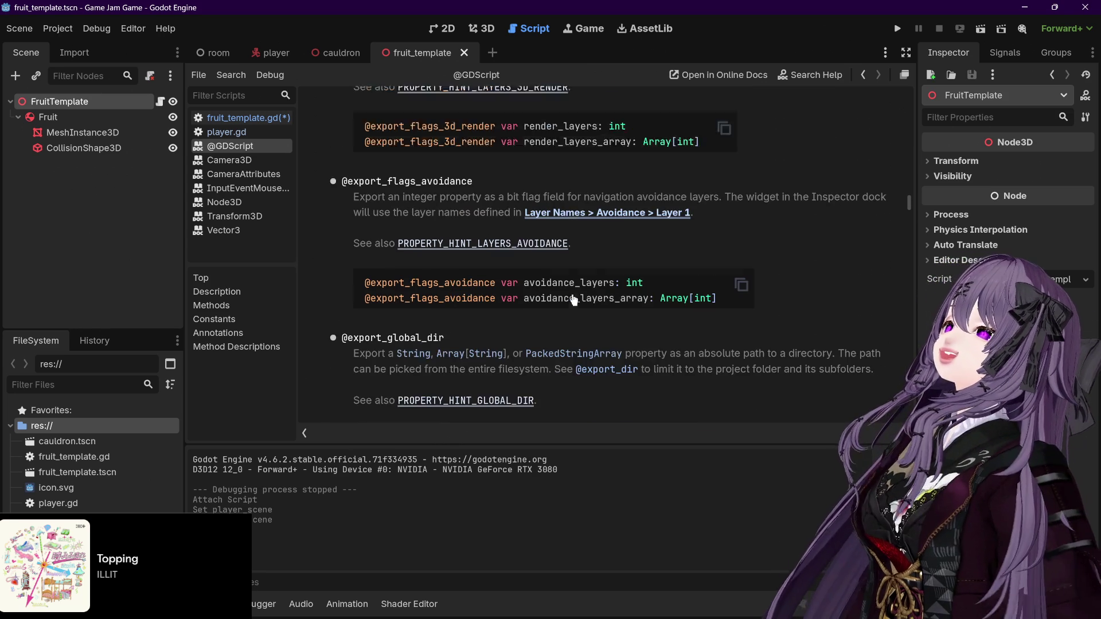
{"action": "scroll", "coordinate": [574, 298], "scroll_direction": "down", "scroll_amount": 3}
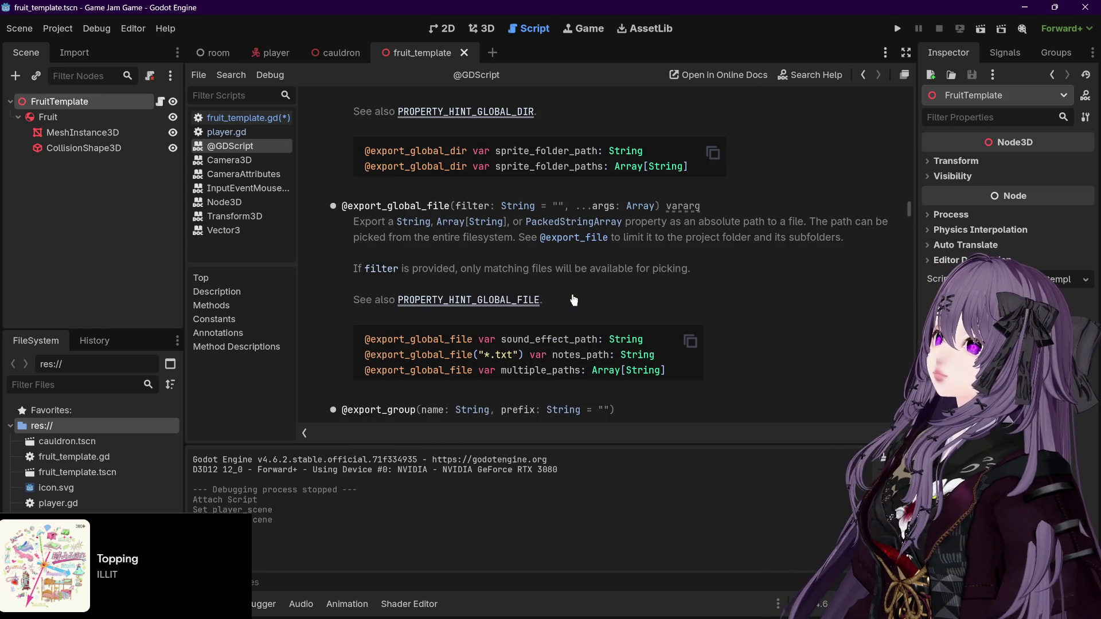
{"action": "scroll", "coordinate": [573, 298], "scroll_direction": "down", "scroll_amount": 1}
{"action": "scroll", "coordinate": [573, 298], "scroll_direction": "down", "scroll_amount": 7}
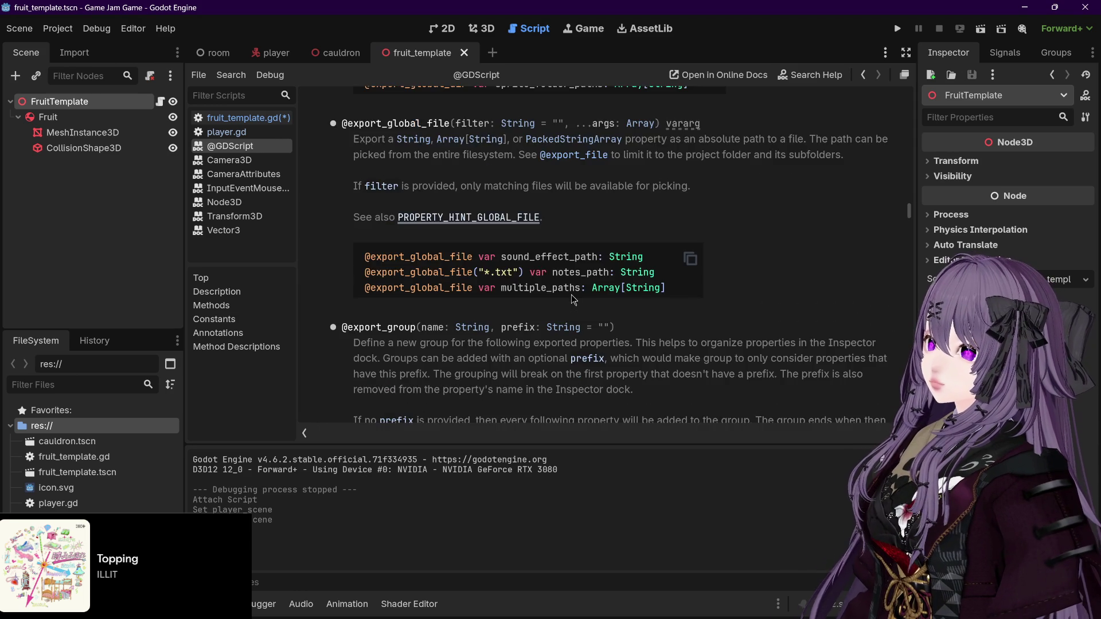
{"action": "scroll", "coordinate": [573, 298], "scroll_direction": "down", "scroll_amount": 2}
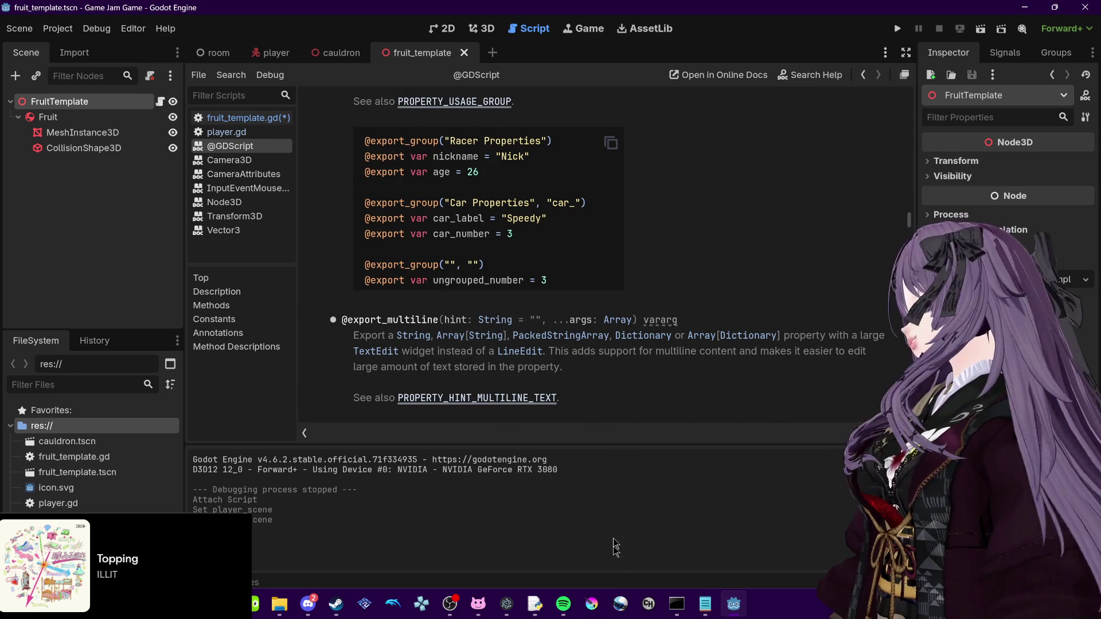
{"action": "scroll", "coordinate": [602, 390], "scroll_direction": "down", "scroll_amount": 4}
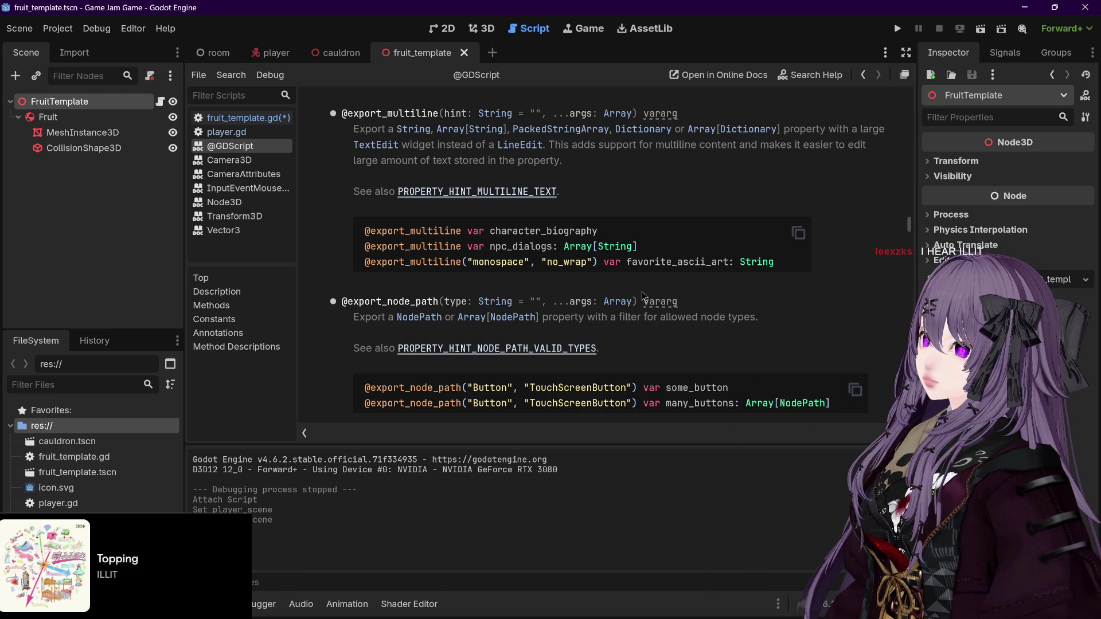
{"action": "scroll", "coordinate": [642, 296], "scroll_direction": "down", "scroll_amount": 3}
{"action": "scroll", "coordinate": [644, 292], "scroll_direction": "down", "scroll_amount": 3}
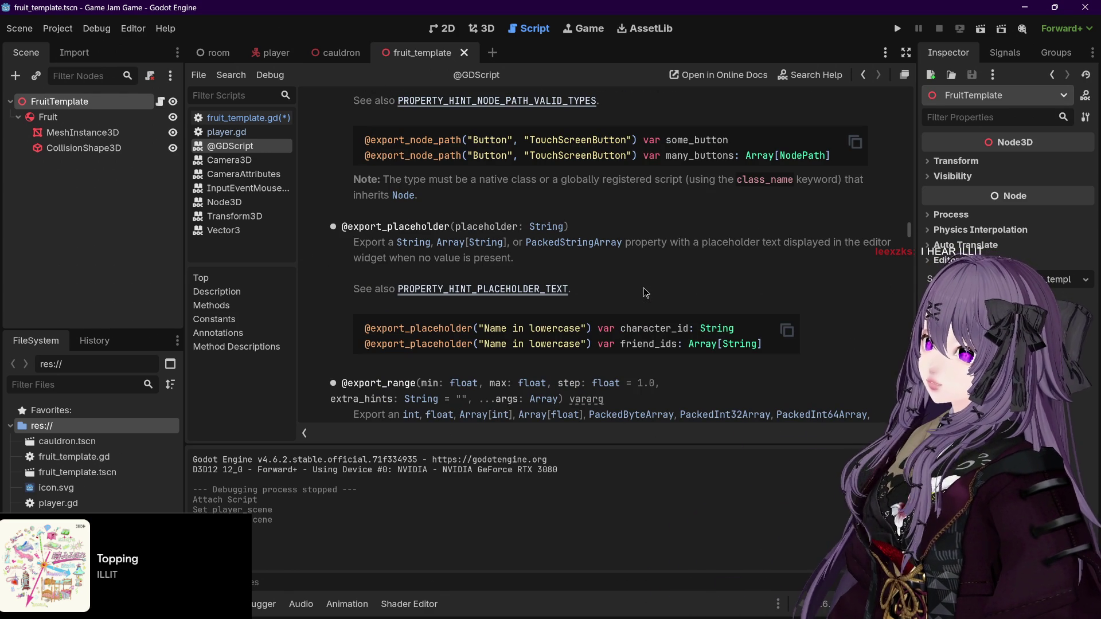
{"action": "scroll", "coordinate": [639, 289], "scroll_direction": "down", "scroll_amount": 3}
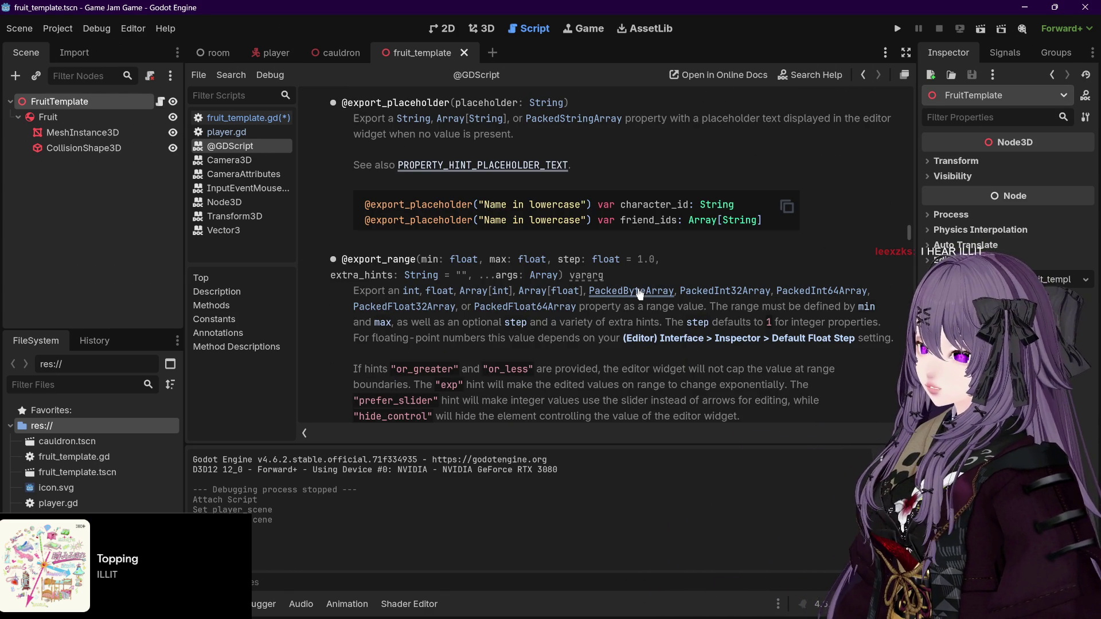
{"action": "scroll", "coordinate": [636, 295], "scroll_direction": "down", "scroll_amount": 3}
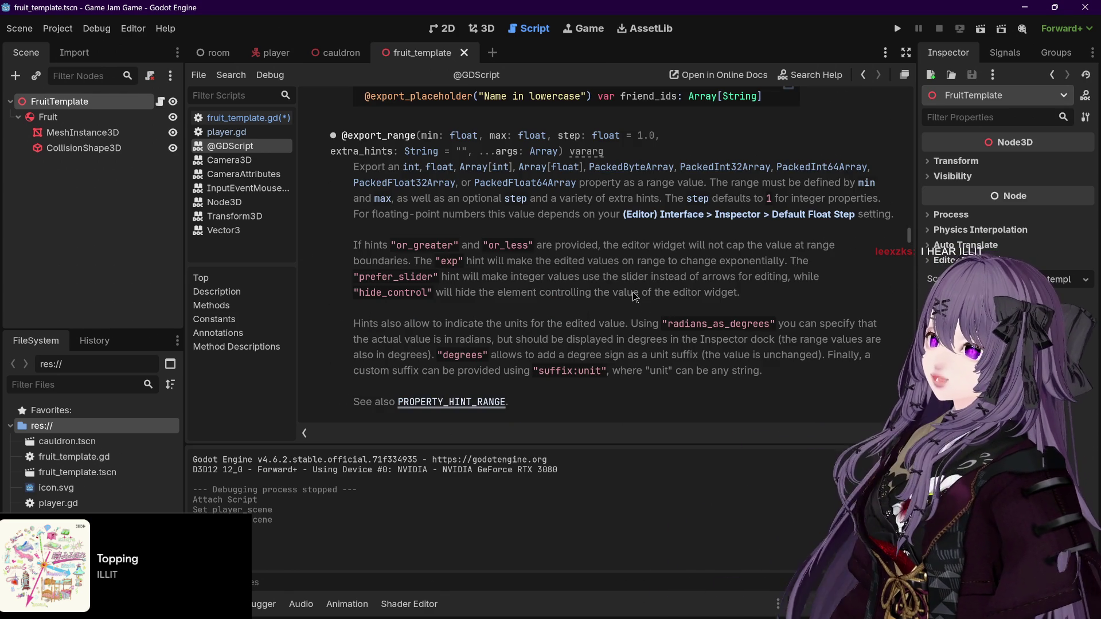
{"action": "scroll", "coordinate": [633, 295], "scroll_direction": "down", "scroll_amount": 2}
{"action": "scroll", "coordinate": [633, 295], "scroll_direction": "down", "scroll_amount": 5}
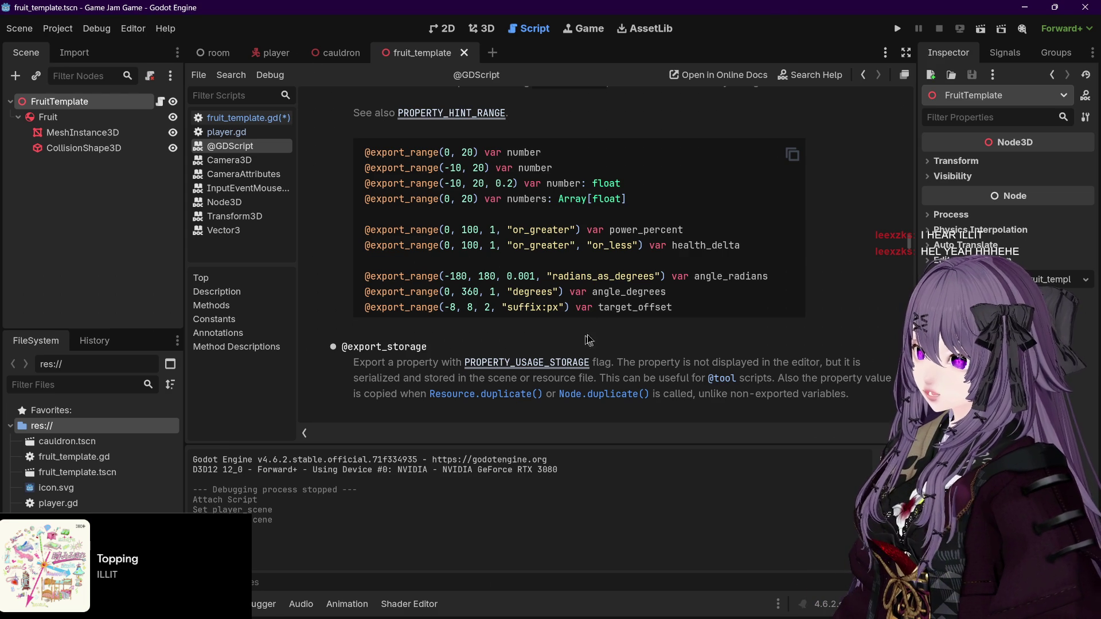
{"action": "mouse_move", "coordinate": [766, 618]}
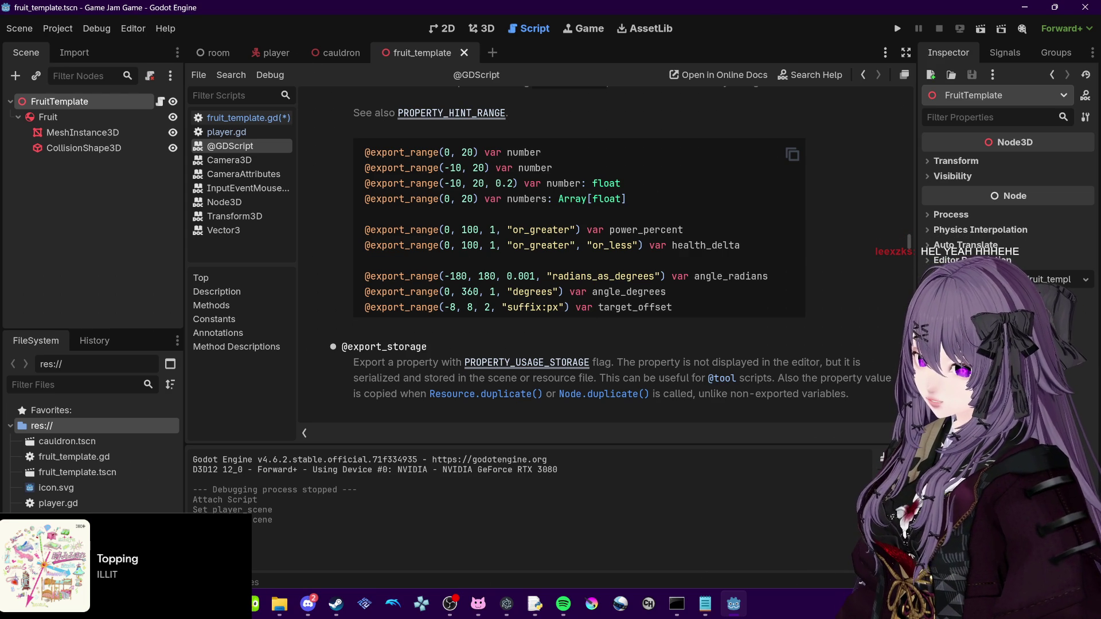
{"action": "key", "text": "super"}
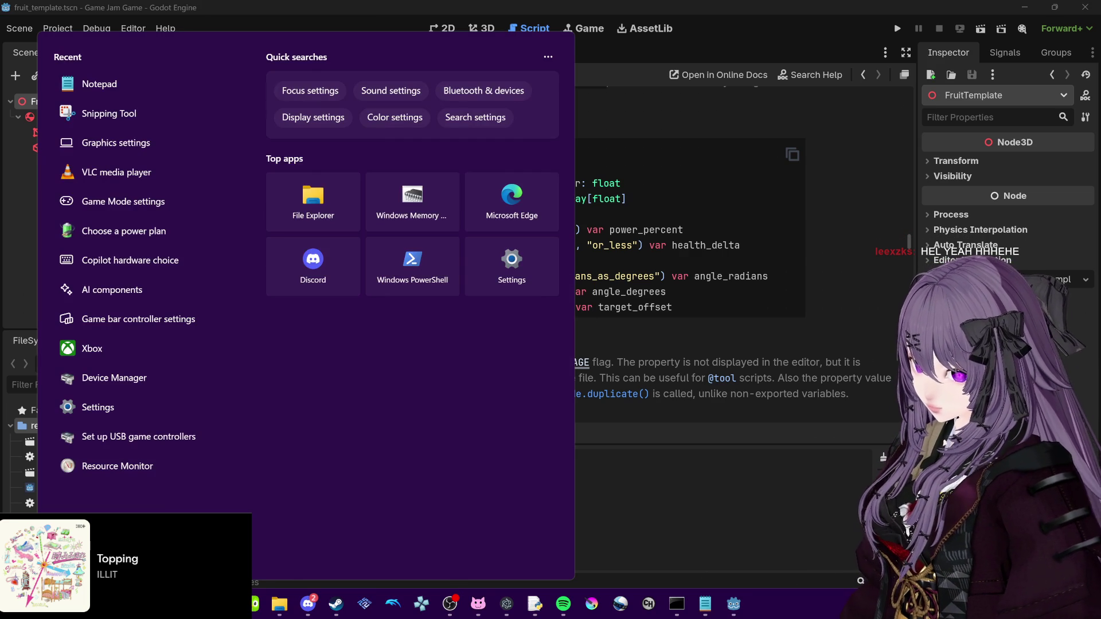
{"action": "type", "text": "razer"}
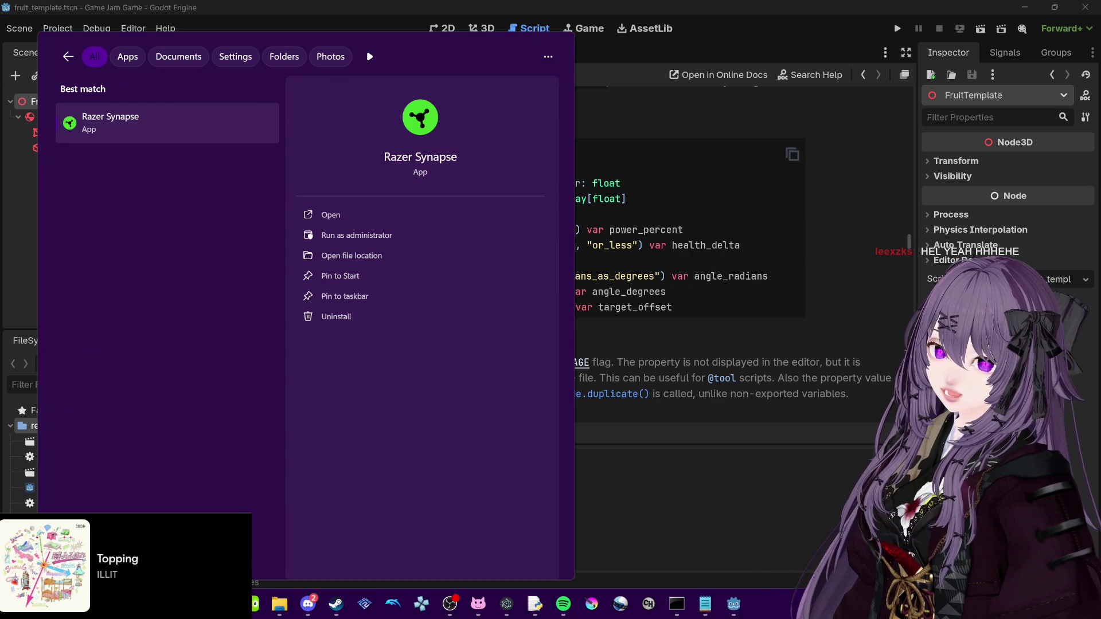
{"action": "left_click", "coordinate": [143, 135]}
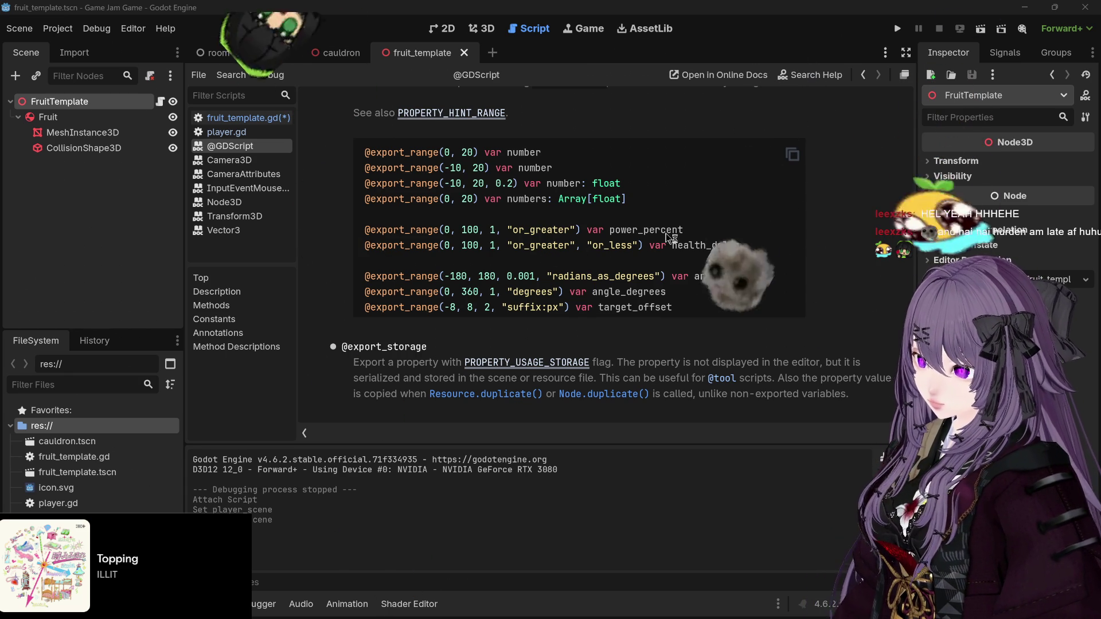
{"action": "mouse_move", "coordinate": [860, 617]}
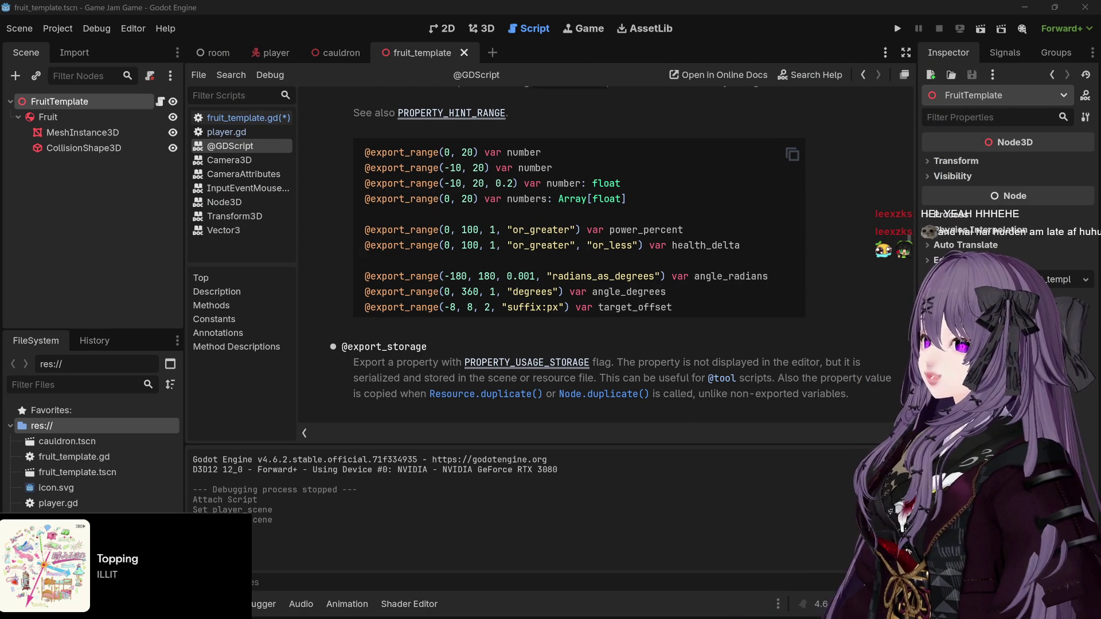
{"action": "mouse_move", "coordinate": [551, 618]}
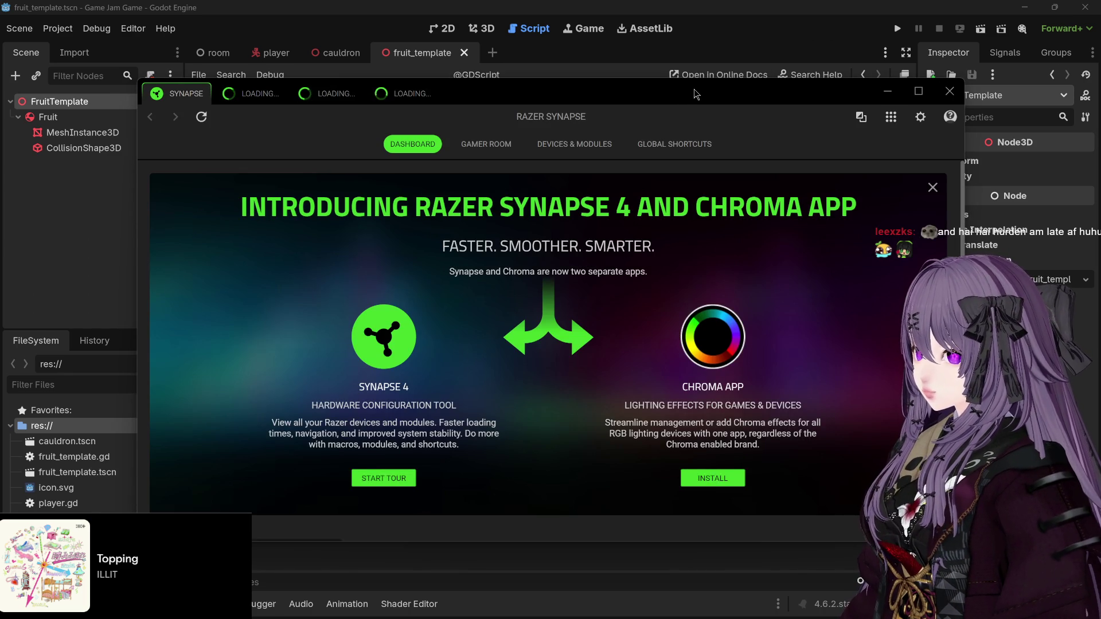
{"action": "left_click", "coordinate": [887, 91]}
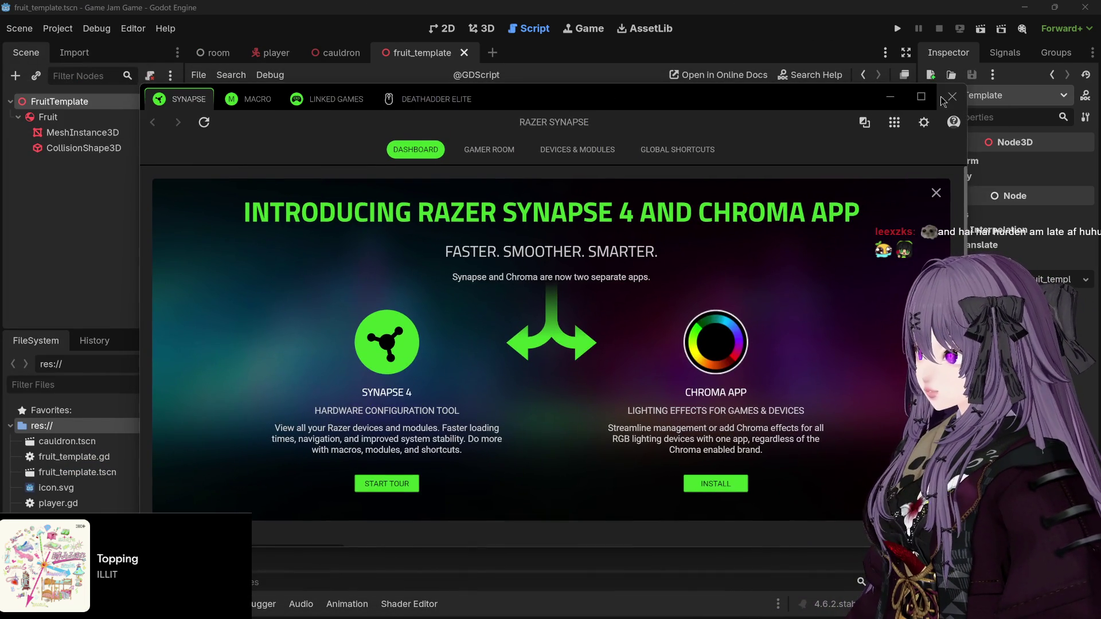
{"action": "left_click", "coordinate": [967, 87]}
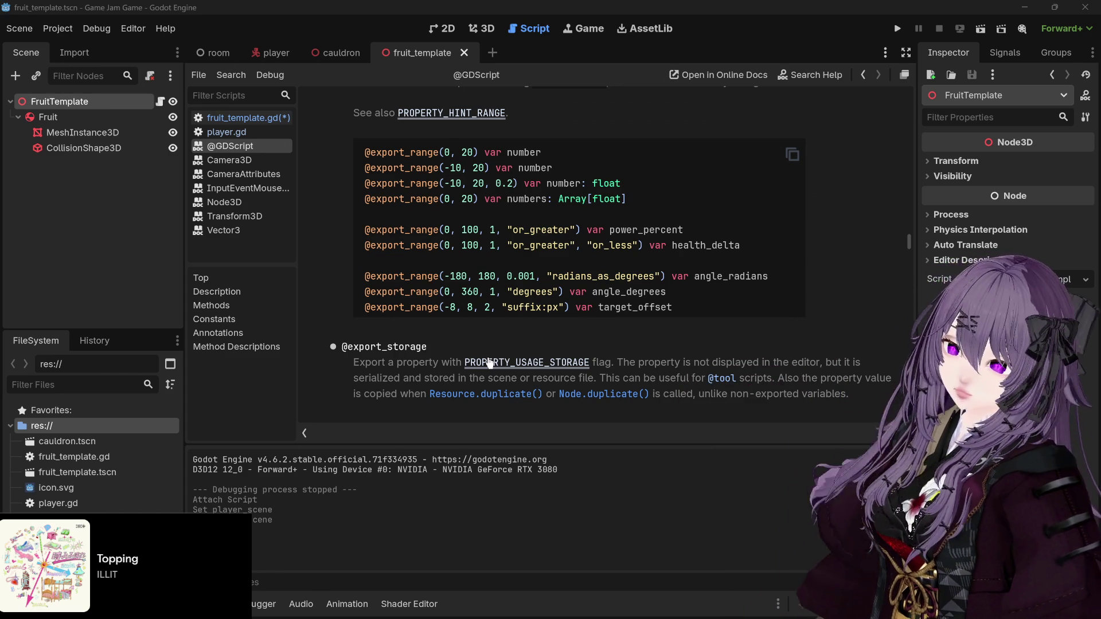
{"action": "scroll", "coordinate": [680, 346], "scroll_direction": "down", "scroll_amount": 3}
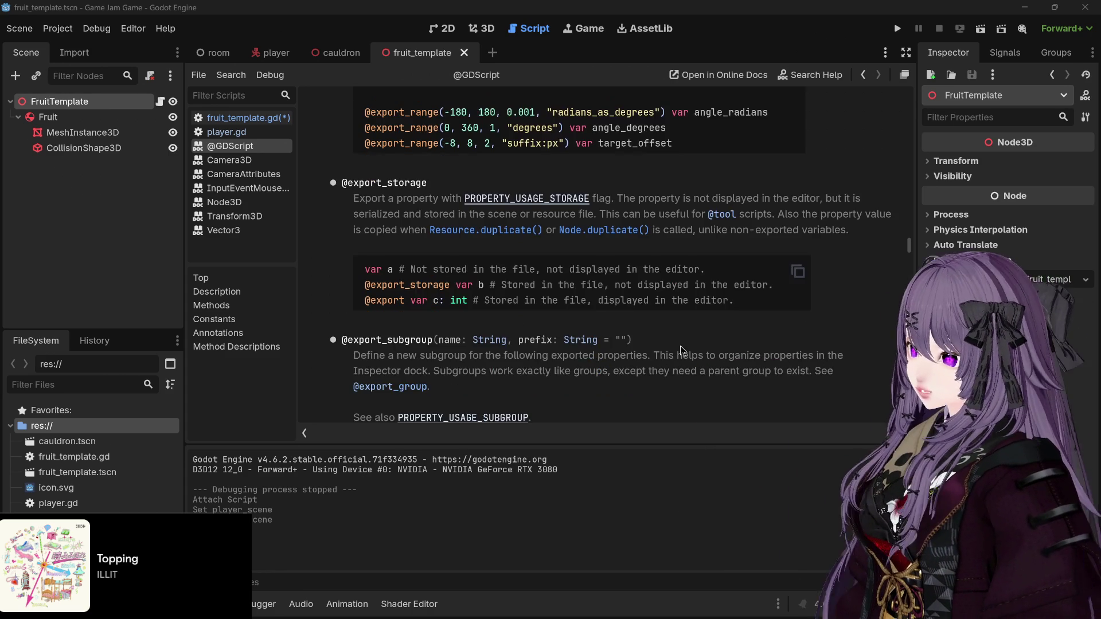
{"action": "scroll", "coordinate": [680, 346], "scroll_direction": "down", "scroll_amount": 3}
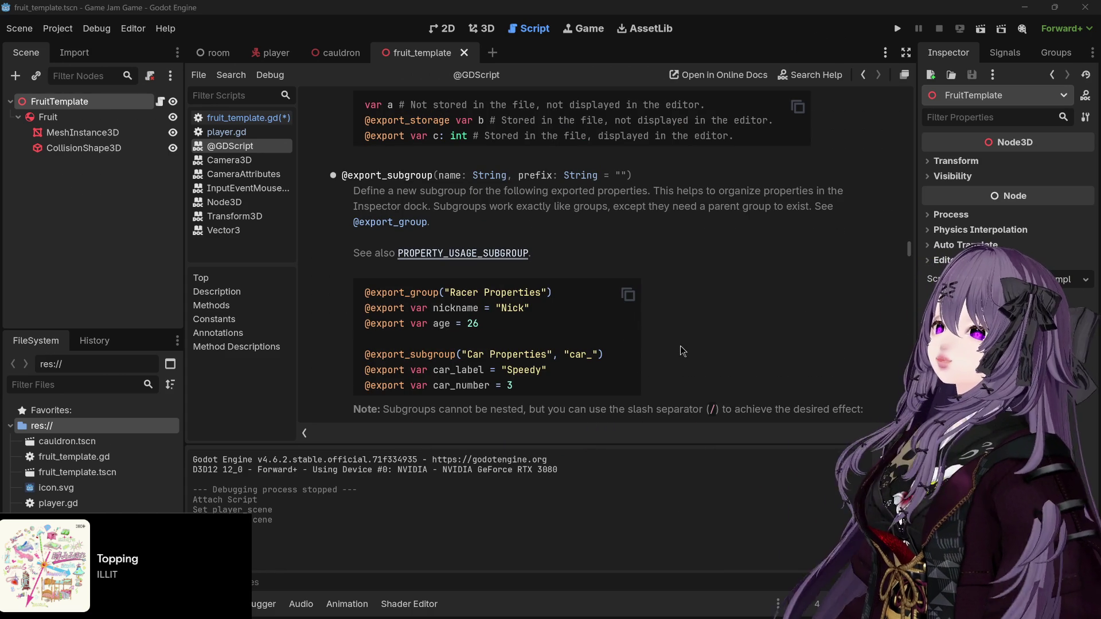
{"action": "scroll", "coordinate": [690, 333], "scroll_direction": "down", "scroll_amount": 10}
{"action": "scroll", "coordinate": [698, 324], "scroll_direction": "down", "scroll_amount": 1}
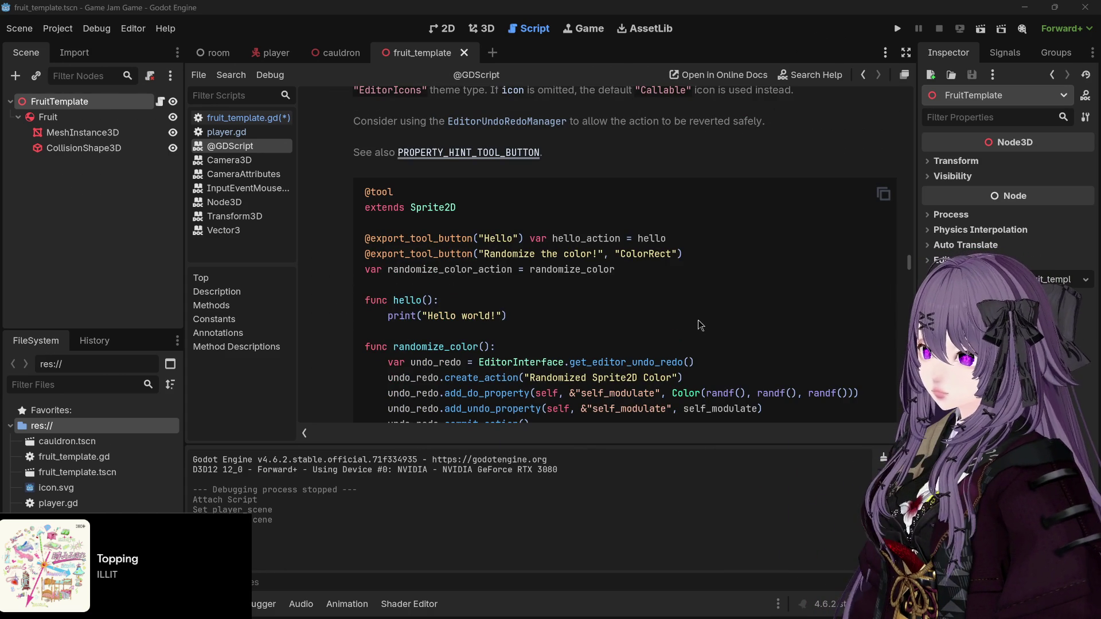
{"action": "scroll", "coordinate": [698, 322], "scroll_direction": "down", "scroll_amount": 2}
{"action": "scroll", "coordinate": [698, 321], "scroll_direction": "down", "scroll_amount": 5}
{"action": "scroll", "coordinate": [697, 321], "scroll_direction": "up", "scroll_amount": 5}
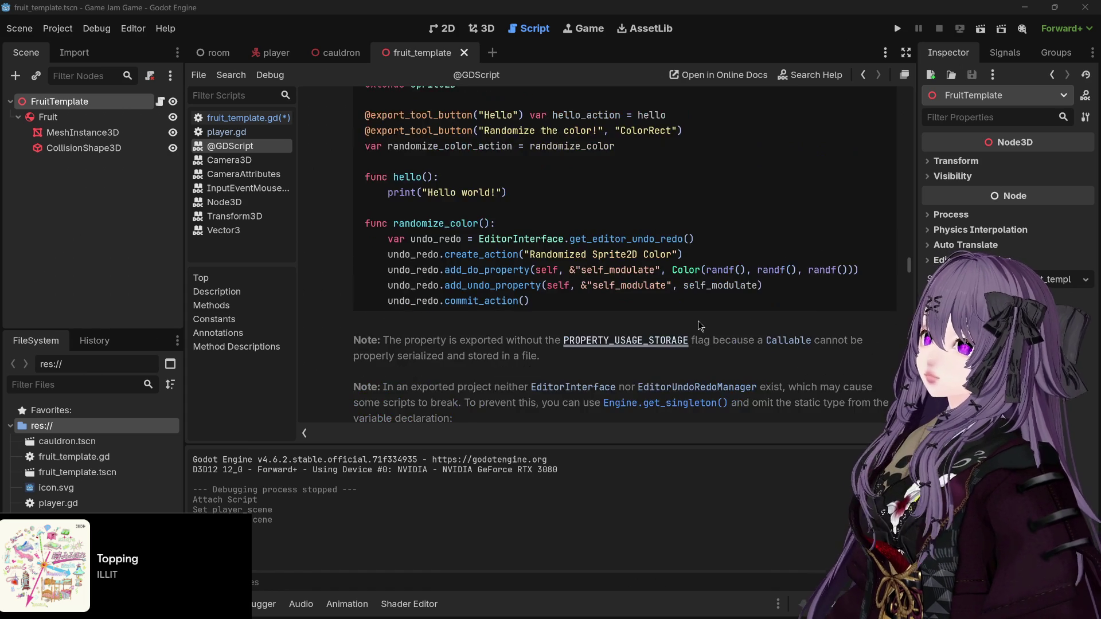
{"action": "scroll", "coordinate": [697, 321], "scroll_direction": "up", "scroll_amount": 1}
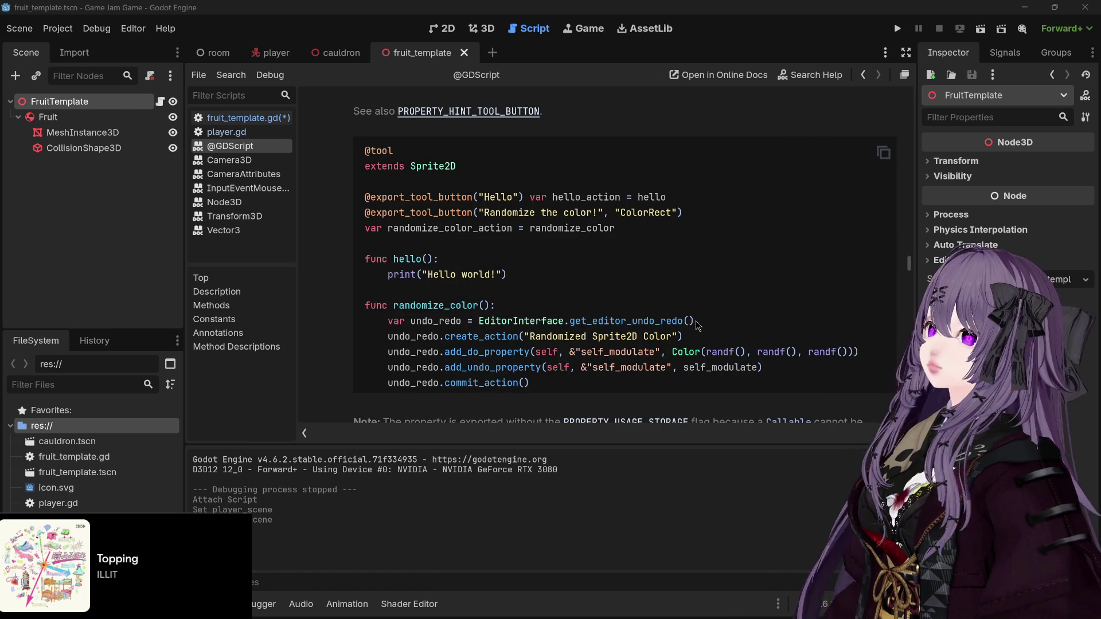
{"action": "scroll", "coordinate": [697, 325], "scroll_direction": "down", "scroll_amount": 5}
{"action": "scroll", "coordinate": [694, 325], "scroll_direction": "down", "scroll_amount": 4}
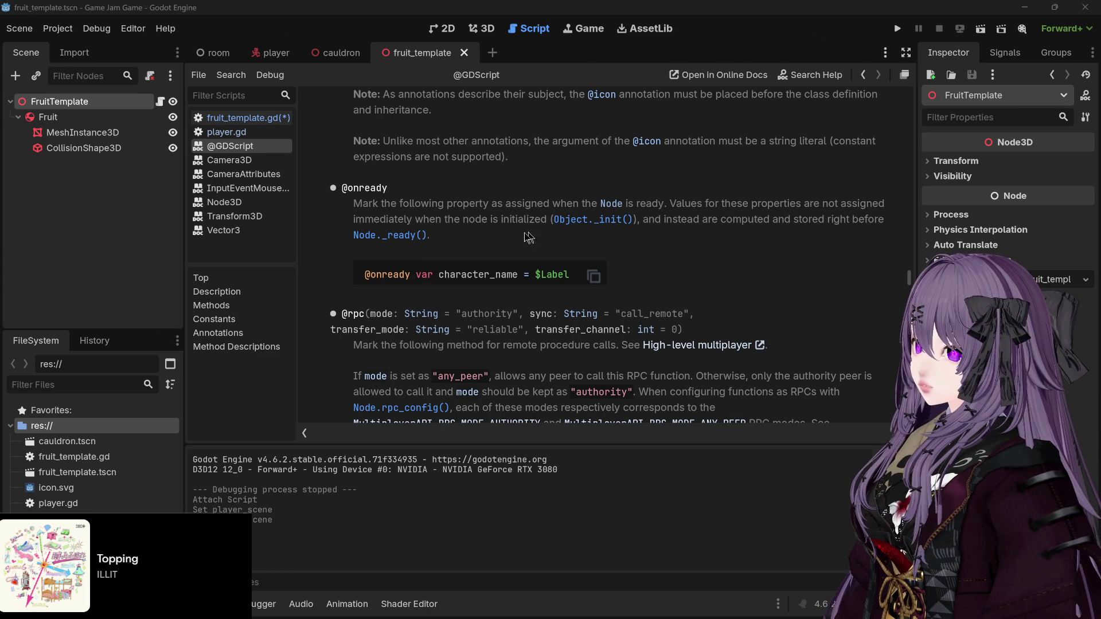
{"action": "scroll", "coordinate": [483, 278], "scroll_direction": "down", "scroll_amount": 5}
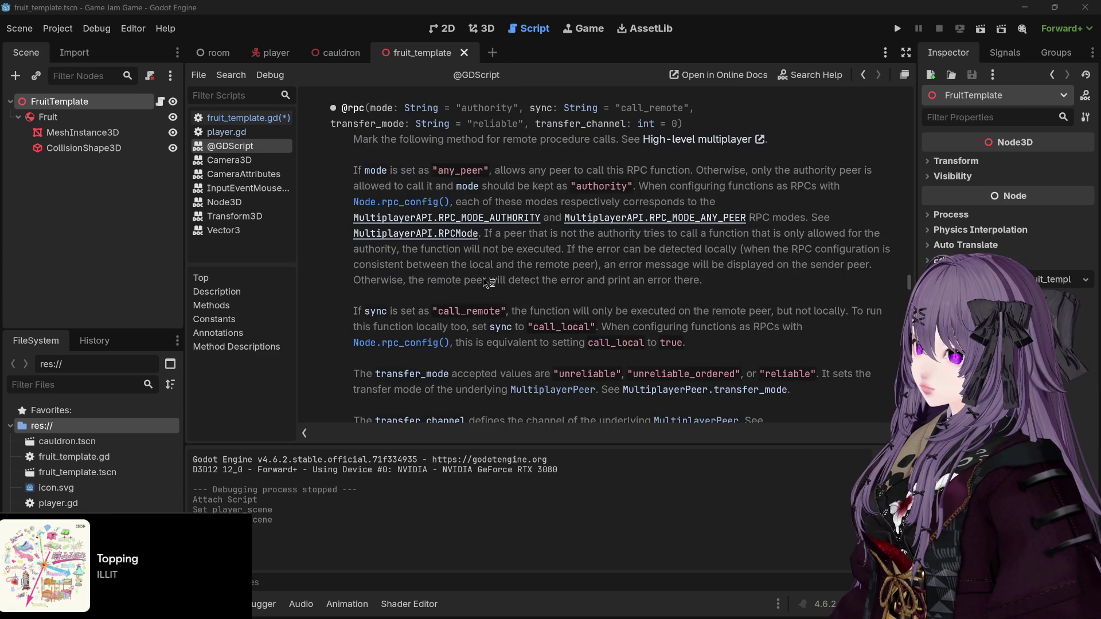
{"action": "scroll", "coordinate": [483, 278], "scroll_direction": "up", "scroll_amount": 4}
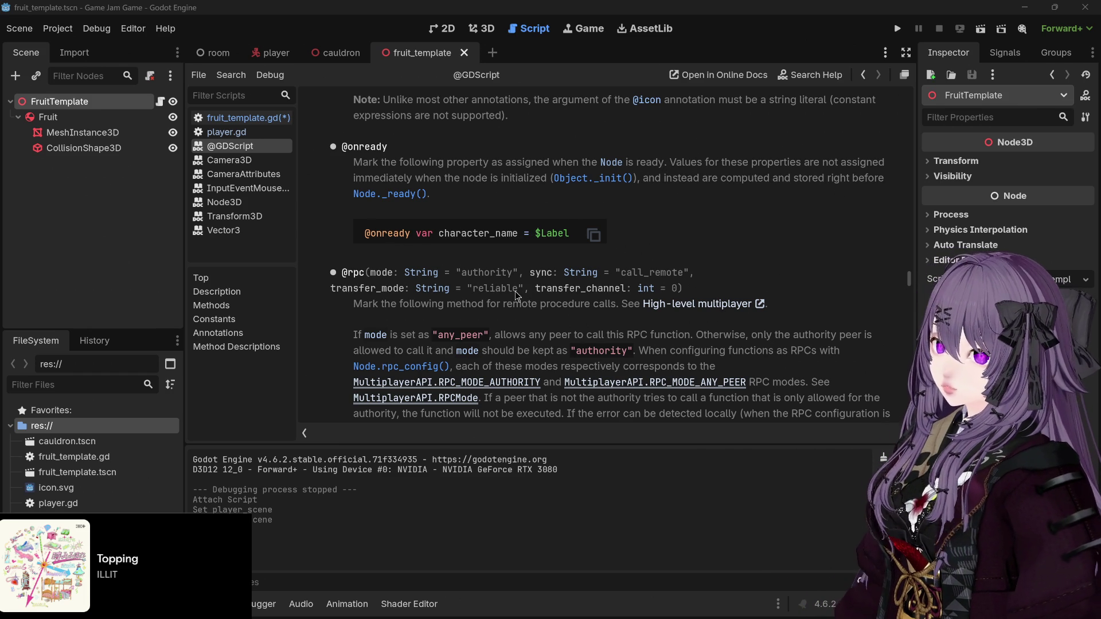
{"action": "left_click", "coordinate": [263, 119]}
{"action": "left_click_drag", "start_coordinate": [408, 130], "coordinate": [367, 132]}
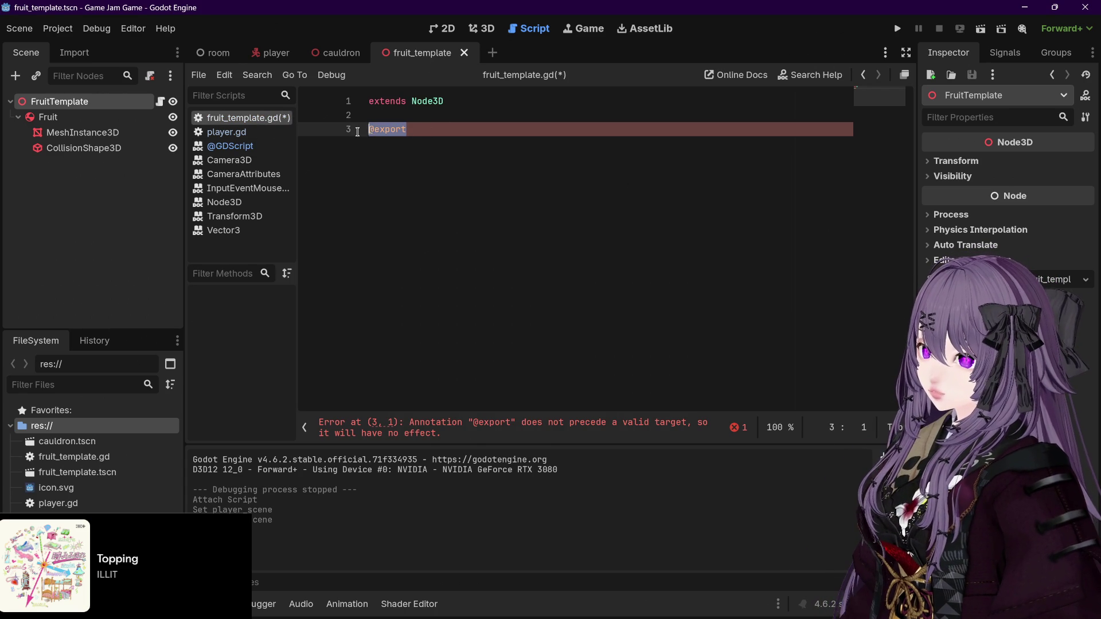
{"action": "type", "text": "no"}
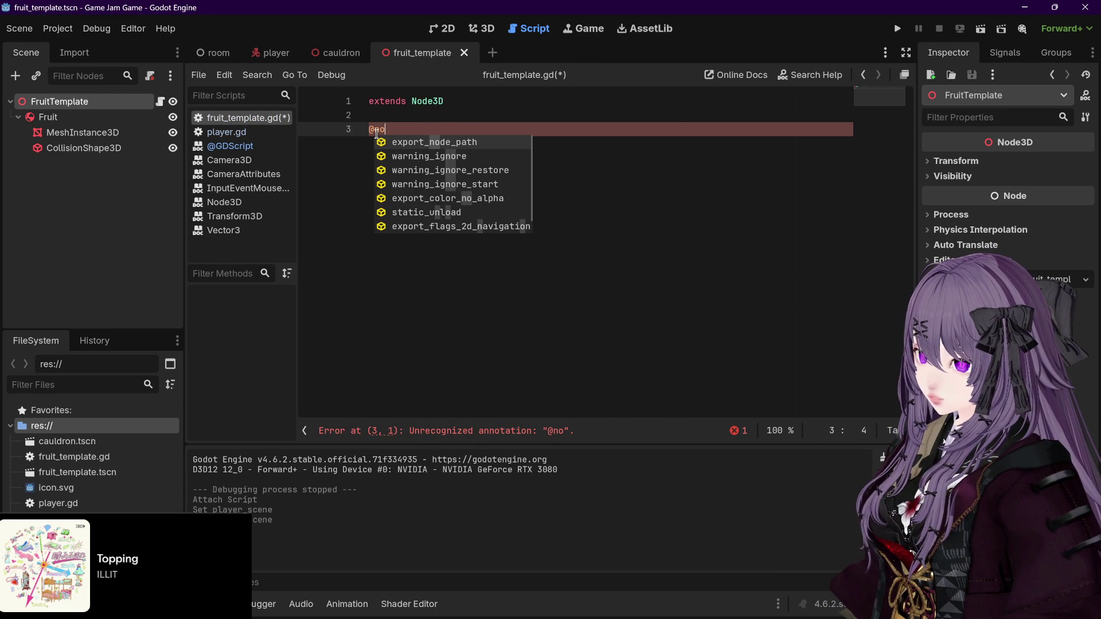
{"action": "type", "text": "de"}
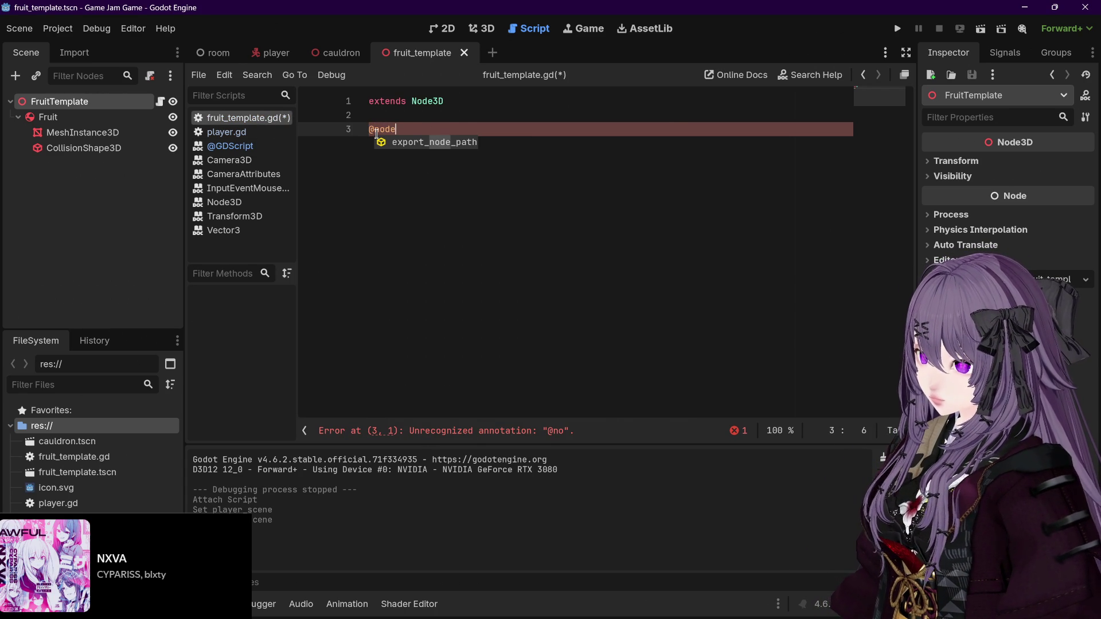
{"action": "key", "text": "BackSpace"}
{"action": "key", "text": "BackSpace"}
{"action": "key", "text": "BackSpace"}
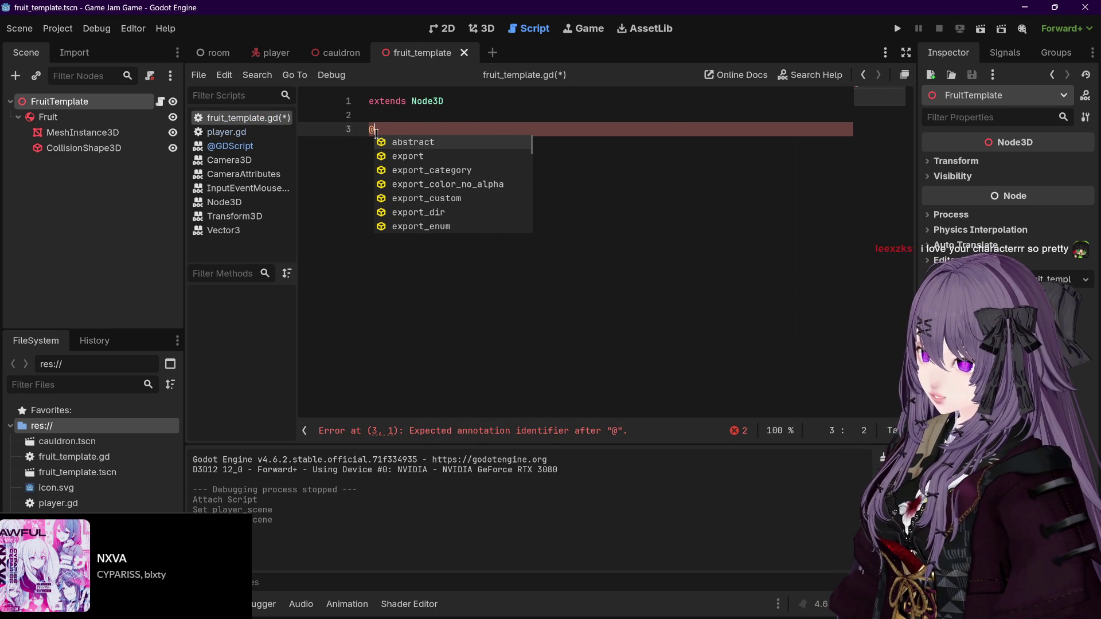
{"action": "type", "text": "export"}
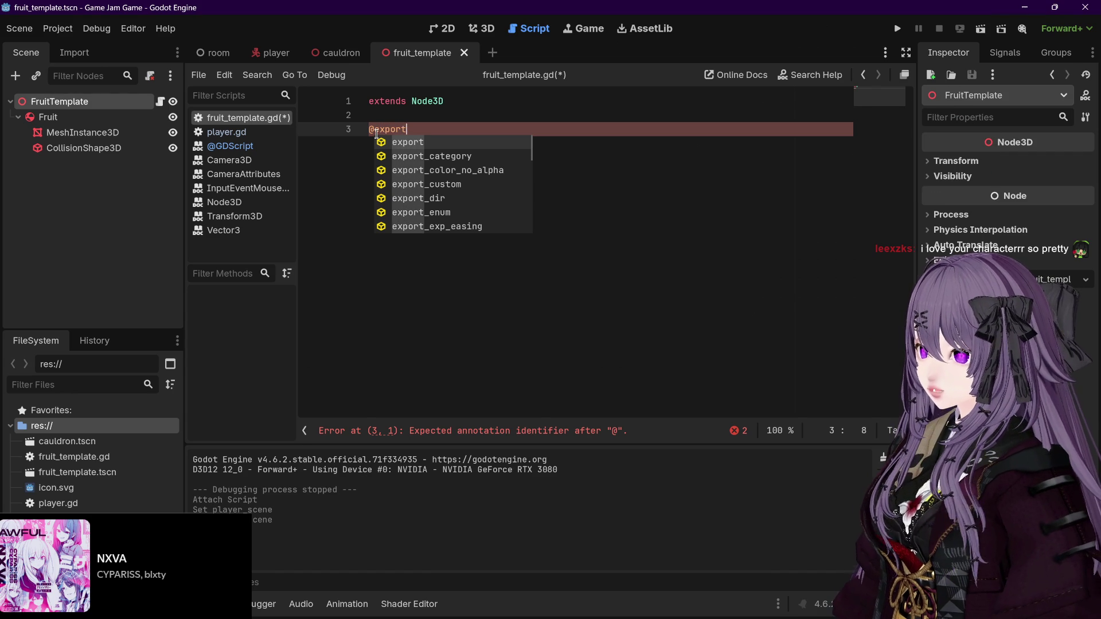
{"action": "left_click", "coordinate": [379, 130], "text": "ctrl"}
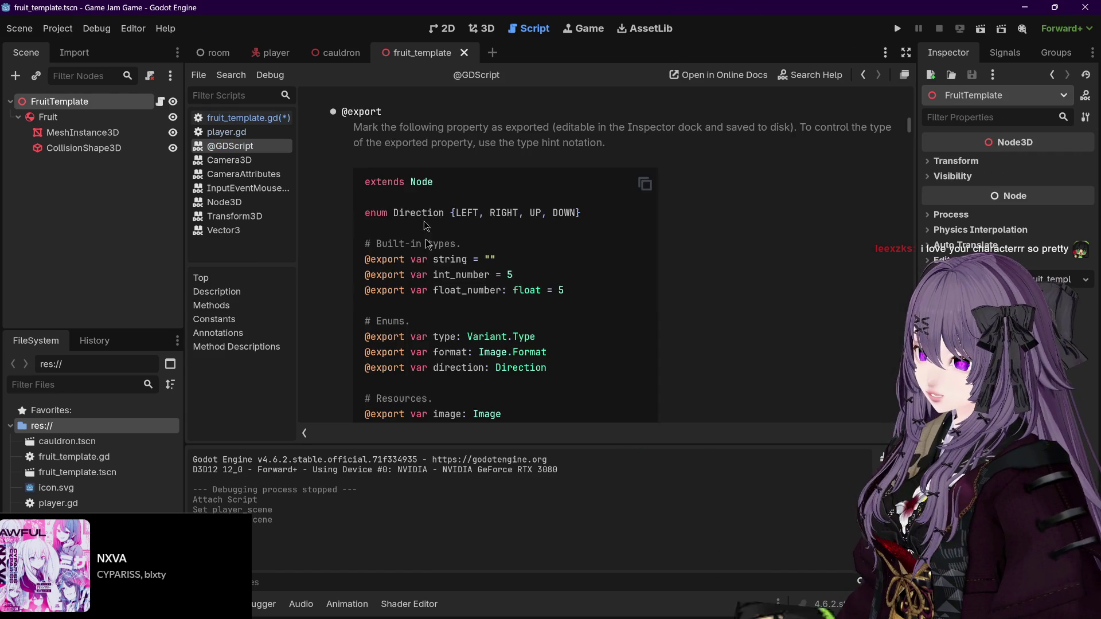
{"action": "scroll", "coordinate": [430, 308], "scroll_direction": "down", "scroll_amount": 5}
{"action": "scroll", "coordinate": [430, 308], "scroll_direction": "down", "scroll_amount": 10}
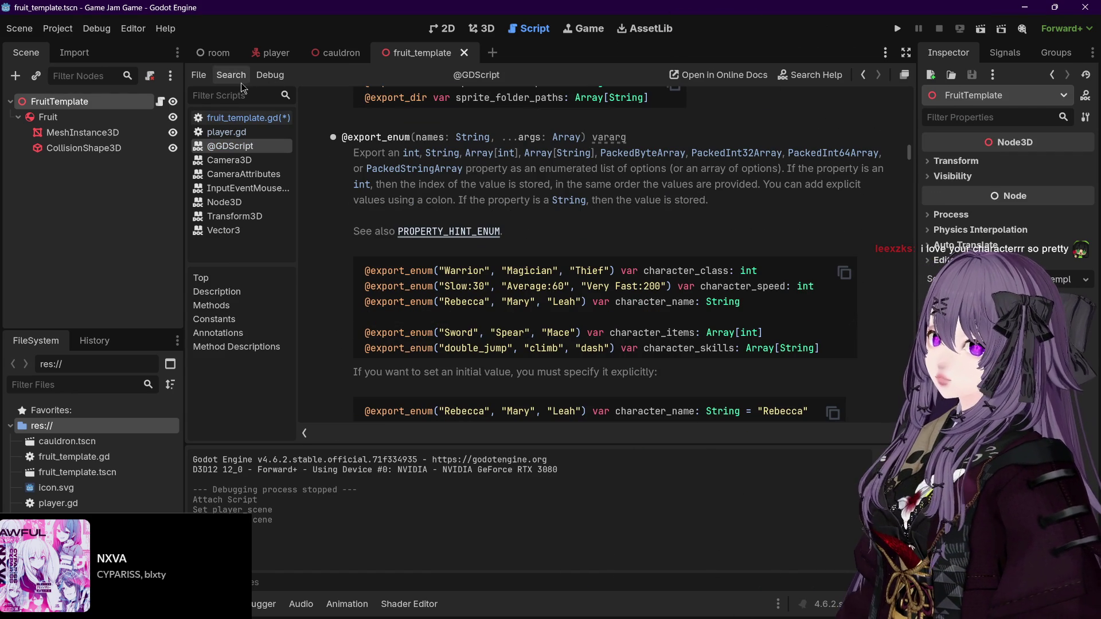
{"action": "left_click", "coordinate": [247, 118]}
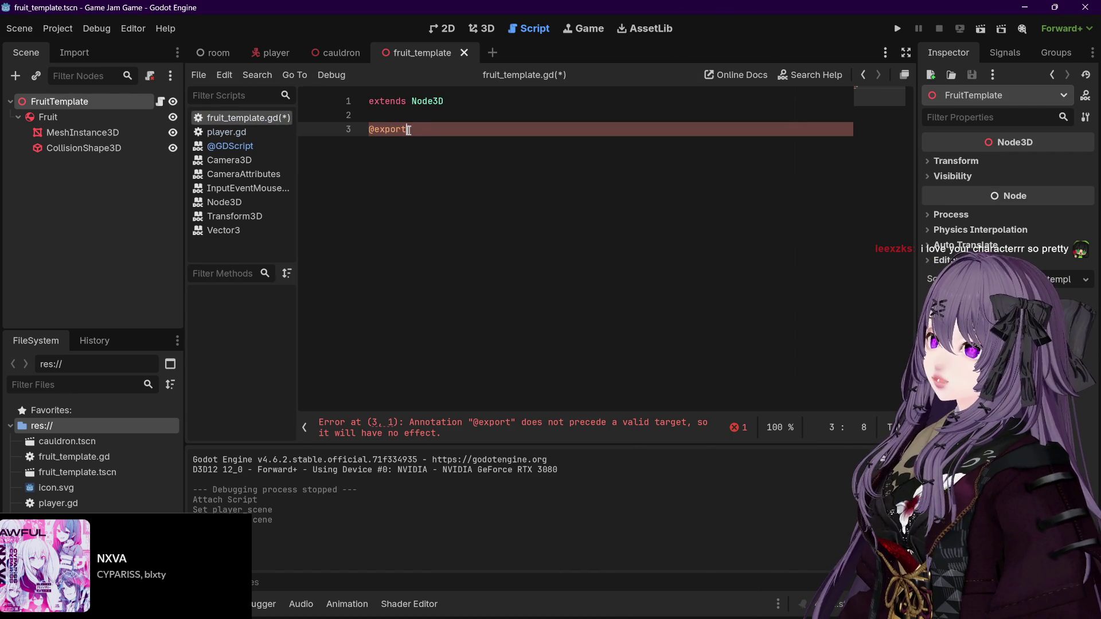
{"action": "double_click", "coordinate": [376, 129]}
{"action": "type", "text": "on"}
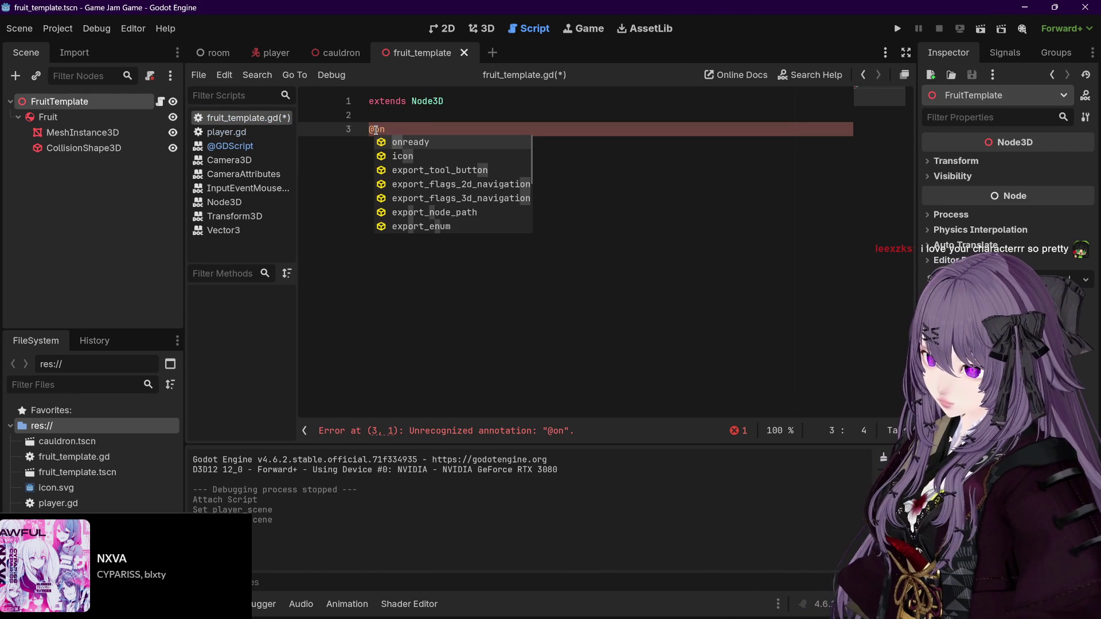
{"action": "left_click", "coordinate": [411, 143]}
{"action": "left_click", "coordinate": [404, 132], "text": "ctrl"}
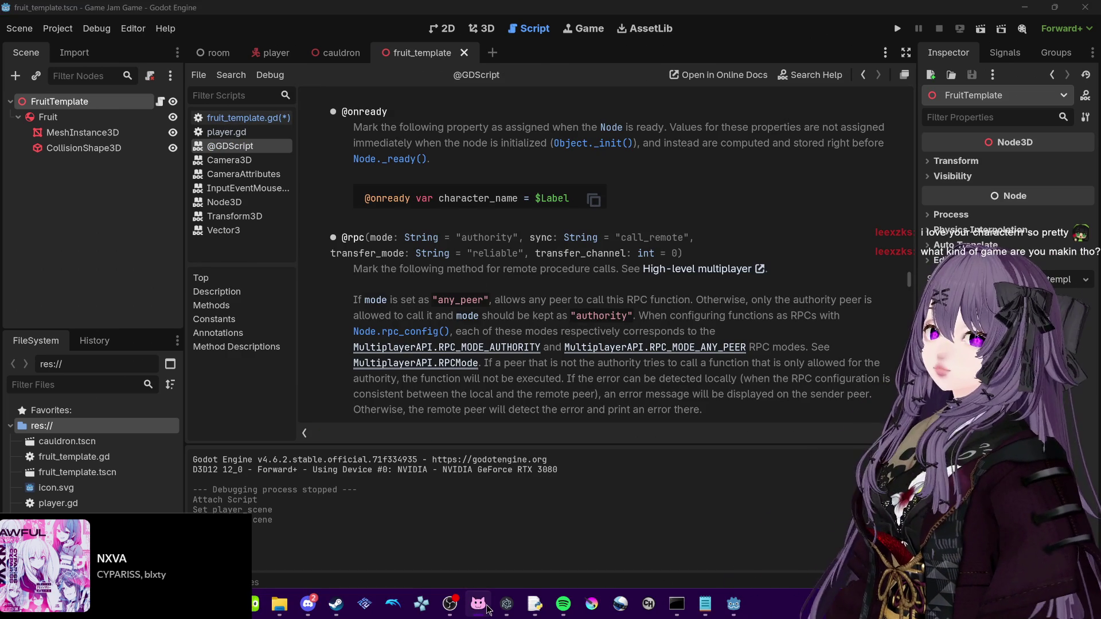
{"action": "mouse_move", "coordinate": [521, 604]}
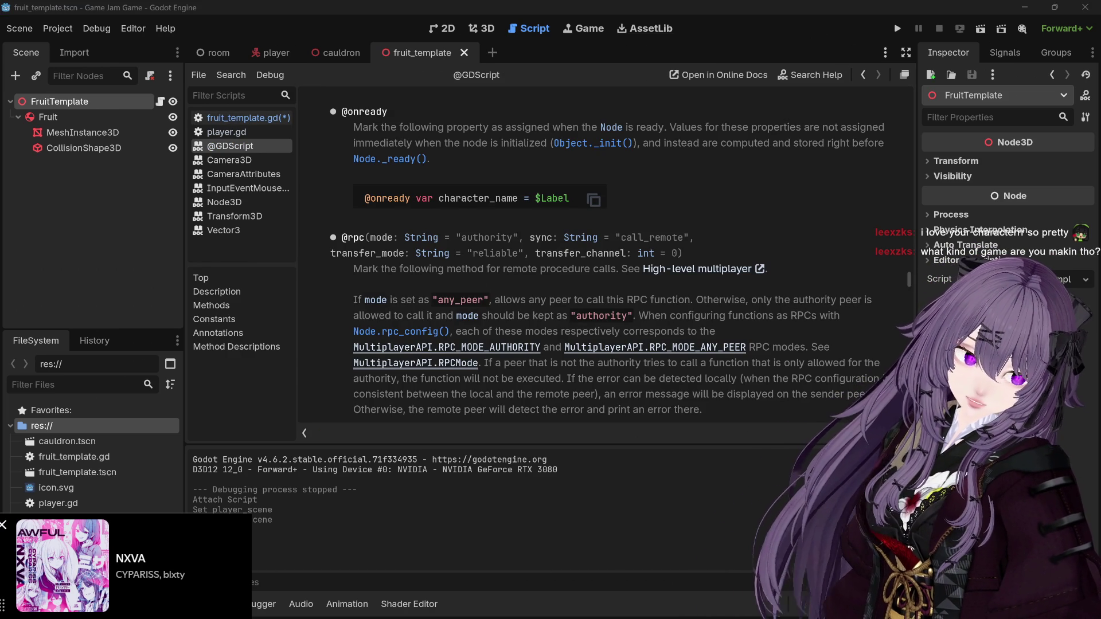
{"action": "mouse_move", "coordinate": [419, 615]}
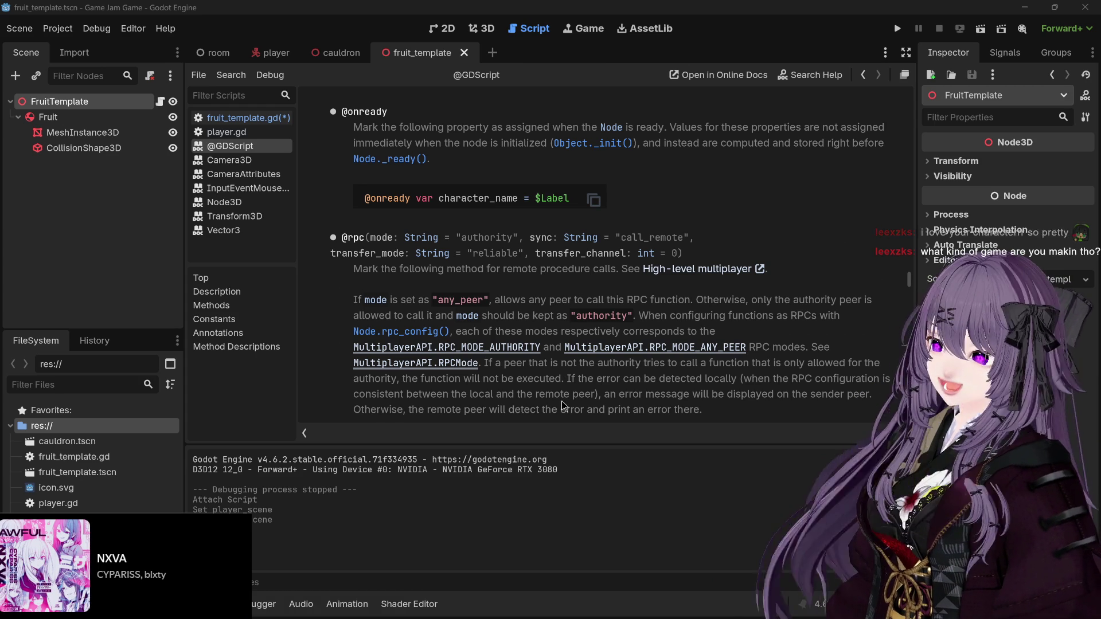
{"action": "mouse_move", "coordinate": [474, 614]}
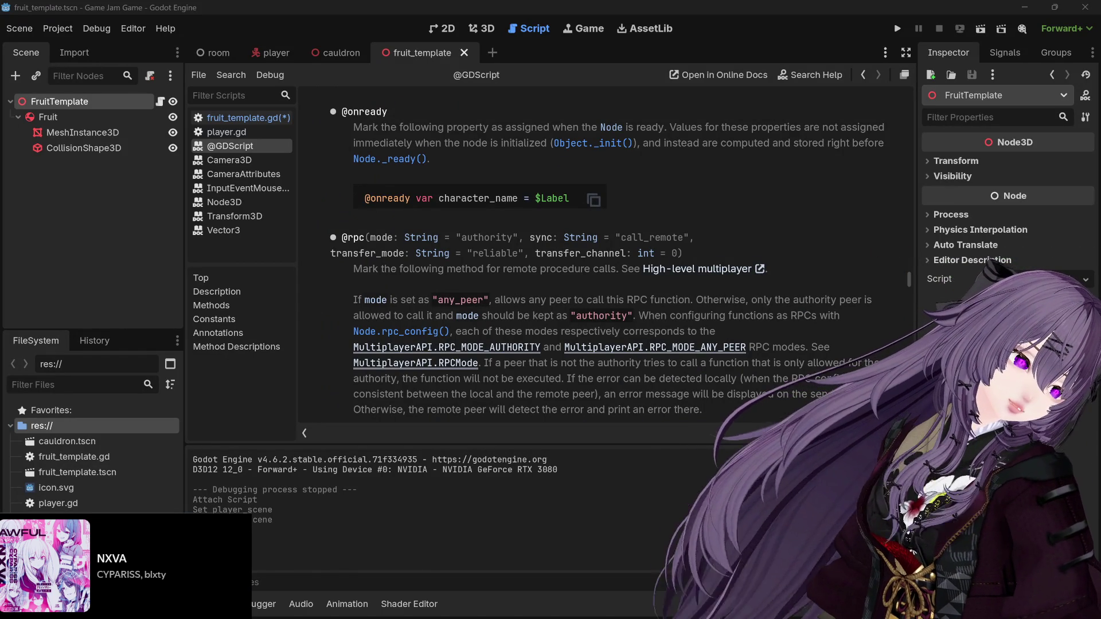
{"action": "key", "text": "alt+Tab"}
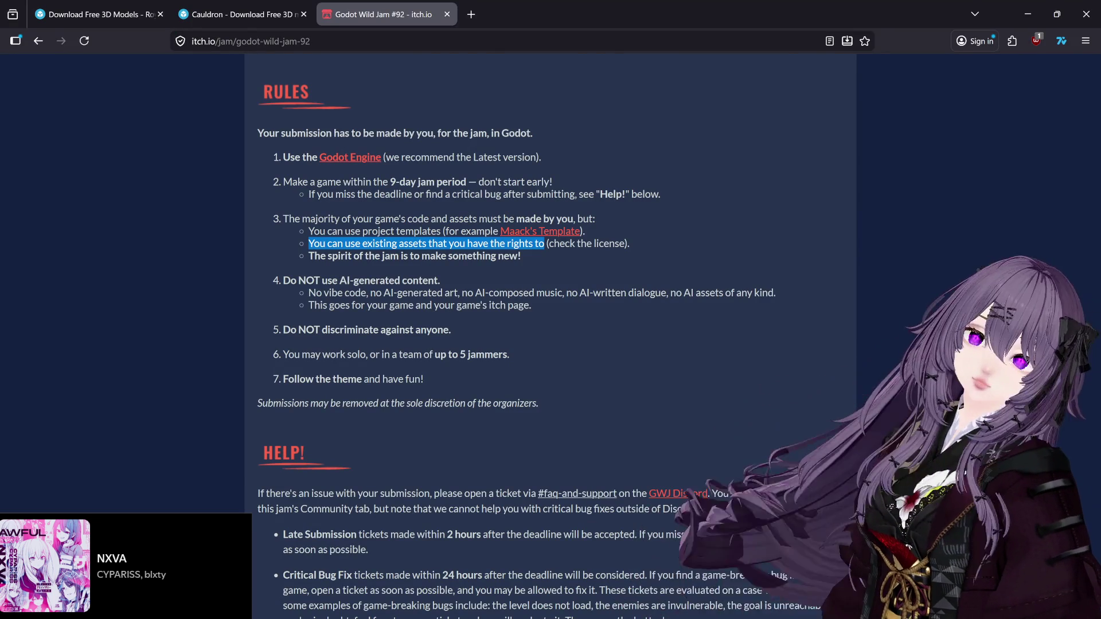
Scroll through the Godot Wild Jam #92 rules, wildcards and Brewing theme, then bring up the potion game notes.
{"action": "scroll", "coordinate": [536, 308], "scroll_direction": "up", "scroll_amount": 15}
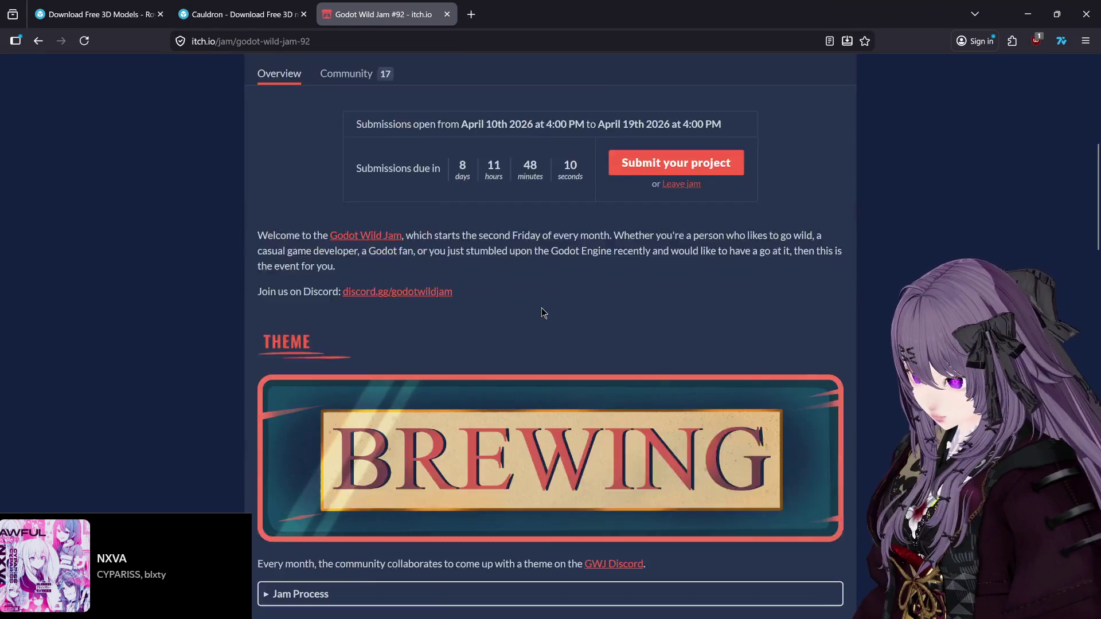
{"action": "scroll", "coordinate": [530, 308], "scroll_direction": "up", "scroll_amount": 3}
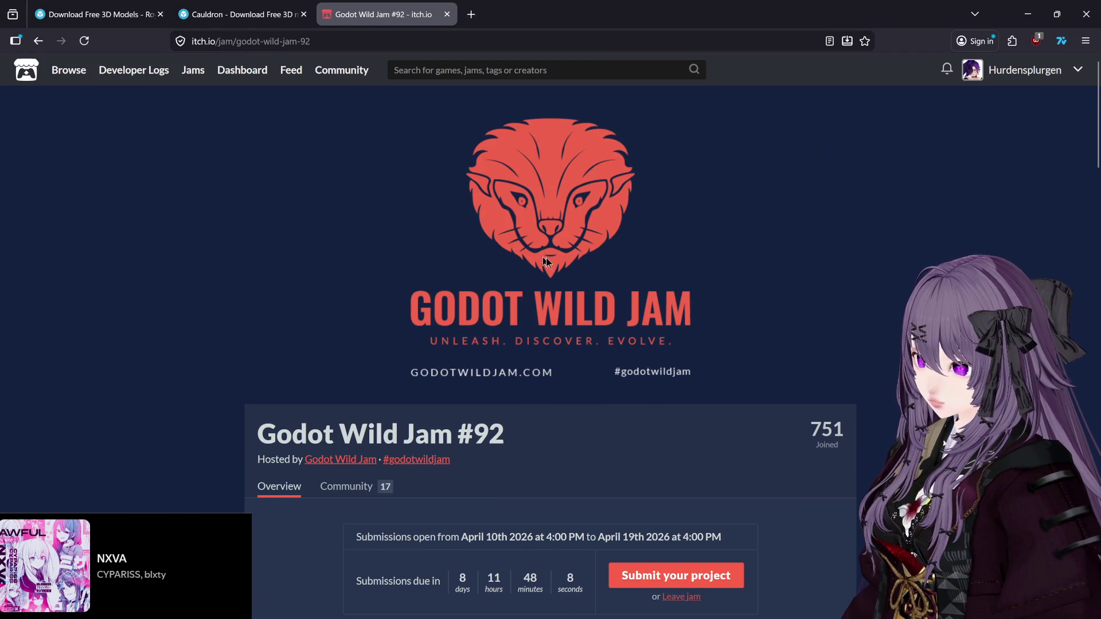
{"action": "scroll", "coordinate": [508, 308], "scroll_direction": "down", "scroll_amount": 10}
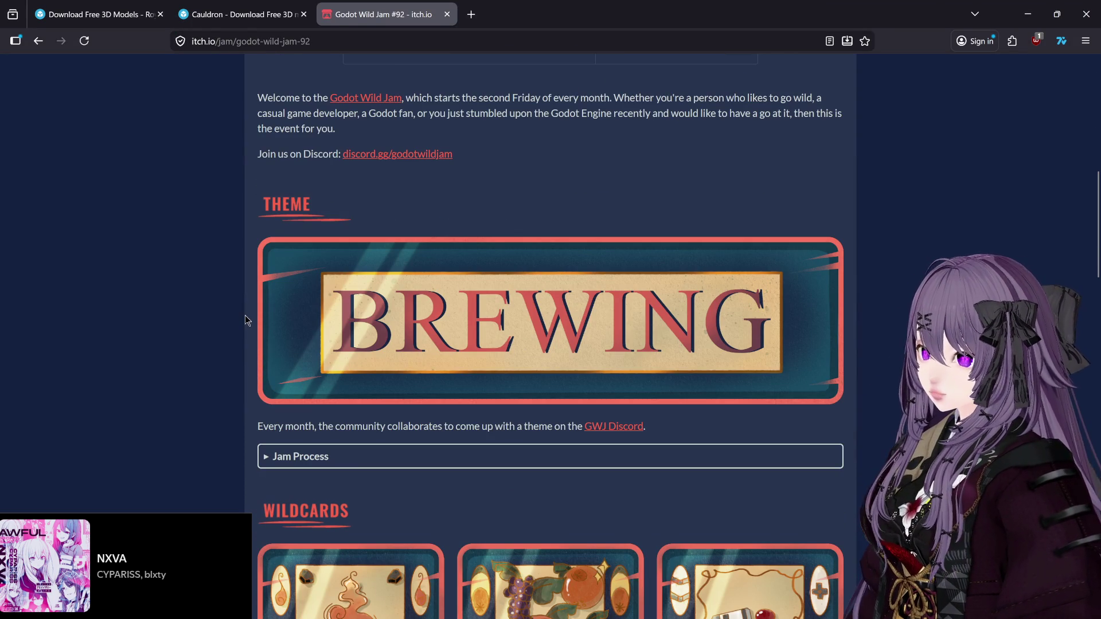
{"action": "scroll", "coordinate": [659, 328], "scroll_direction": "down", "scroll_amount": 12}
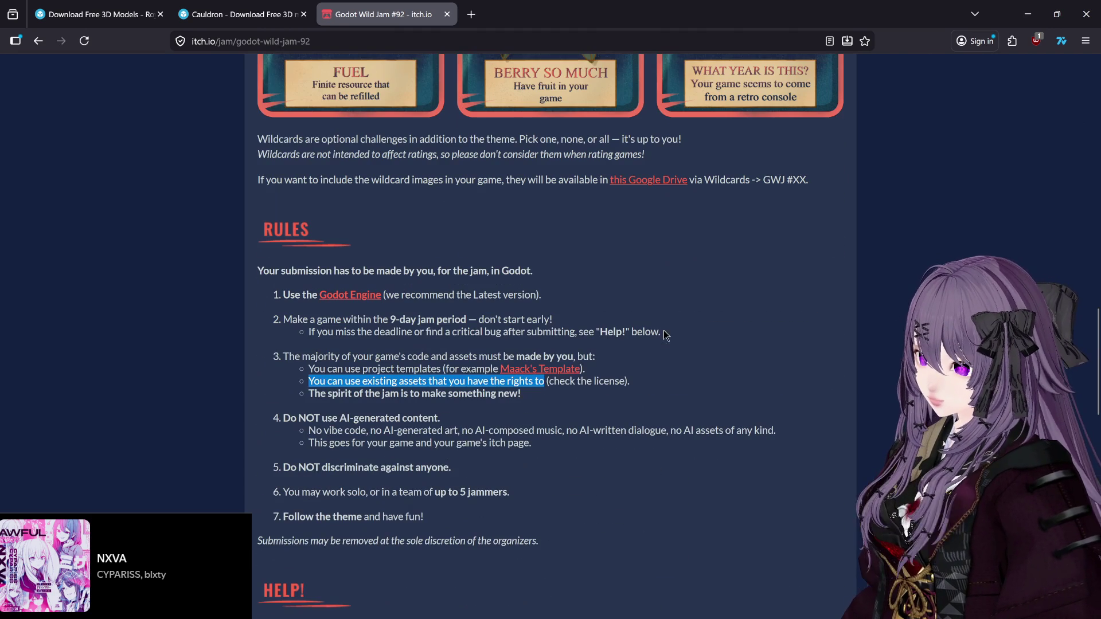
{"action": "left_click", "coordinate": [464, 404]}
{"action": "scroll", "coordinate": [454, 403], "scroll_direction": "up", "scroll_amount": 6}
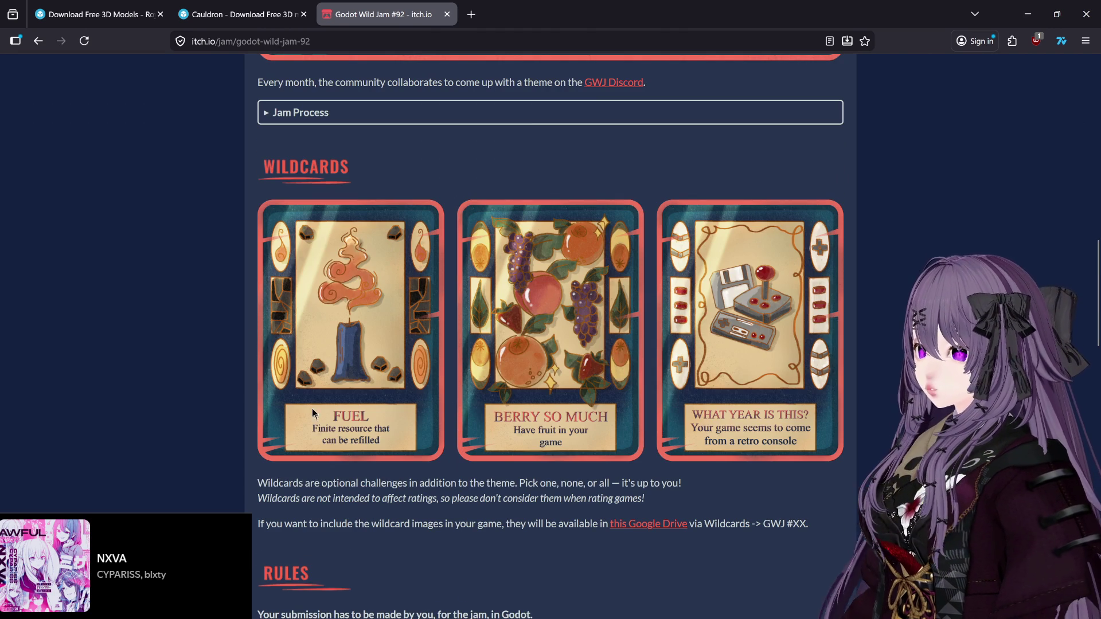
{"action": "scroll", "coordinate": [330, 361], "scroll_direction": "up", "scroll_amount": 7}
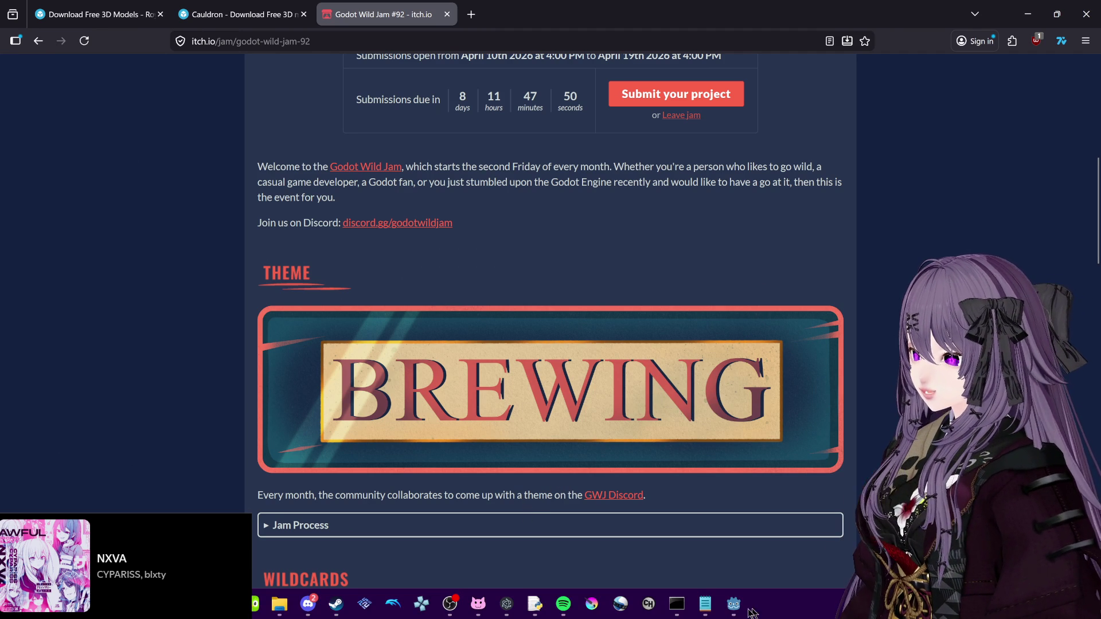
{"action": "left_click", "coordinate": [706, 609]}
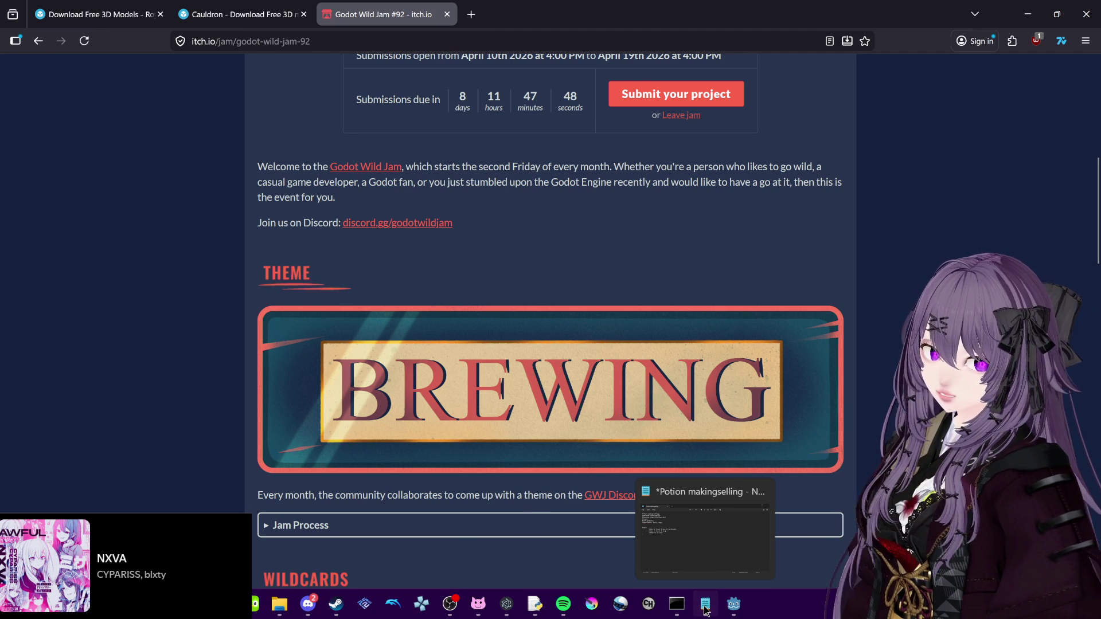
Move and review the potion game notes, then minimize Notepad and Firefox to reveal Godot.
{"action": "left_click_drag", "start_coordinate": [504, 150], "coordinate": [539, 125]}
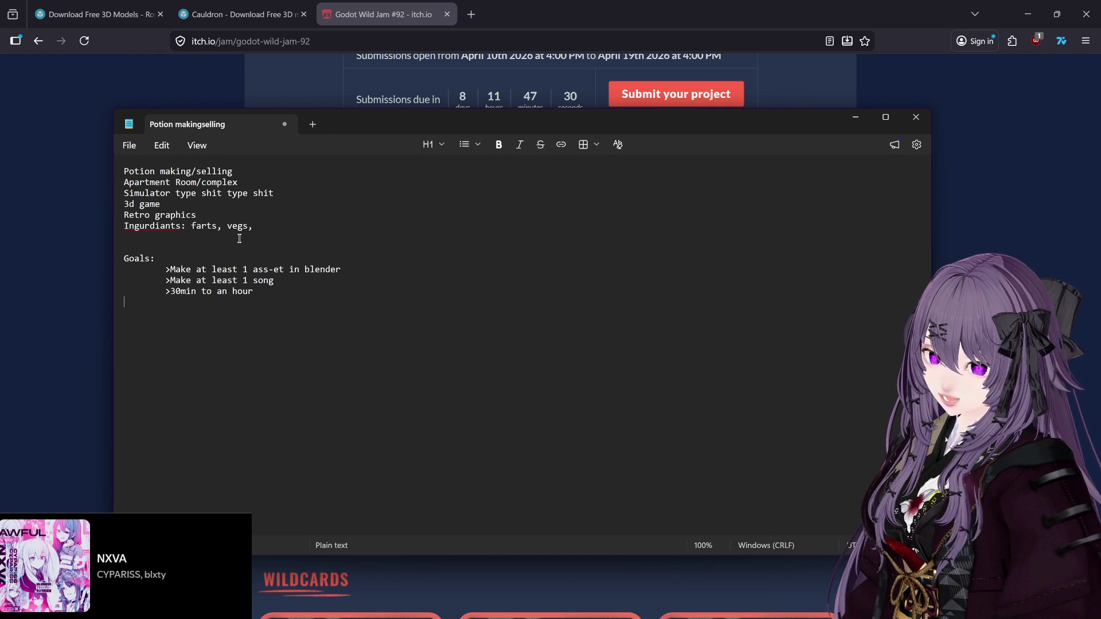
{"action": "left_click", "coordinate": [856, 117]}
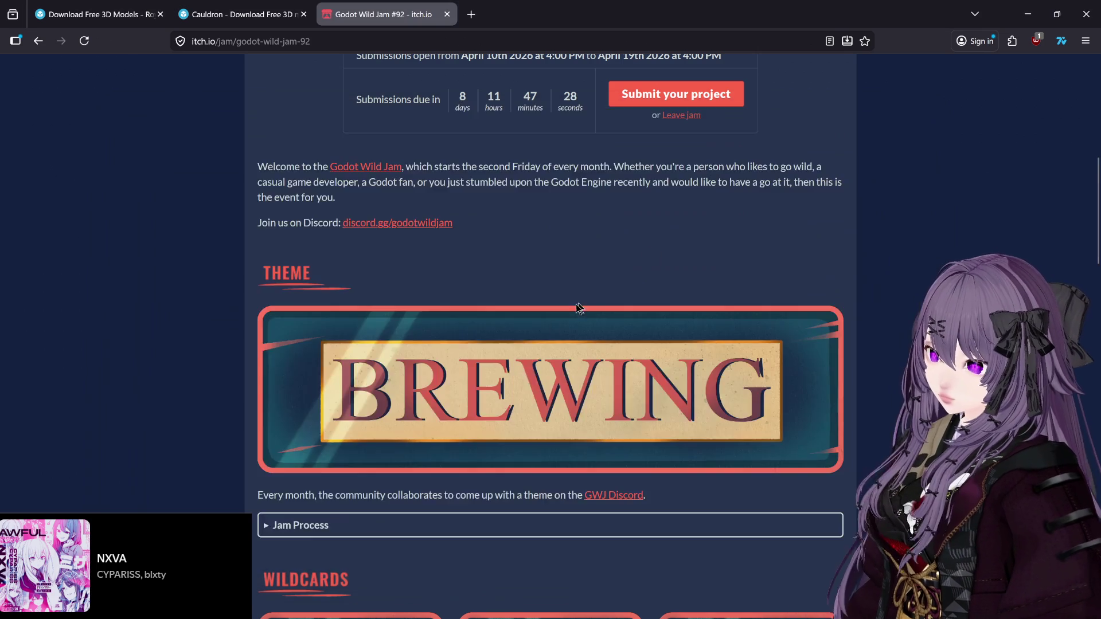
{"action": "scroll", "coordinate": [530, 362], "scroll_direction": "down", "scroll_amount": 5}
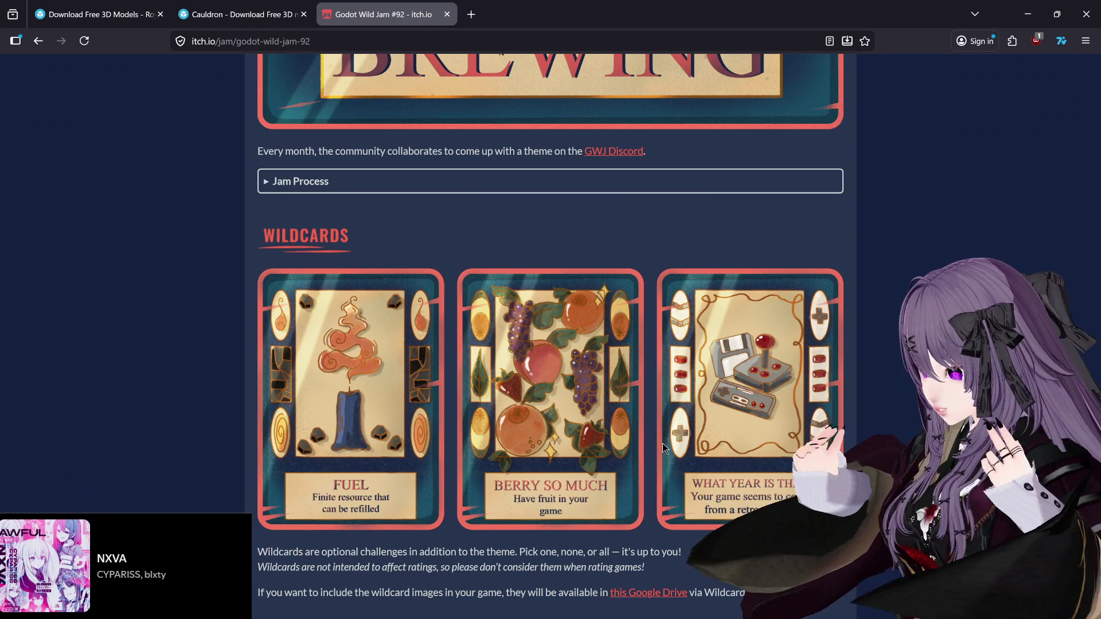
{"action": "scroll", "coordinate": [662, 443], "scroll_direction": "up", "scroll_amount": 10}
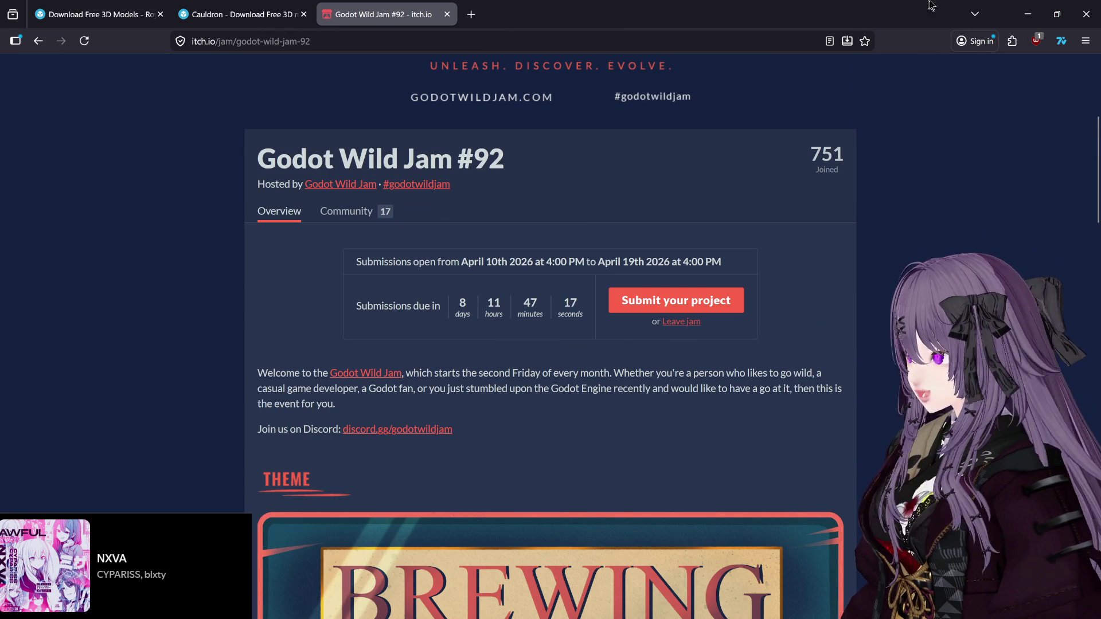
{"action": "left_click", "coordinate": [1030, 11]}
Look over the room scene in 3D around the cauldron and run the game.
{"action": "left_click", "coordinate": [477, 27]}
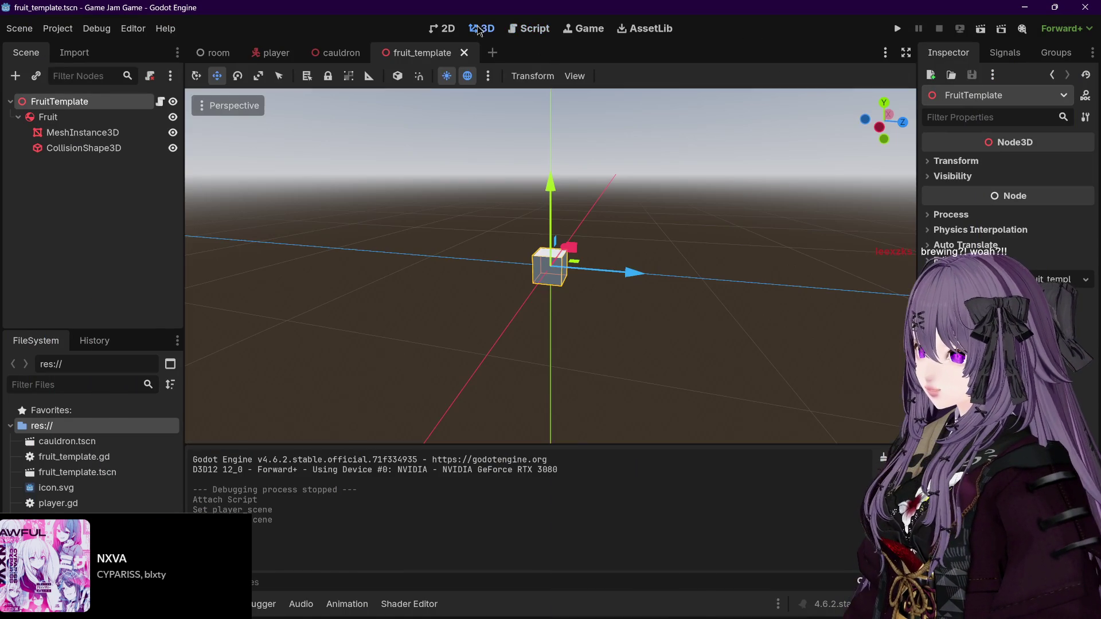
{"action": "left_click", "coordinate": [215, 52]}
{"action": "left_click_drag", "start_coordinate": [548, 215], "coordinate": [399, 222]}
{"action": "scroll", "coordinate": [516, 222], "scroll_direction": "down", "scroll_amount": 5}
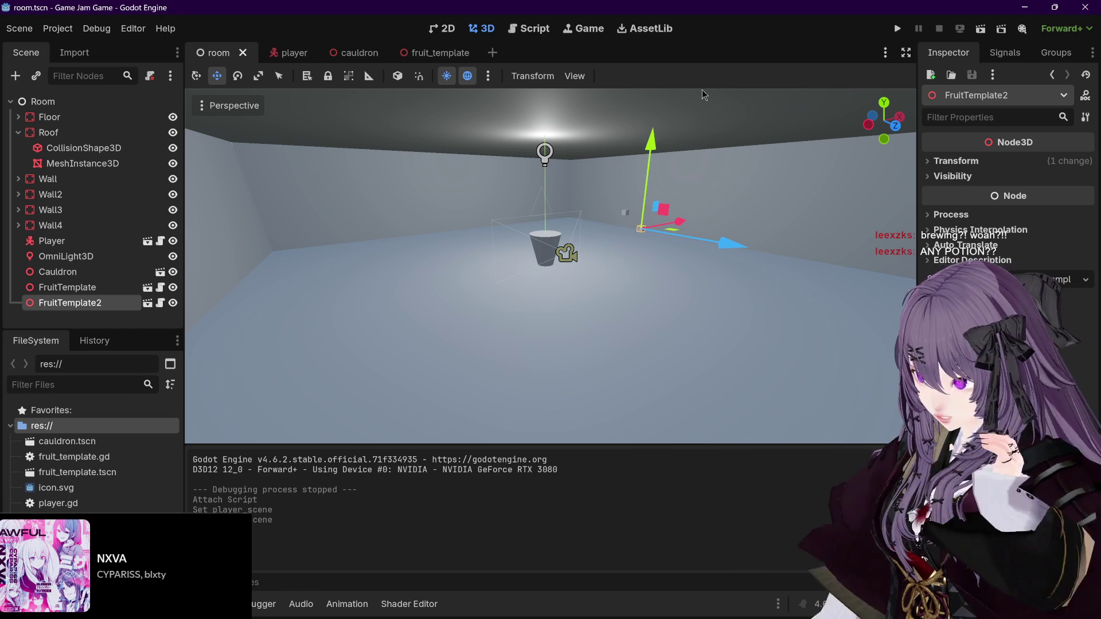
{"action": "left_click", "coordinate": [896, 29]}
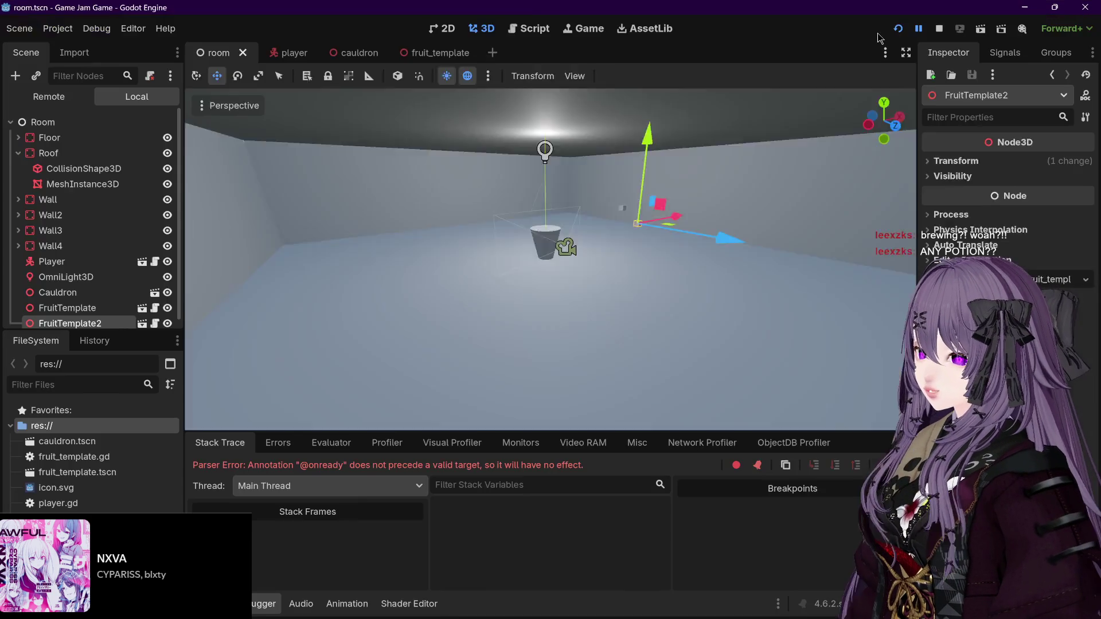
{"action": "left_click_drag", "start_coordinate": [509, 129], "coordinate": [369, 128]}
{"action": "key", "text": "BackSpace"}
{"action": "key", "text": "ctrl+s"}
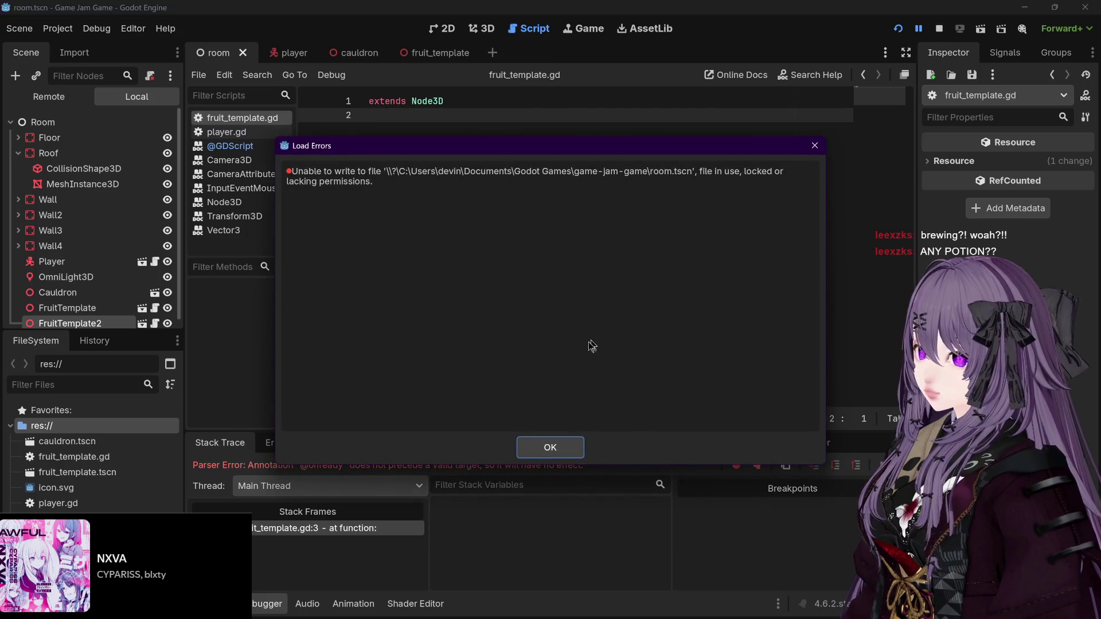
{"action": "left_click", "coordinate": [554, 447]}
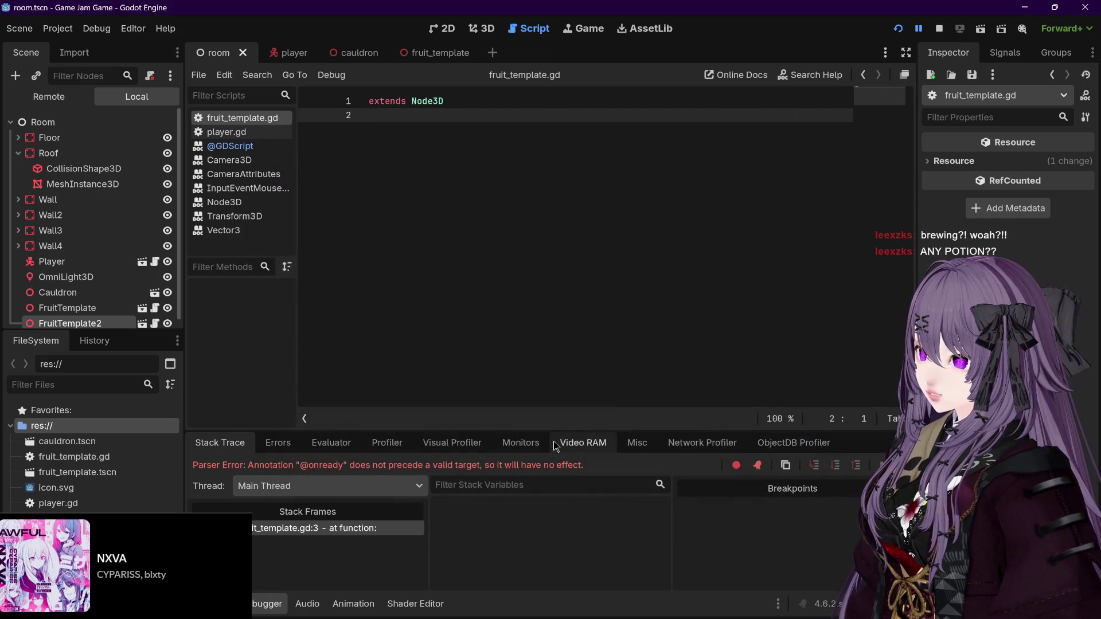
Stop the game, save the fruit_template scene and launch the game again.
{"action": "left_click", "coordinate": [938, 29]}
{"action": "left_click", "coordinate": [448, 58]}
{"action": "key", "text": "ctrl+s"}
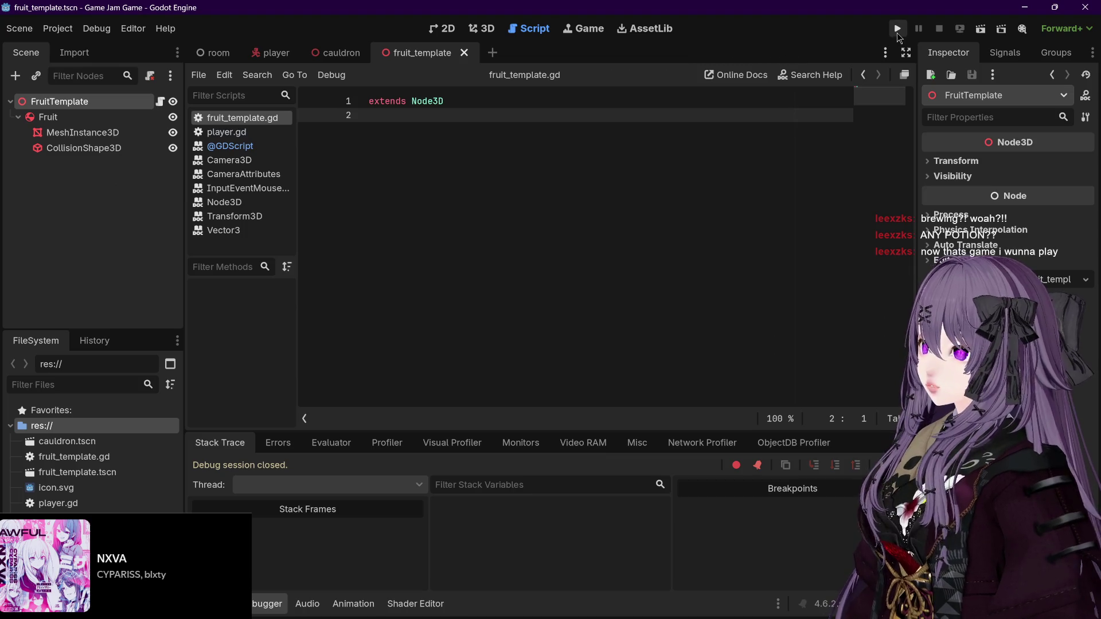
{"action": "left_click", "coordinate": [897, 28]}
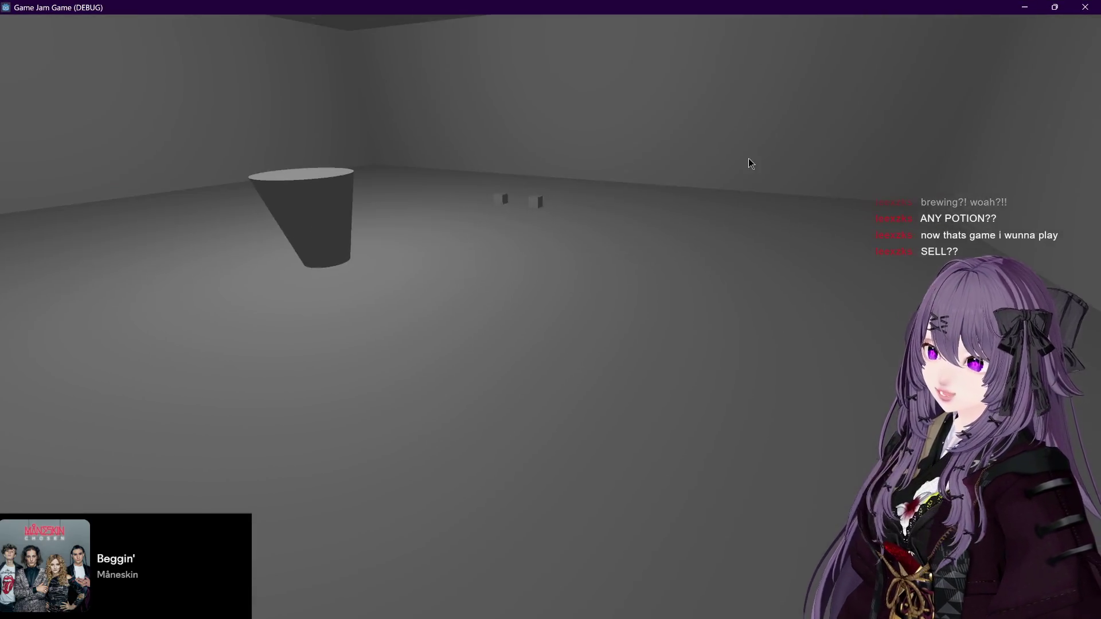
Walk around the room with WASD past the cup, then close the game with F8.
{"action": "key", "text": "w"}
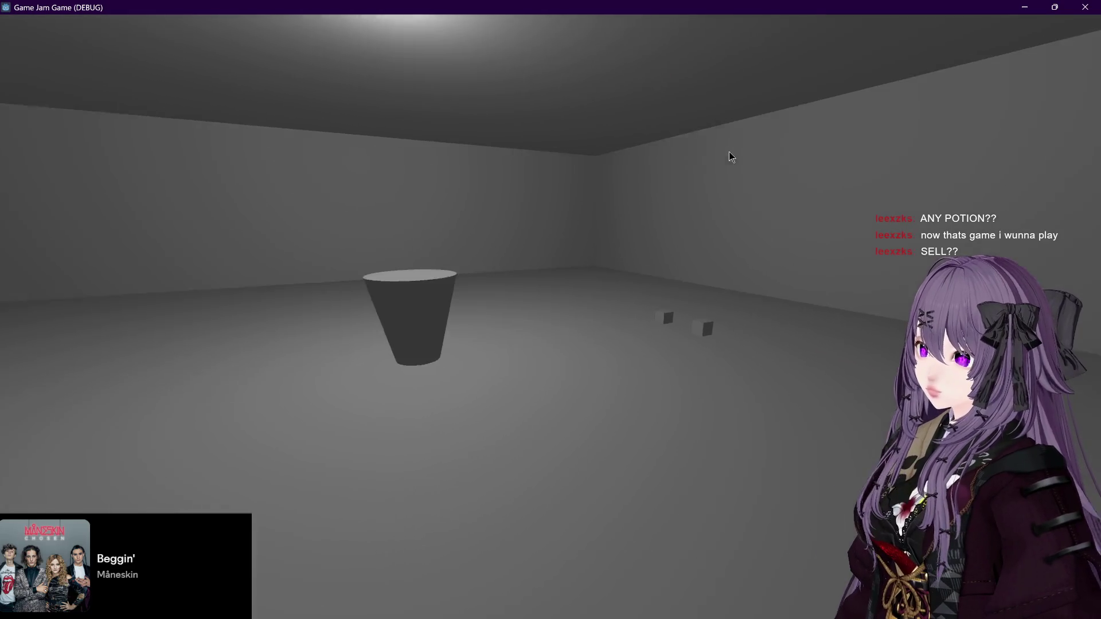
{"action": "key", "text": "d"}
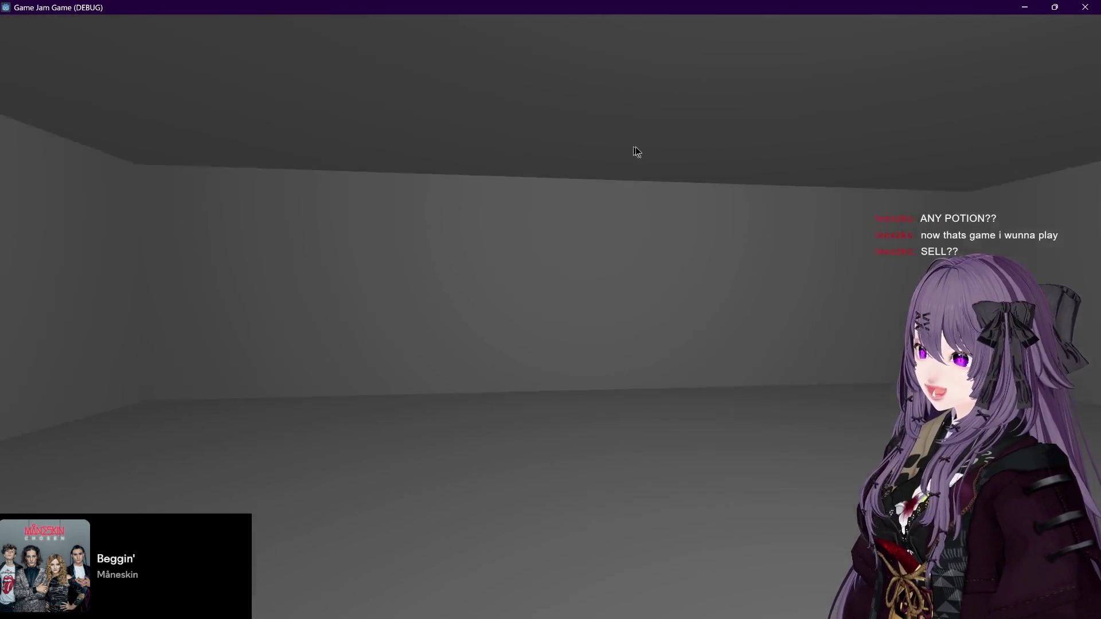
{"action": "key", "text": "w"}
{"action": "key", "text": "s"}
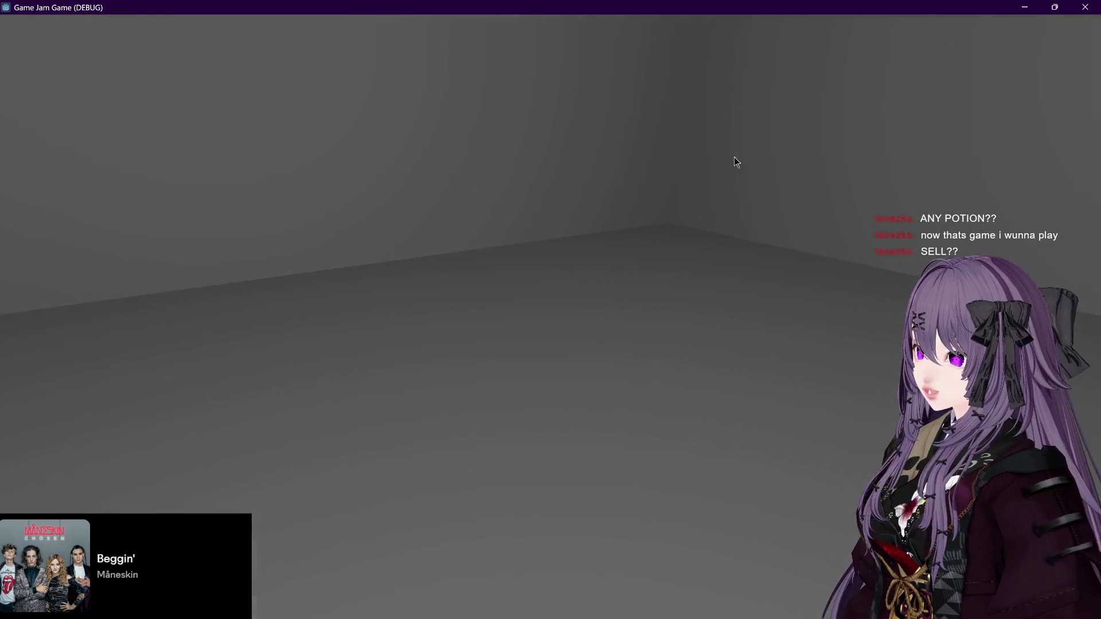
{"action": "key", "text": "d"}
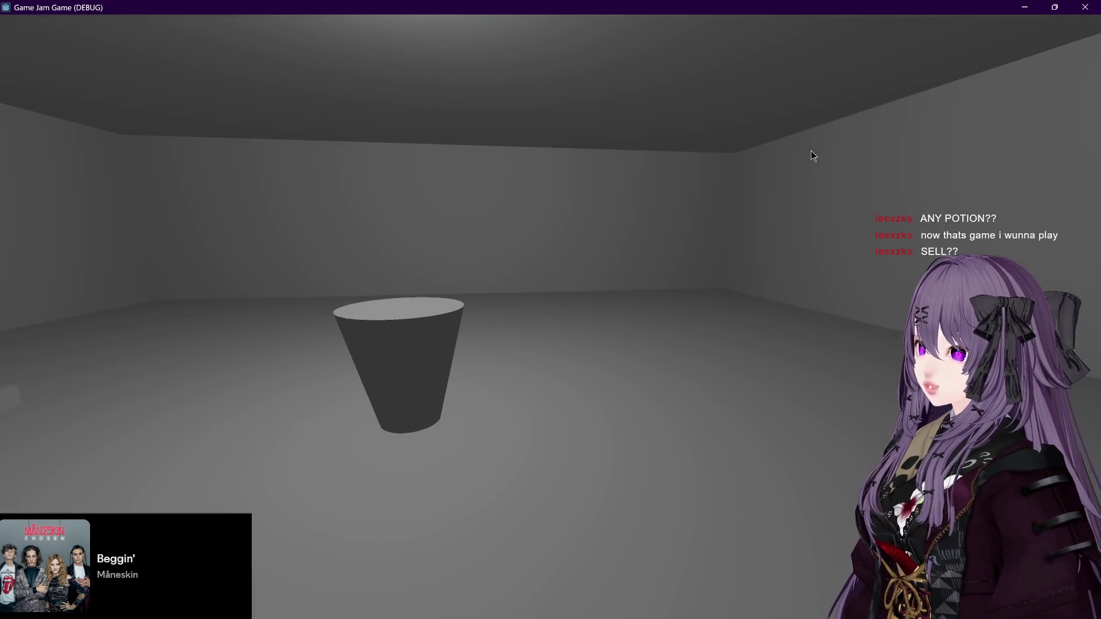
{"action": "key", "text": "w"}
{"action": "key", "text": "a"}
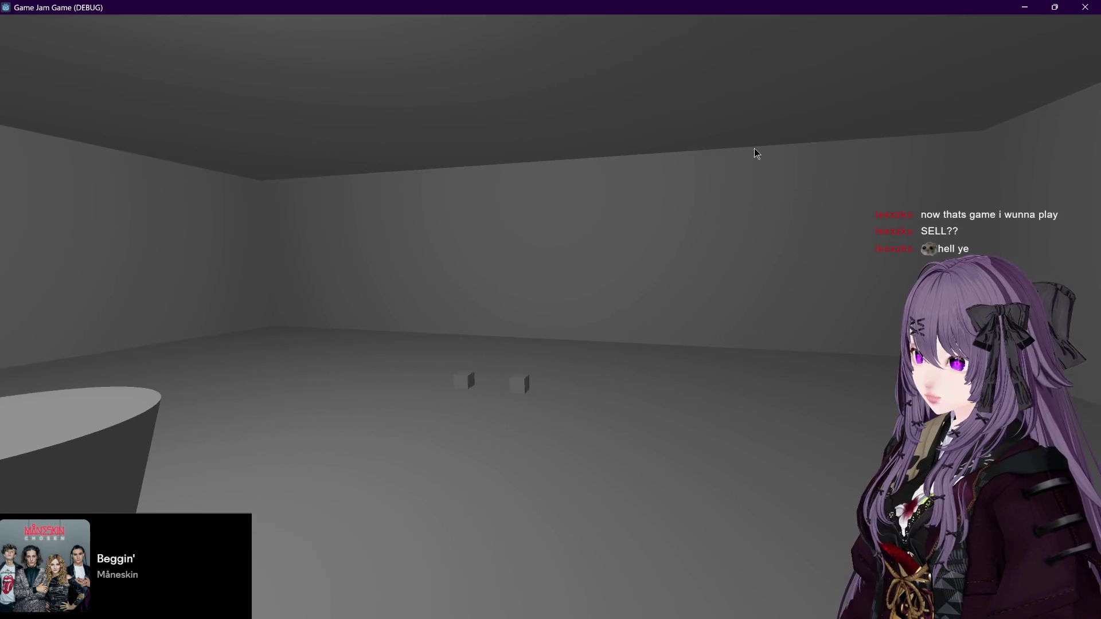
{"action": "key", "text": "s"}
{"action": "key", "text": "a"}
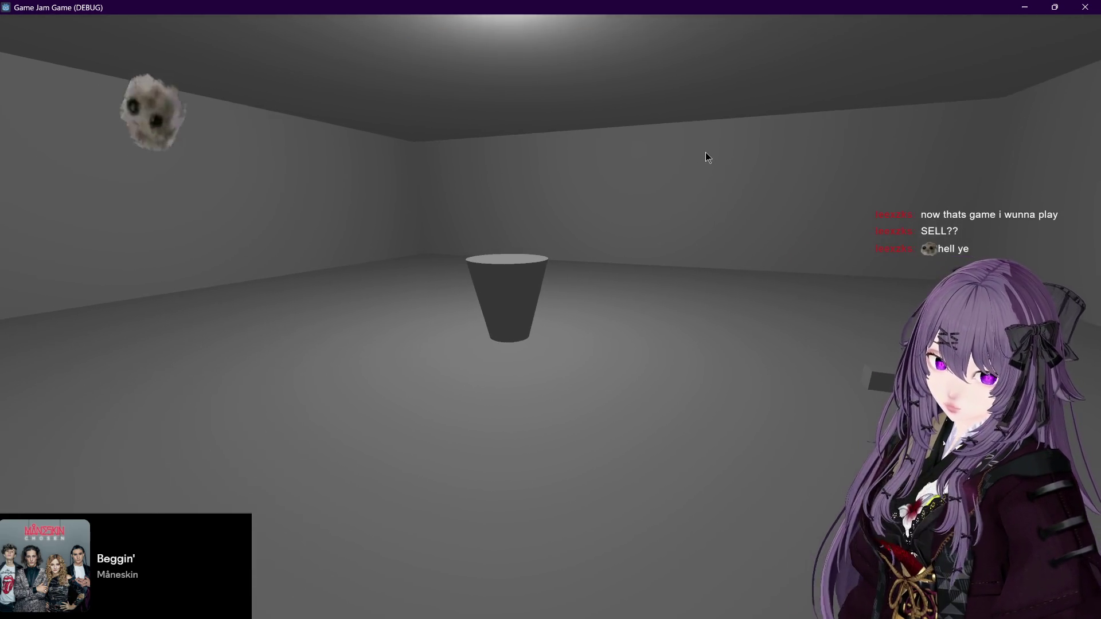
{"action": "key", "text": "F8"}
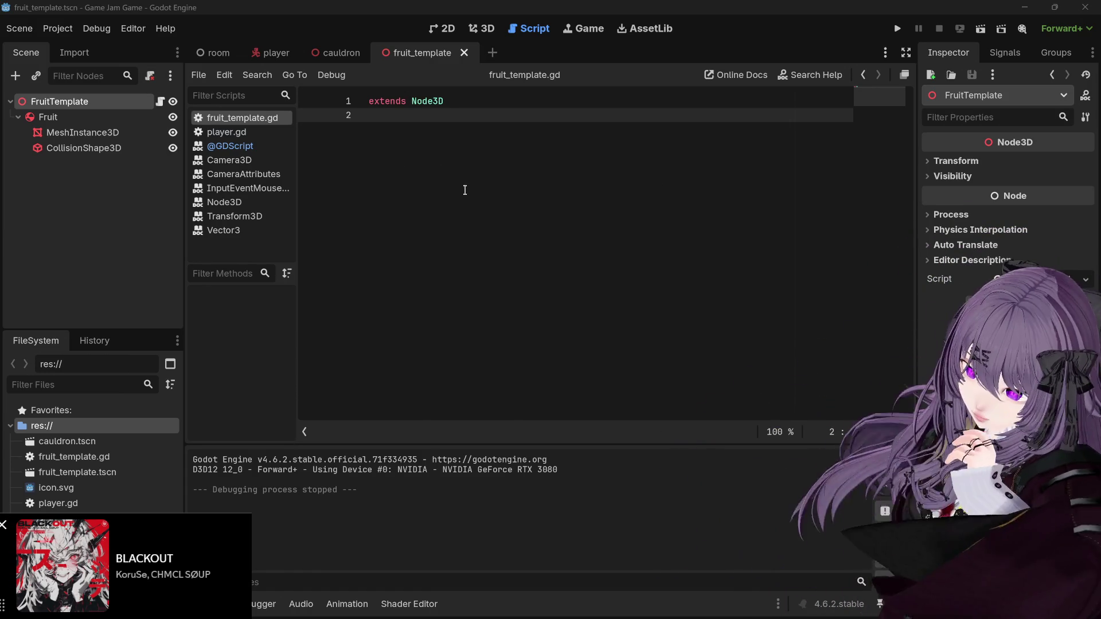
{"action": "left_click", "coordinate": [414, 114]}
{"action": "key", "text": "Return"}
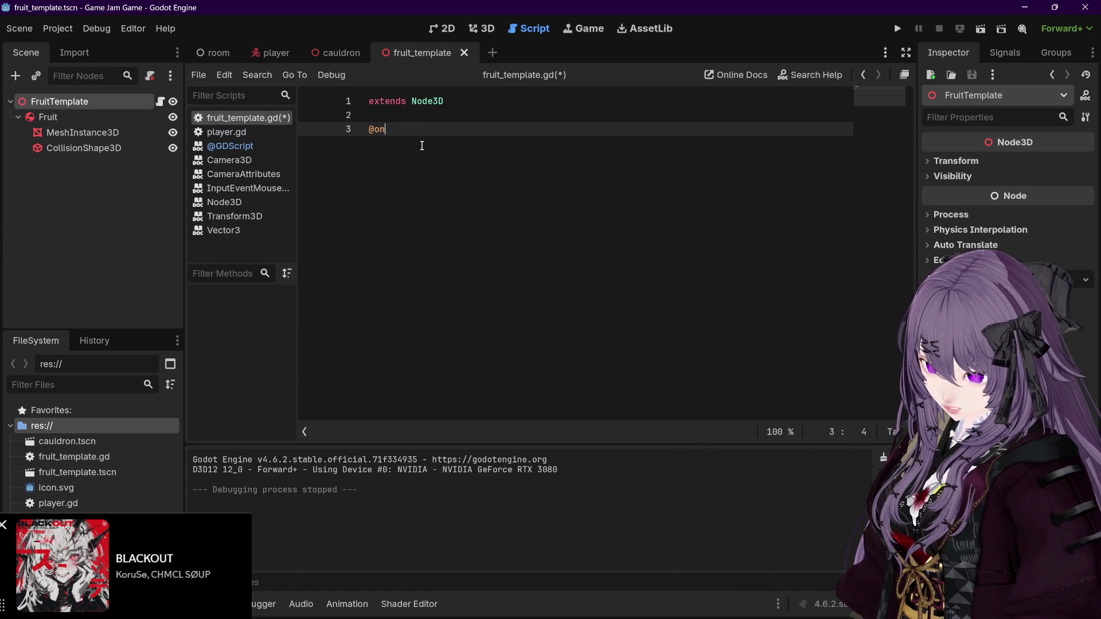
{"action": "type", "text": "r"}
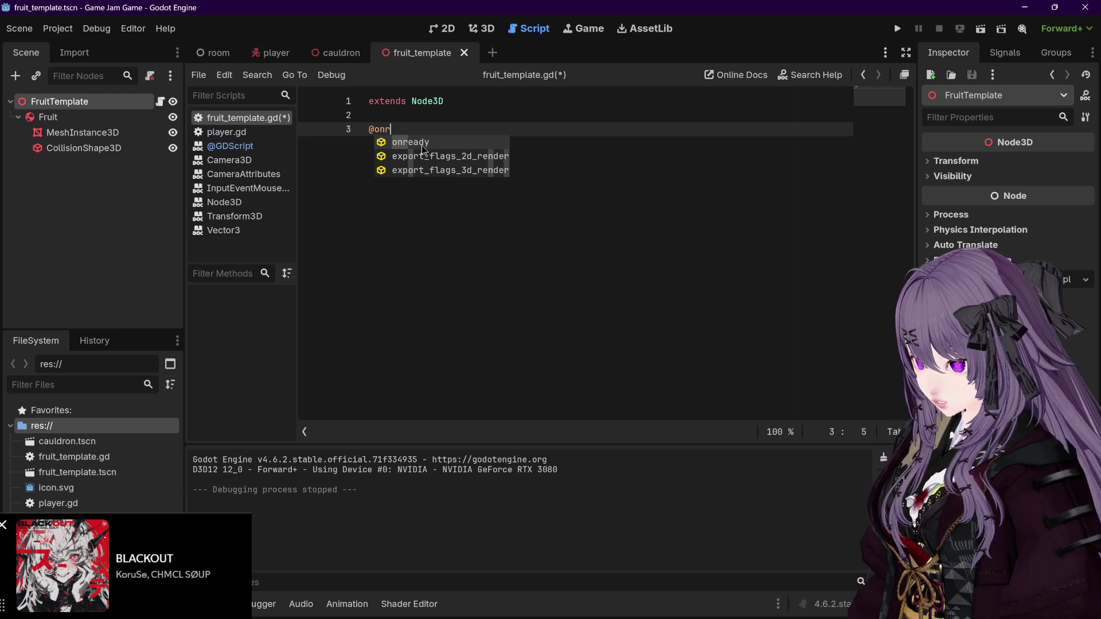
{"action": "key", "text": "Return"}
{"action": "left_click", "coordinate": [404, 132], "text": "ctrl"}
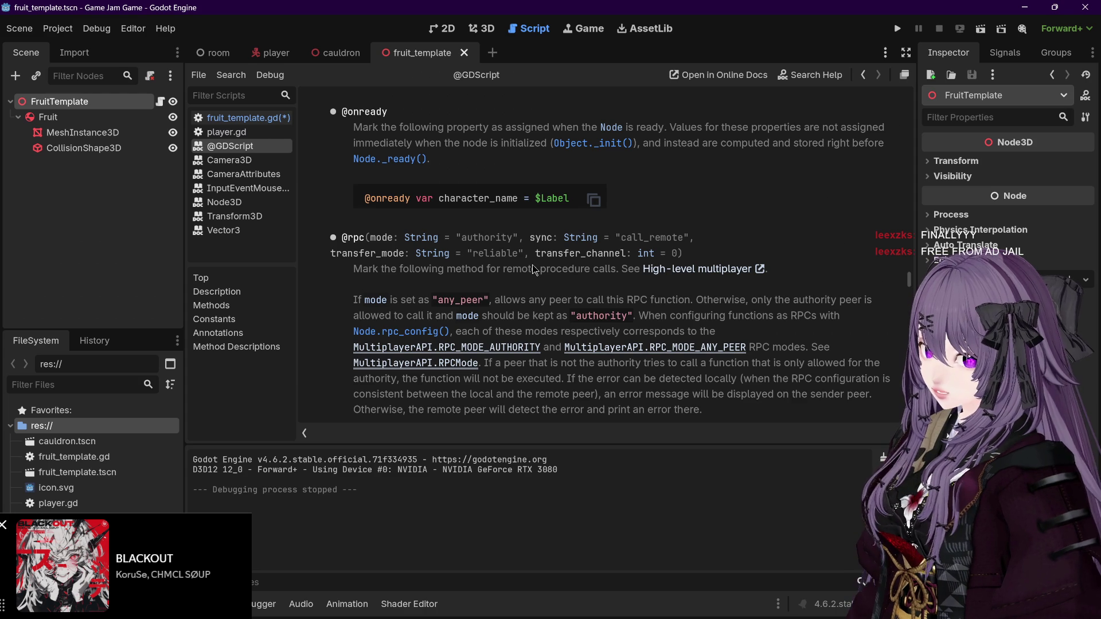
{"action": "scroll", "coordinate": [514, 312], "scroll_direction": "down", "scroll_amount": 10}
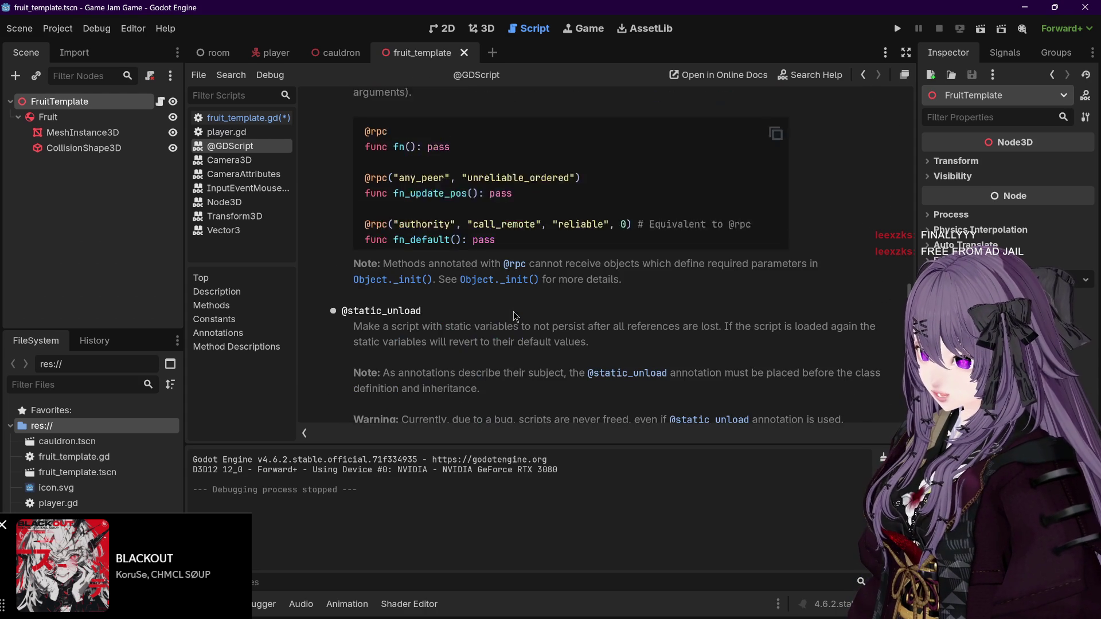
{"action": "scroll", "coordinate": [514, 312], "scroll_direction": "down", "scroll_amount": 4}
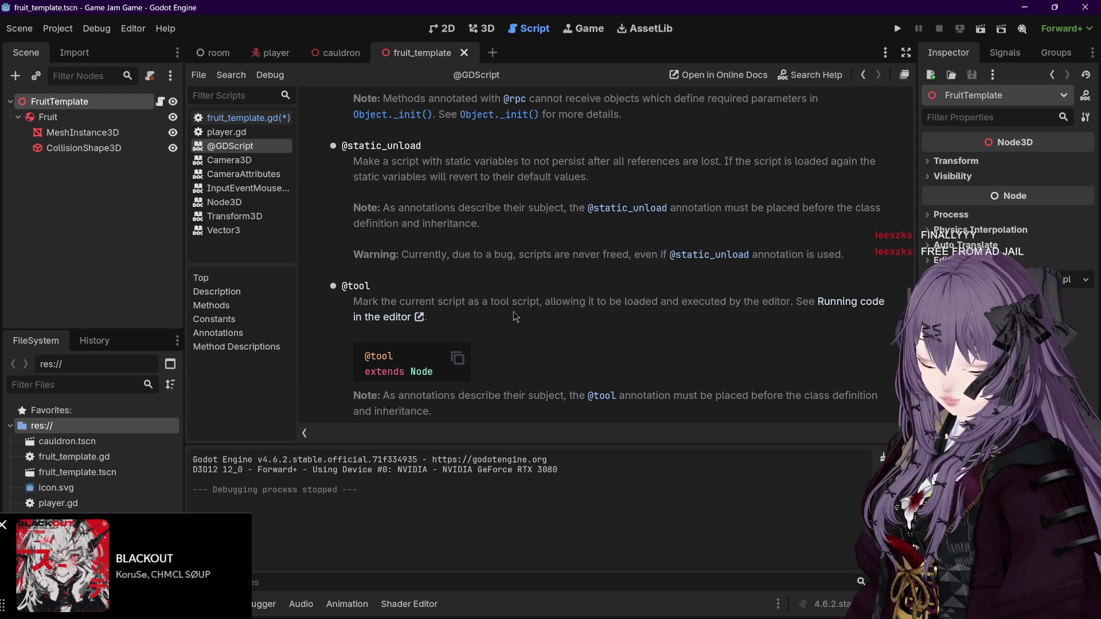
{"action": "scroll", "coordinate": [514, 313], "scroll_direction": "down", "scroll_amount": 5}
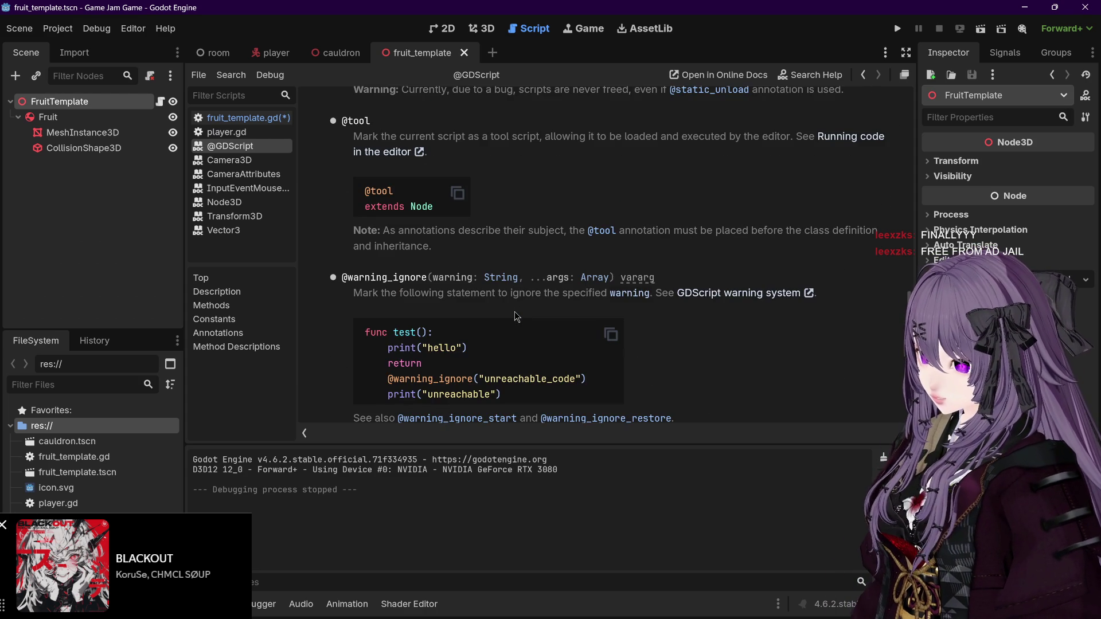
{"action": "scroll", "coordinate": [516, 311], "scroll_direction": "up", "scroll_amount": 13}
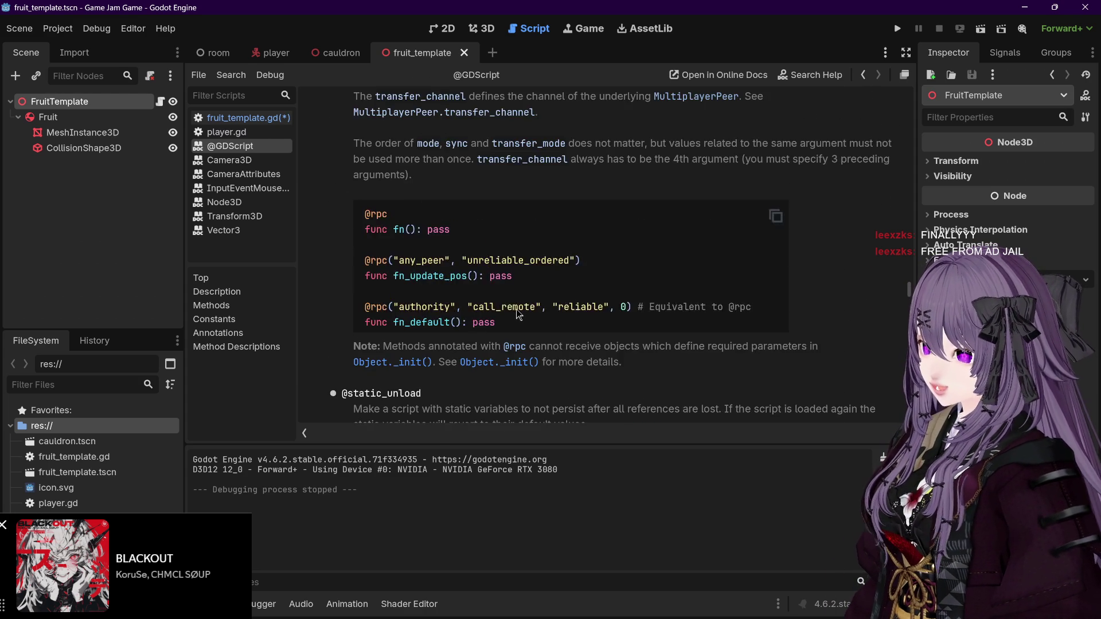
{"action": "scroll", "coordinate": [516, 312], "scroll_direction": "up", "scroll_amount": 4}
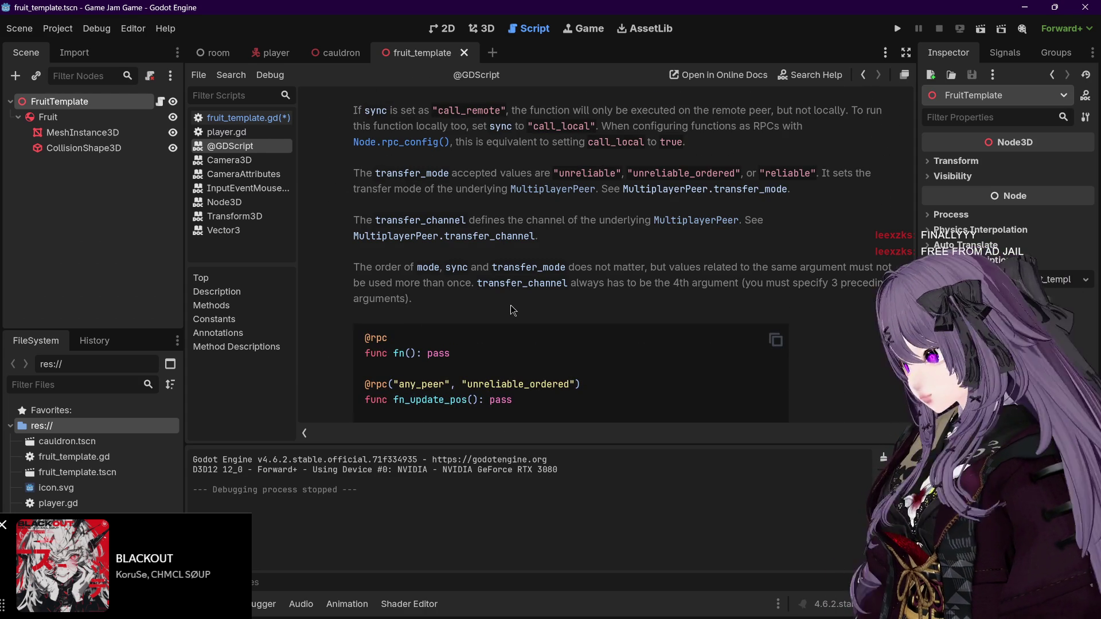
{"action": "scroll", "coordinate": [513, 310], "scroll_direction": "up", "scroll_amount": 3}
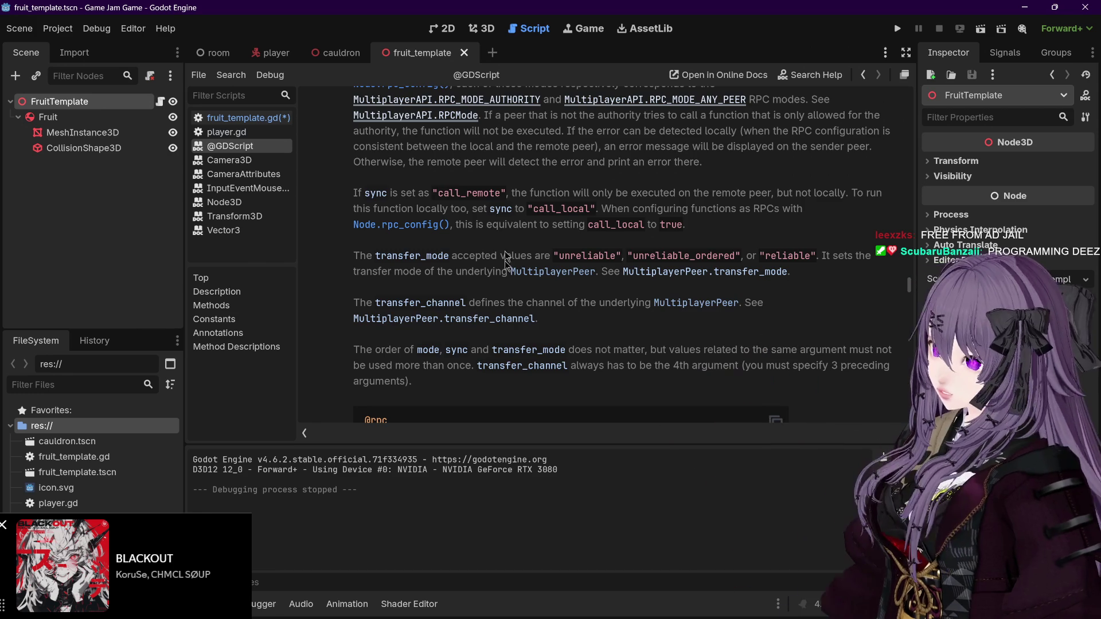
{"action": "scroll", "coordinate": [460, 224], "scroll_direction": "up", "scroll_amount": 5}
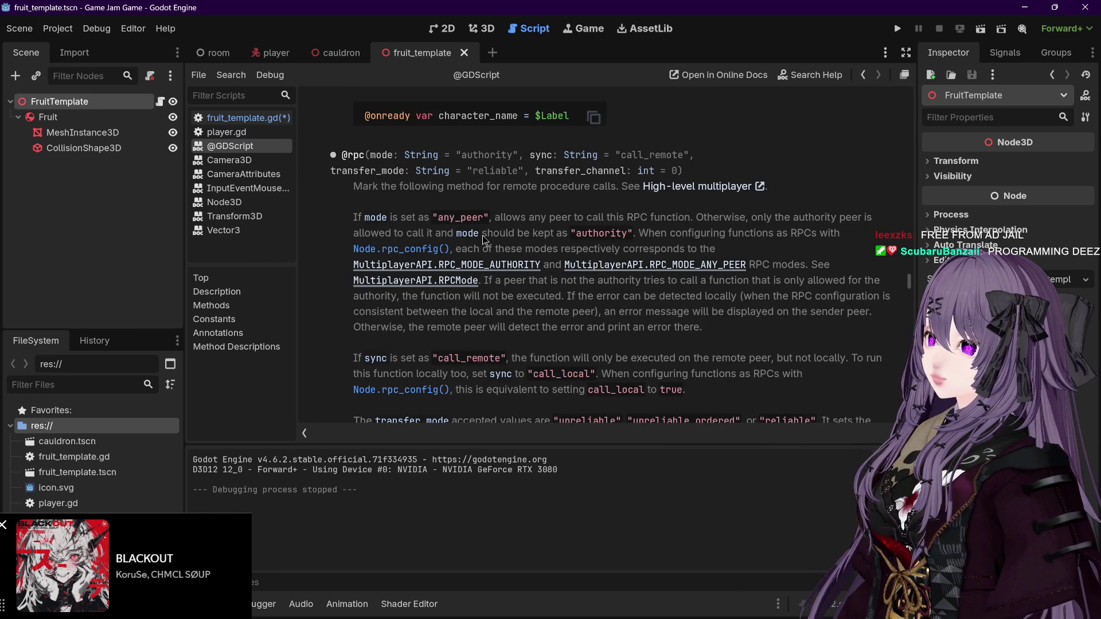
{"action": "scroll", "coordinate": [483, 235], "scroll_direction": "up", "scroll_amount": 5}
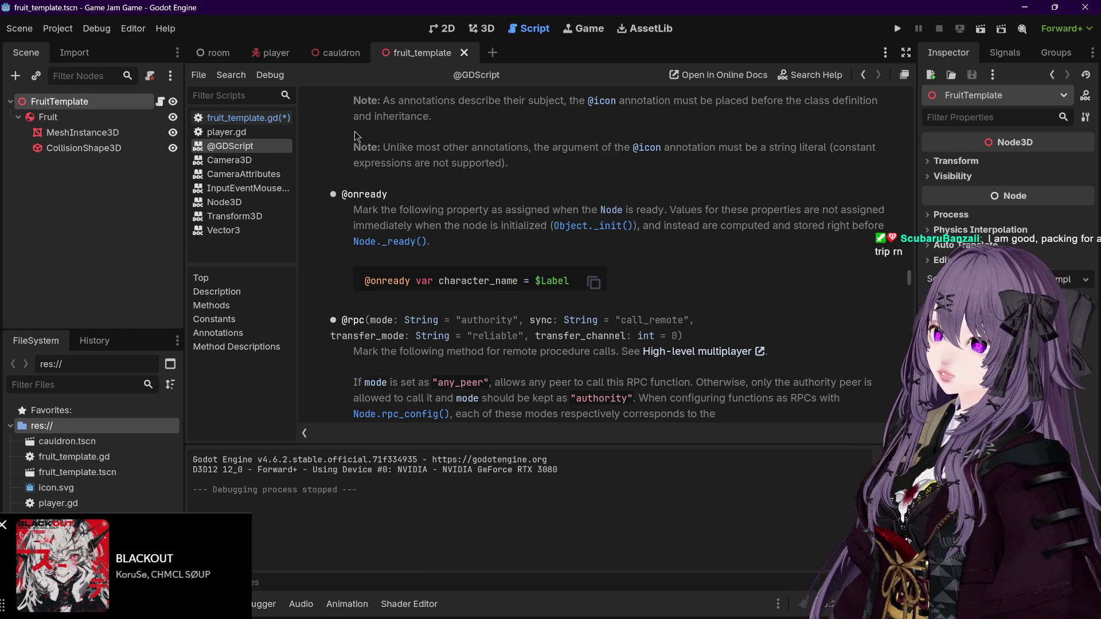
{"action": "scroll", "coordinate": [355, 136], "scroll_direction": "up", "scroll_amount": 3}
{"action": "scroll", "coordinate": [393, 172], "scroll_direction": "up", "scroll_amount": 13}
{"action": "scroll", "coordinate": [396, 168], "scroll_direction": "up", "scroll_amount": 4}
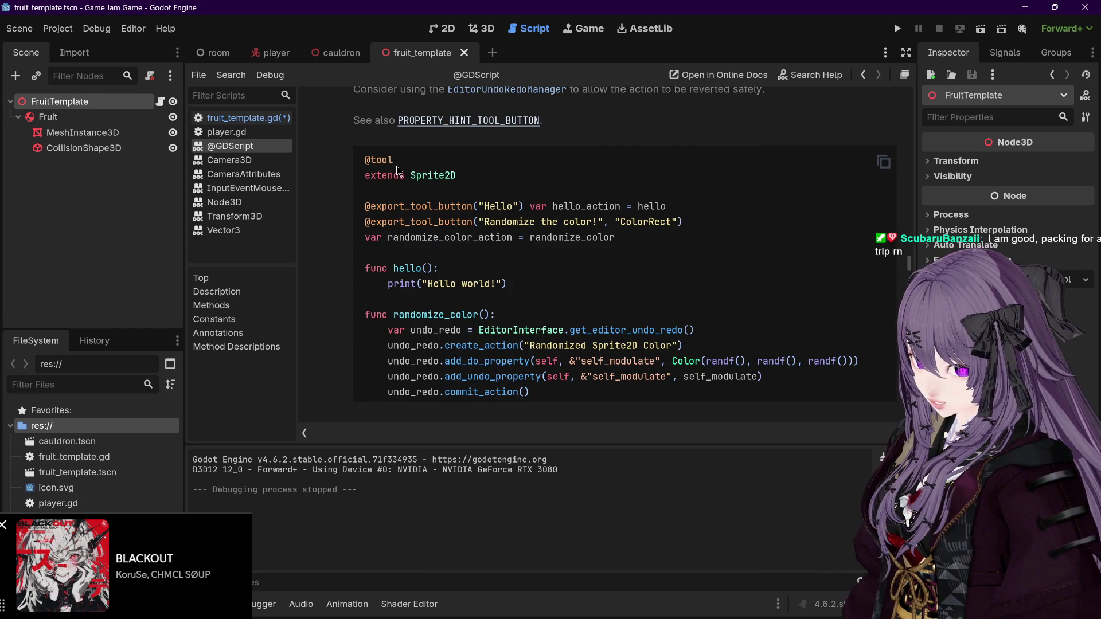
{"action": "left_click_drag", "start_coordinate": [366, 208], "coordinate": [658, 208]}
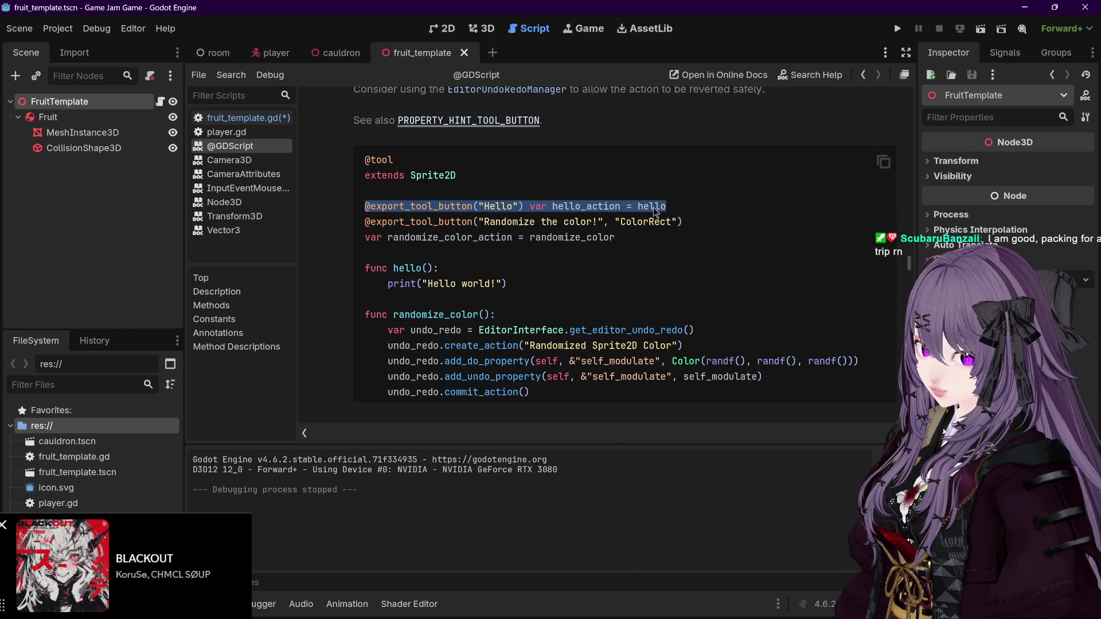
{"action": "scroll", "coordinate": [590, 230], "scroll_direction": "down", "scroll_amount": 3}
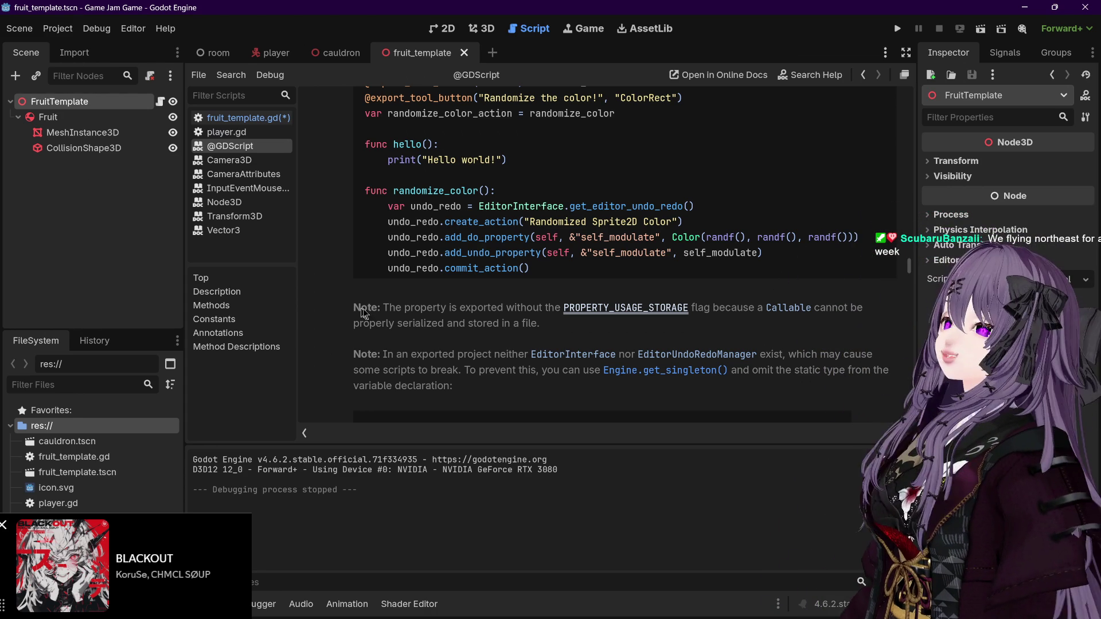
{"action": "left_click_drag", "start_coordinate": [363, 310], "coordinate": [406, 310]}
{"action": "left_click", "coordinate": [414, 311]}
{"action": "left_click", "coordinate": [418, 317]}
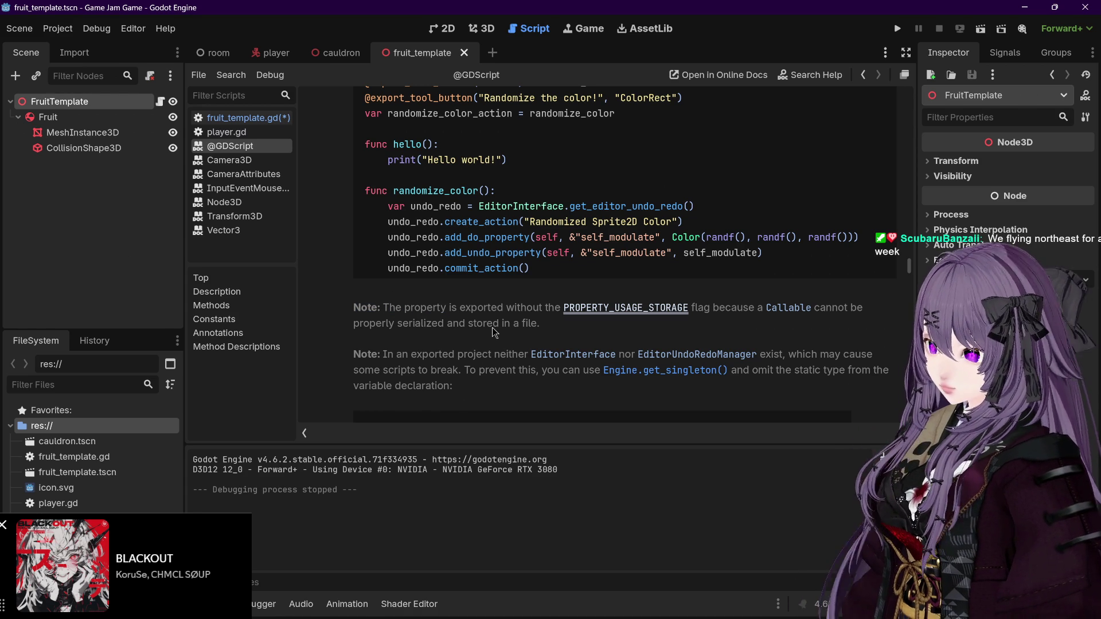
{"action": "scroll", "coordinate": [492, 328], "scroll_direction": "up", "scroll_amount": 3}
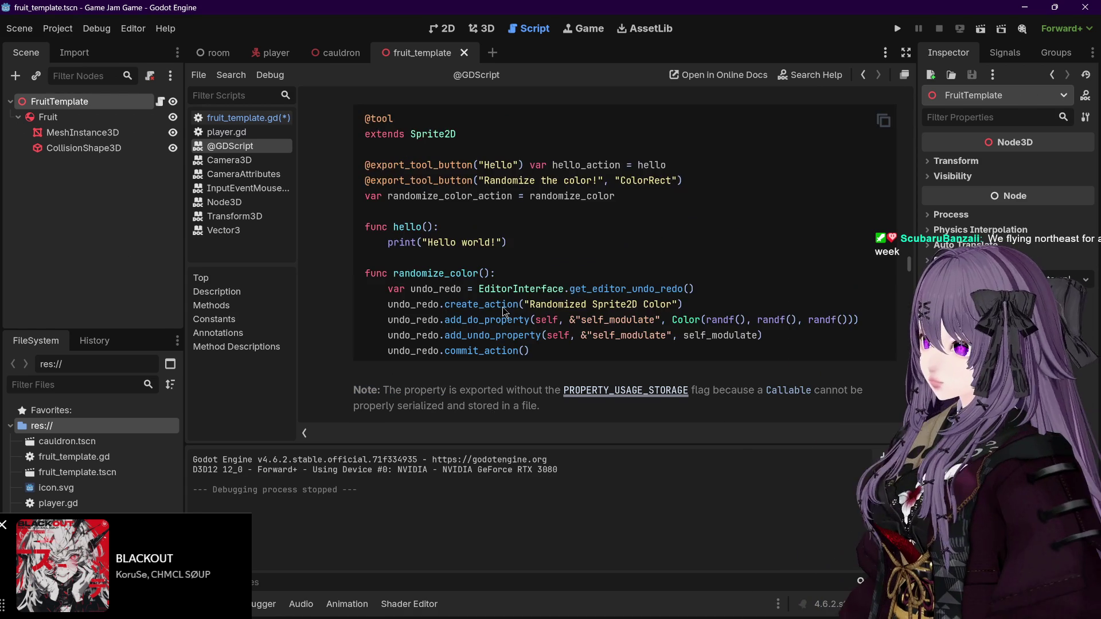
{"action": "scroll", "coordinate": [504, 312], "scroll_direction": "up", "scroll_amount": 1}
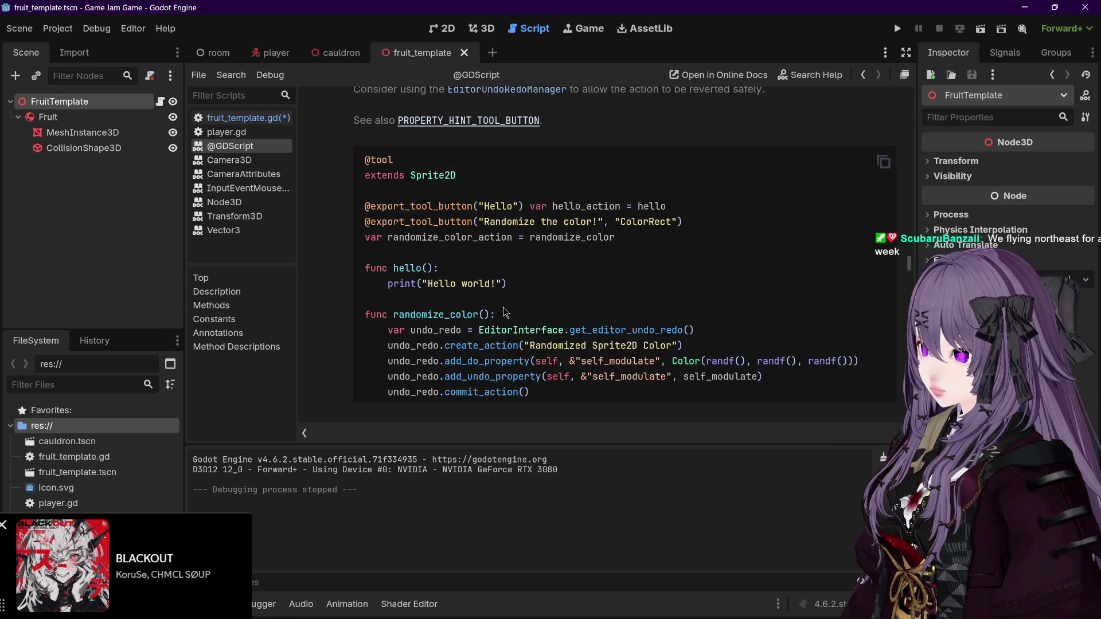
{"action": "left_click_drag", "start_coordinate": [612, 235], "coordinate": [530, 237]}
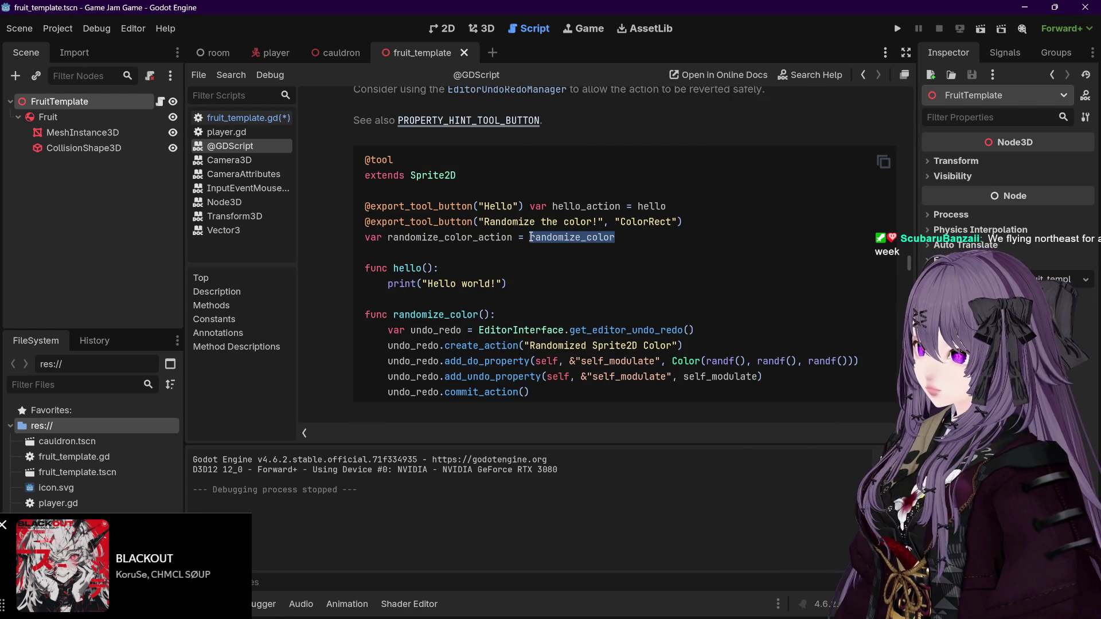
{"action": "left_click", "coordinate": [593, 236]}
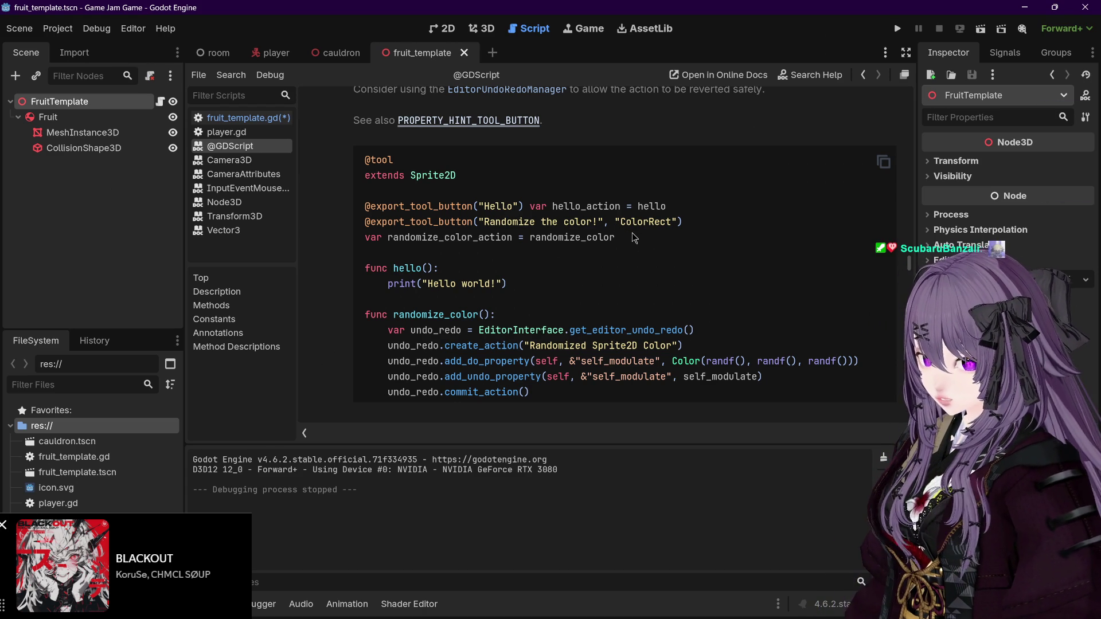
{"action": "left_click_drag", "start_coordinate": [632, 235], "coordinate": [528, 240]}
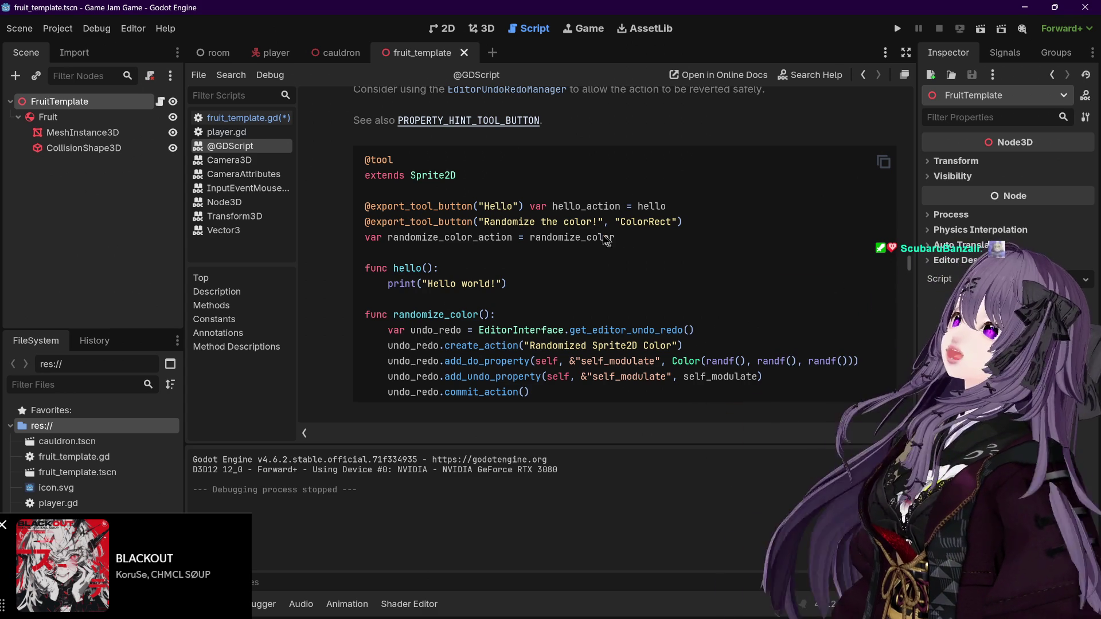
{"action": "left_click_drag", "start_coordinate": [624, 238], "coordinate": [530, 239]}
{"action": "left_click", "coordinate": [617, 244]}
{"action": "left_click_drag", "start_coordinate": [616, 239], "coordinate": [529, 239]}
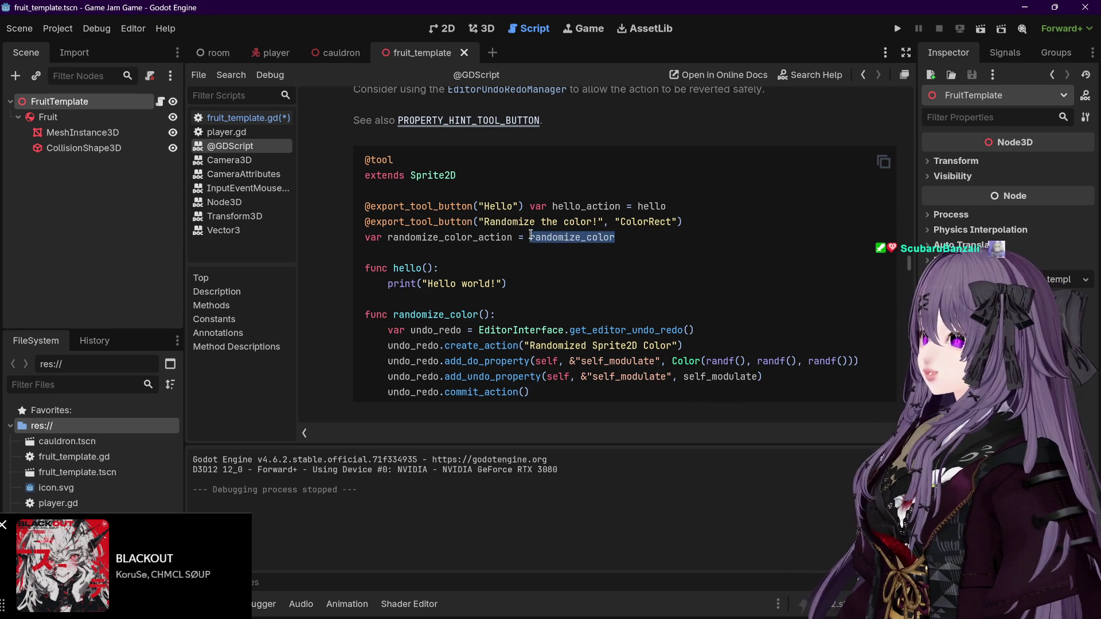
{"action": "left_click", "coordinate": [611, 236]}
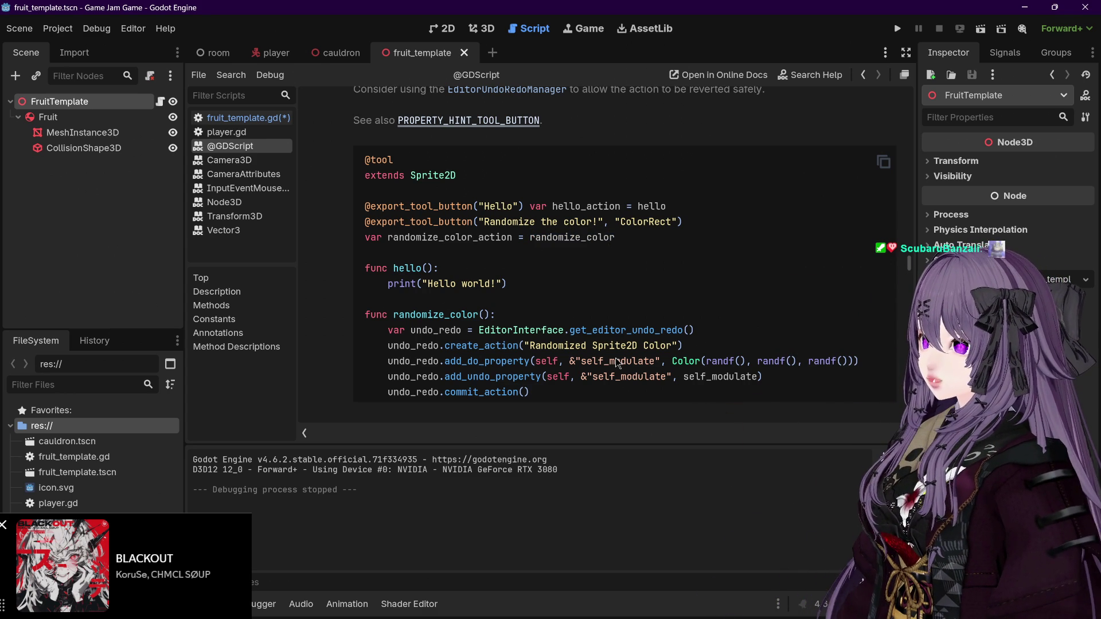
{"action": "scroll", "coordinate": [614, 358], "scroll_direction": "up", "scroll_amount": 3}
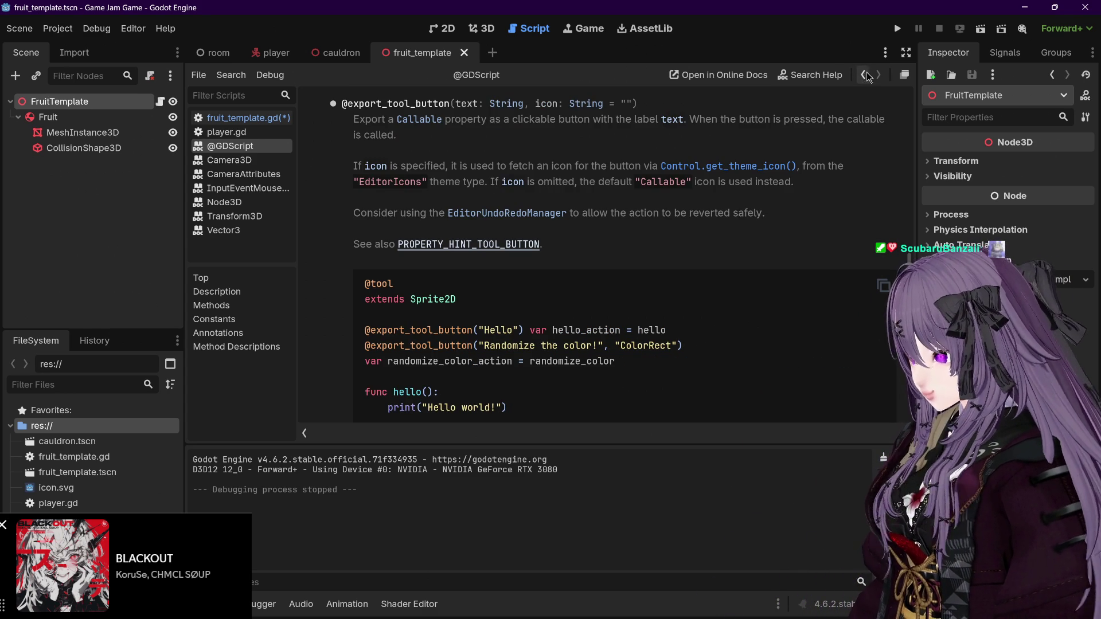
{"action": "left_click", "coordinate": [863, 75]}
{"action": "key", "text": "End"}
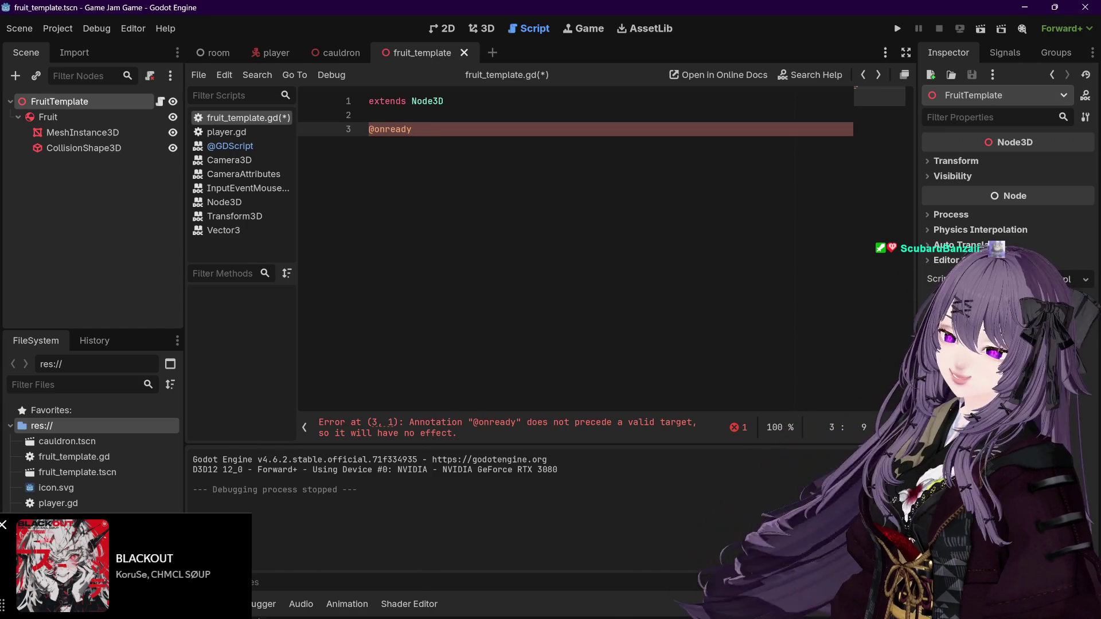
Switch to Firefox and focus the New Tab search bar.
{"action": "mouse_move", "coordinate": [223, 604]}
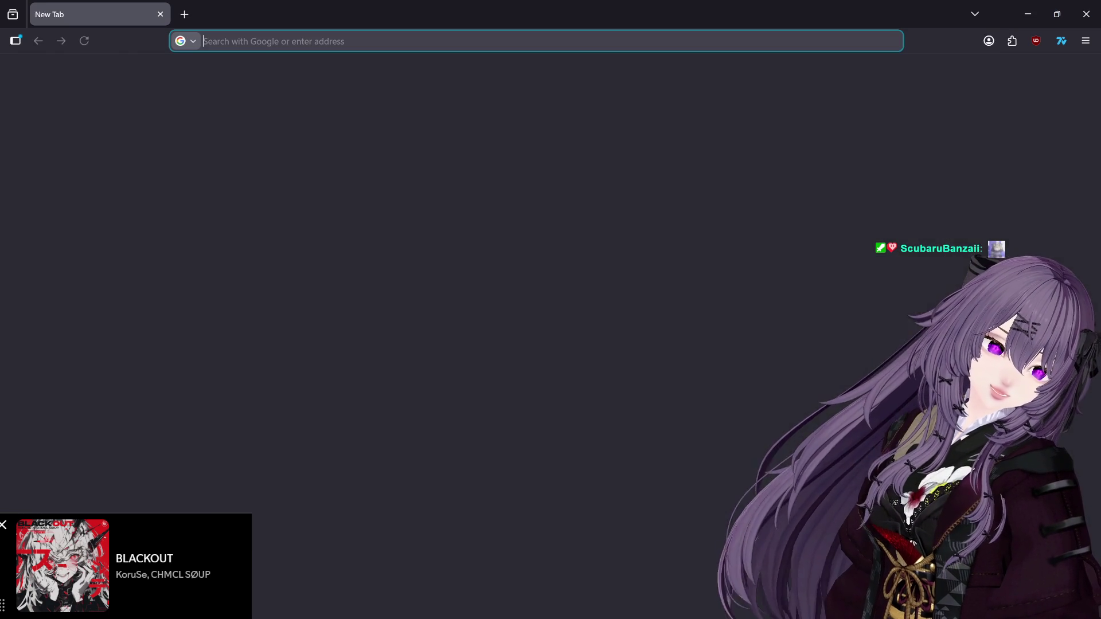
{"action": "key", "text": "alt+Tab"}
{"action": "left_click", "coordinate": [493, 36]}
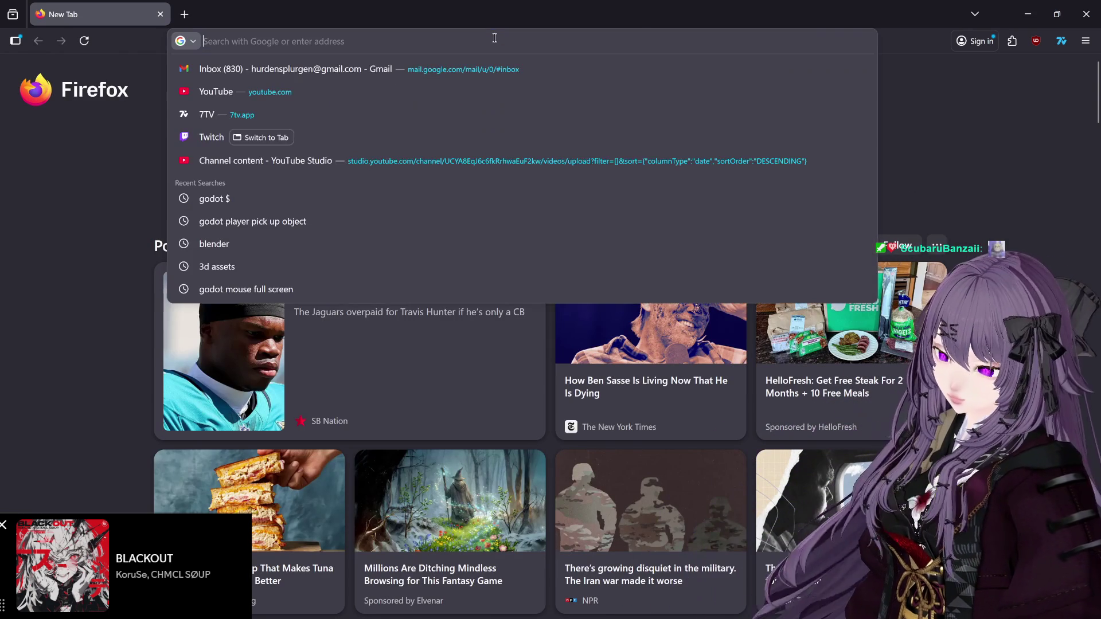
Search Google for 'godot detect player looking', skim the results, and return to Godot.
{"action": "type", "text": "godot"}
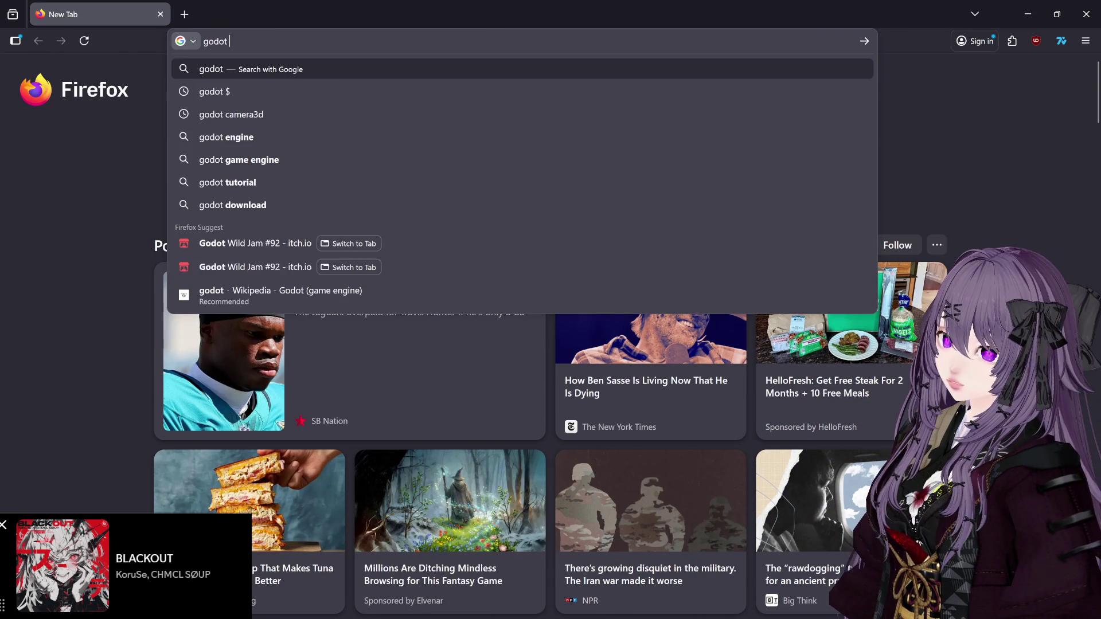
{"action": "type", "text": " detect playe"}
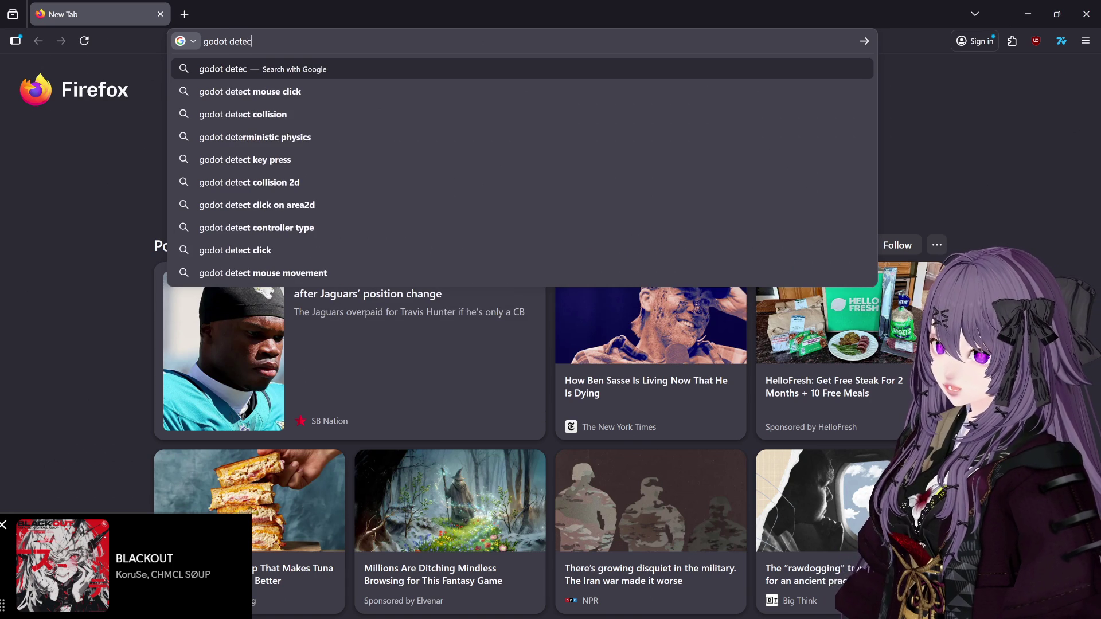
{"action": "type", "text": "r "}
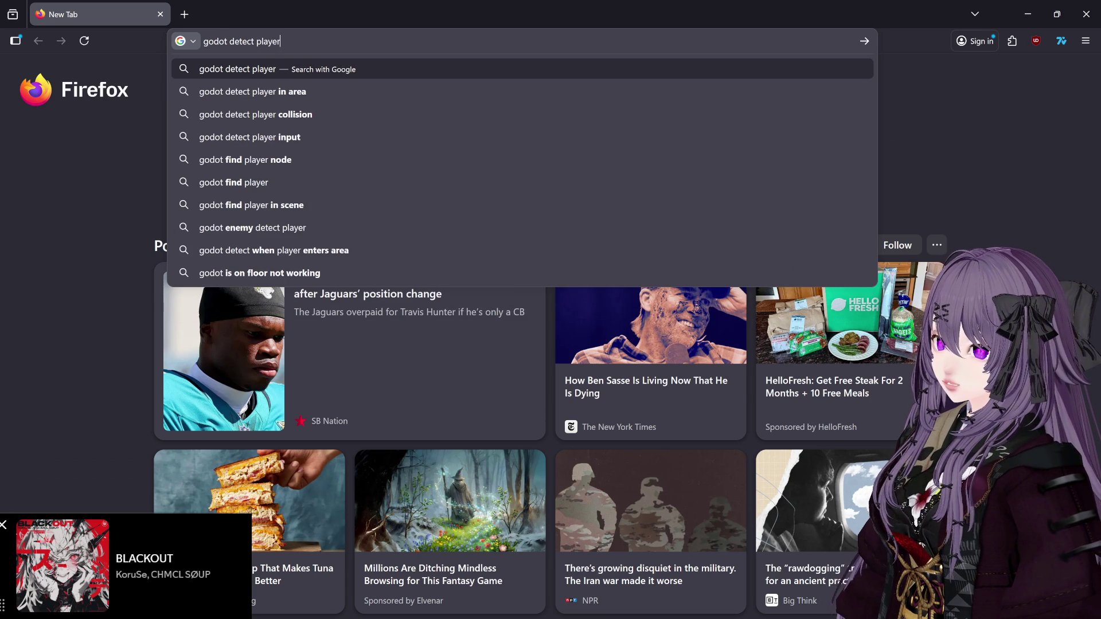
{"action": "type", "text": "looking"}
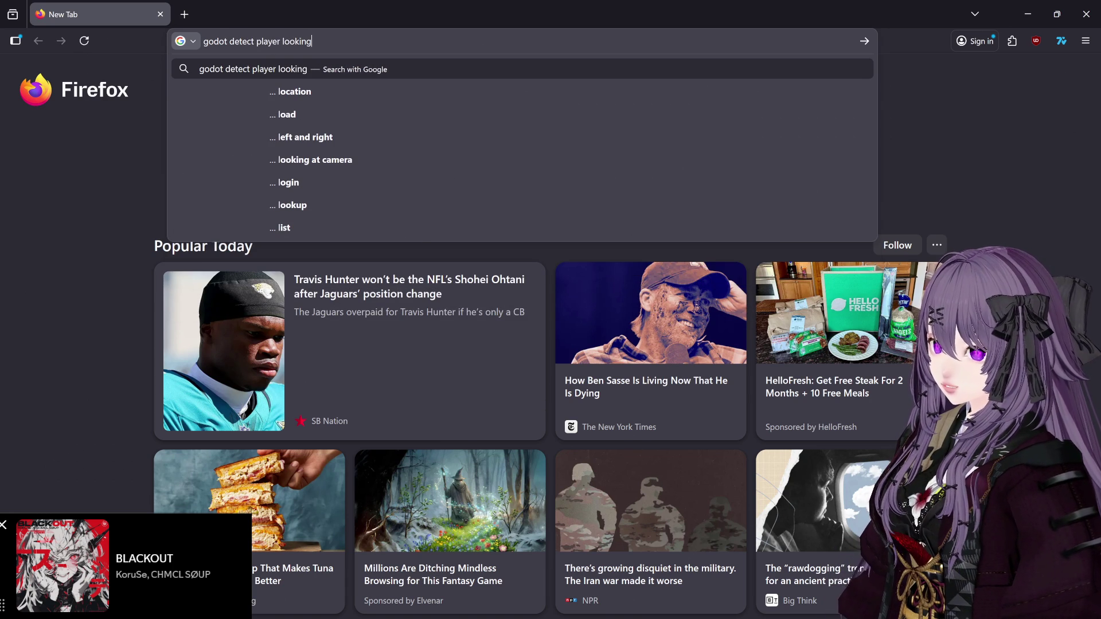
{"action": "key", "text": "Return"}
{"action": "scroll", "coordinate": [439, 308], "scroll_direction": "down", "scroll_amount": 2}
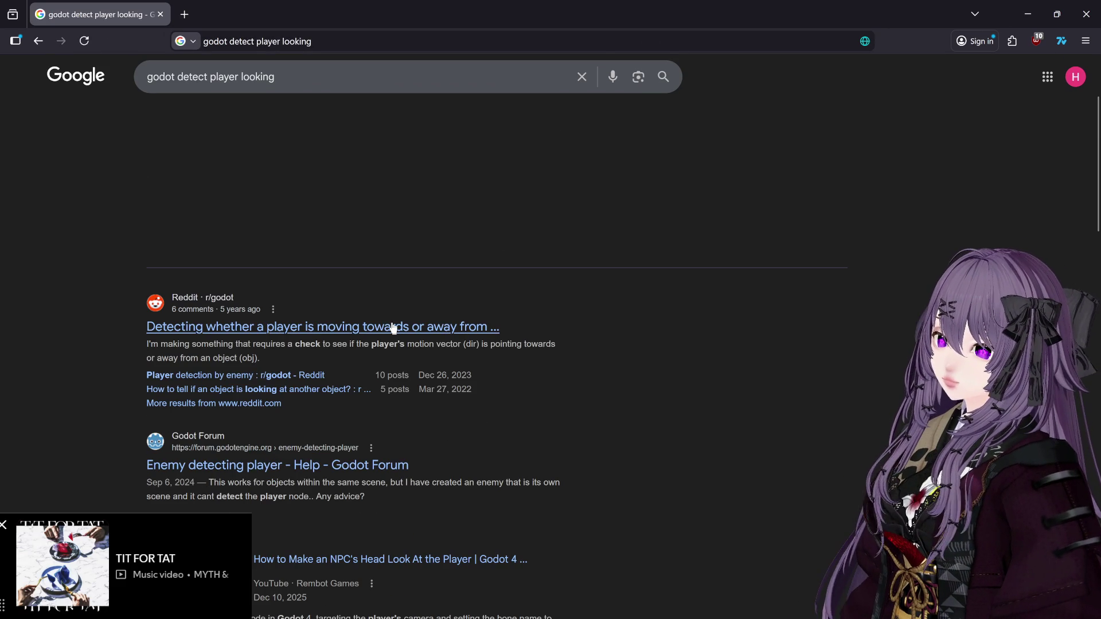
{"action": "scroll", "coordinate": [394, 328], "scroll_direction": "down", "scroll_amount": 1}
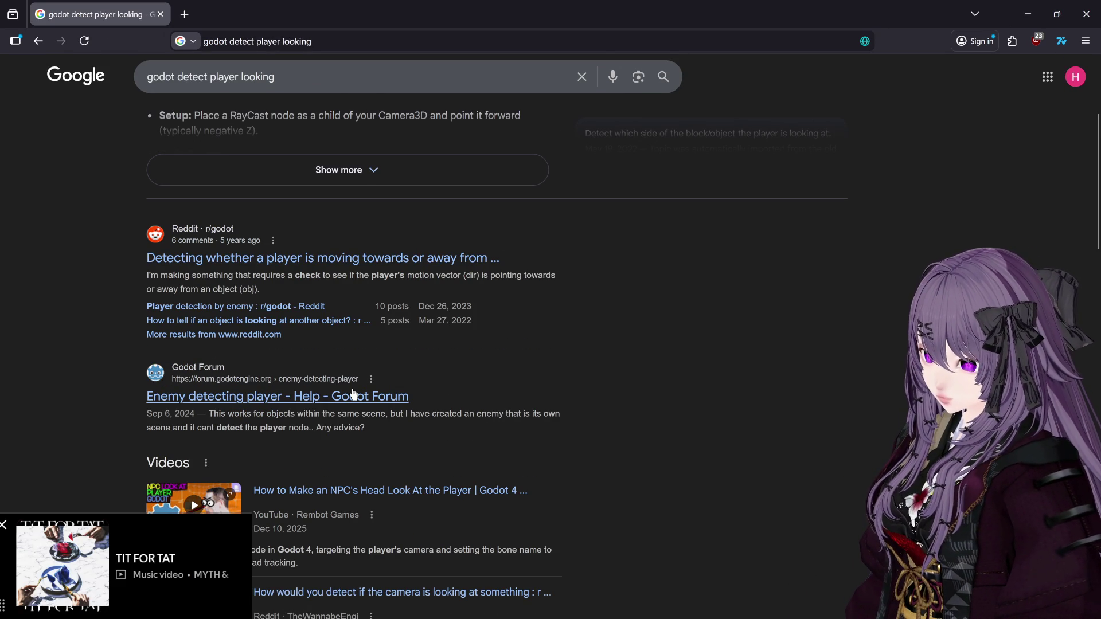
{"action": "scroll", "coordinate": [353, 394], "scroll_direction": "down", "scroll_amount": 8}
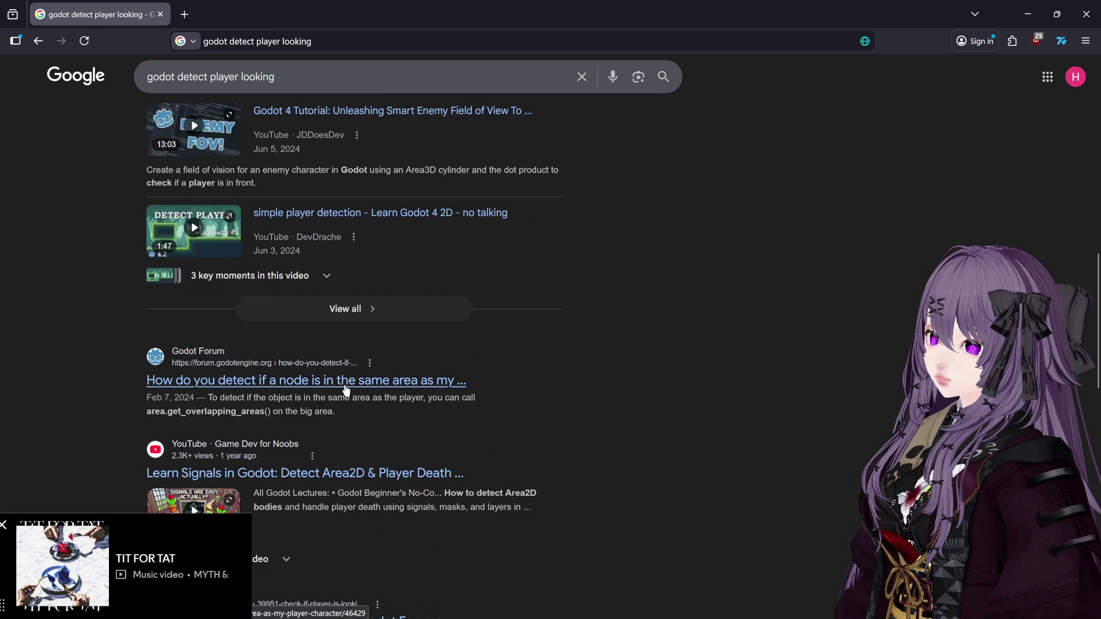
{"action": "scroll", "coordinate": [346, 392], "scroll_direction": "down", "scroll_amount": 3}
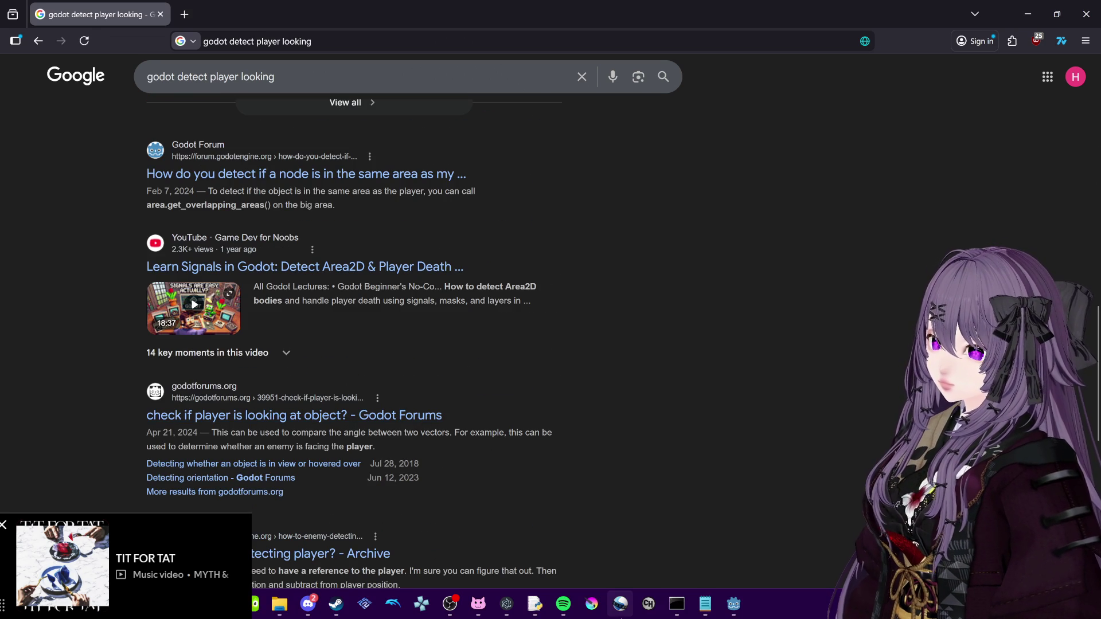
{"action": "left_click", "coordinate": [726, 611]}
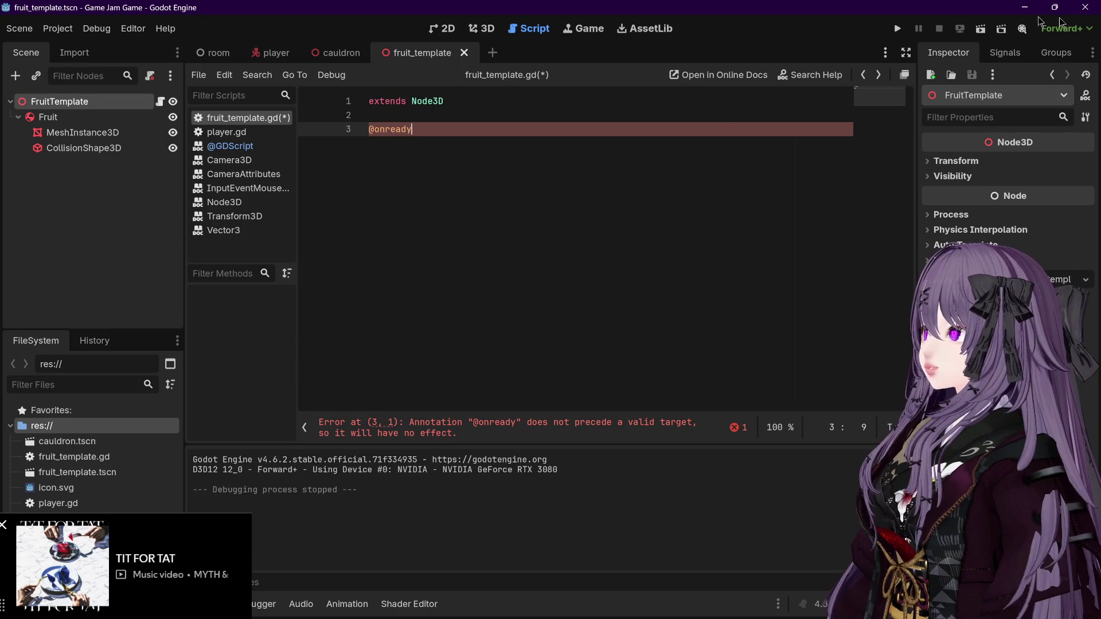
Compare FruitTemplate's signals with the player Camera3D's signals in 3D, then switch to fruit_template.
{"action": "left_click", "coordinate": [1005, 52]}
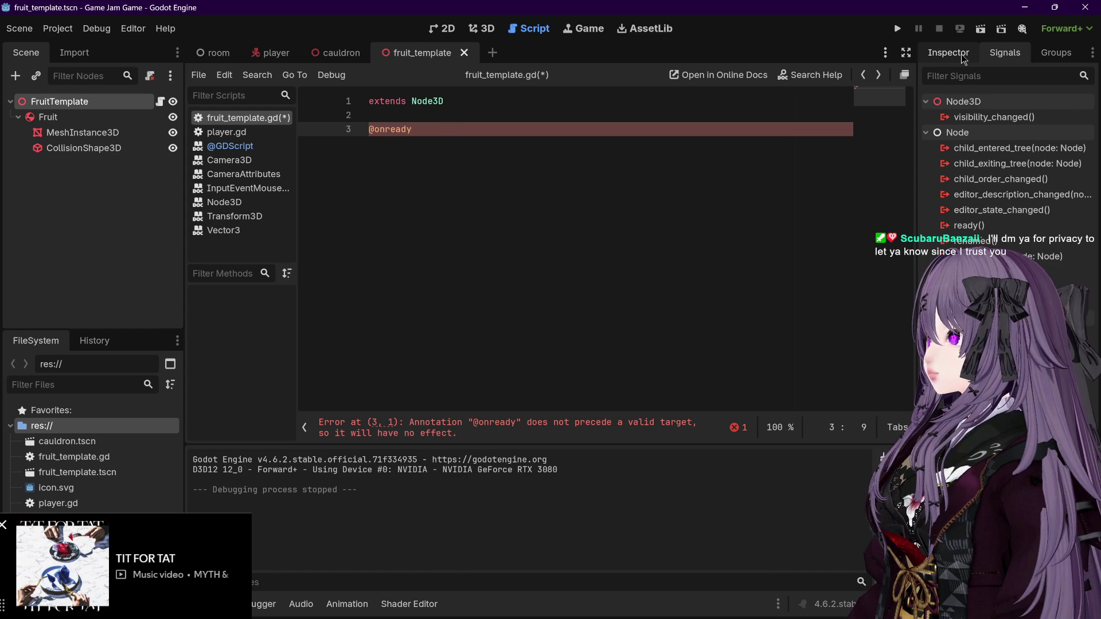
{"action": "left_click", "coordinate": [964, 55]}
{"action": "left_click", "coordinate": [276, 52]}
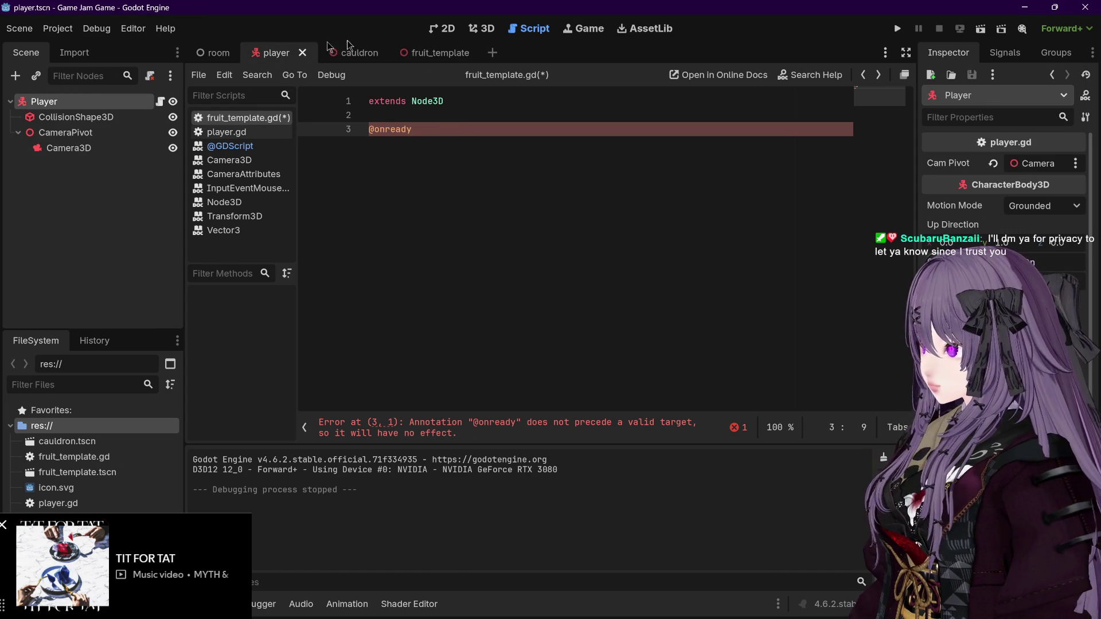
{"action": "left_click", "coordinate": [481, 29]}
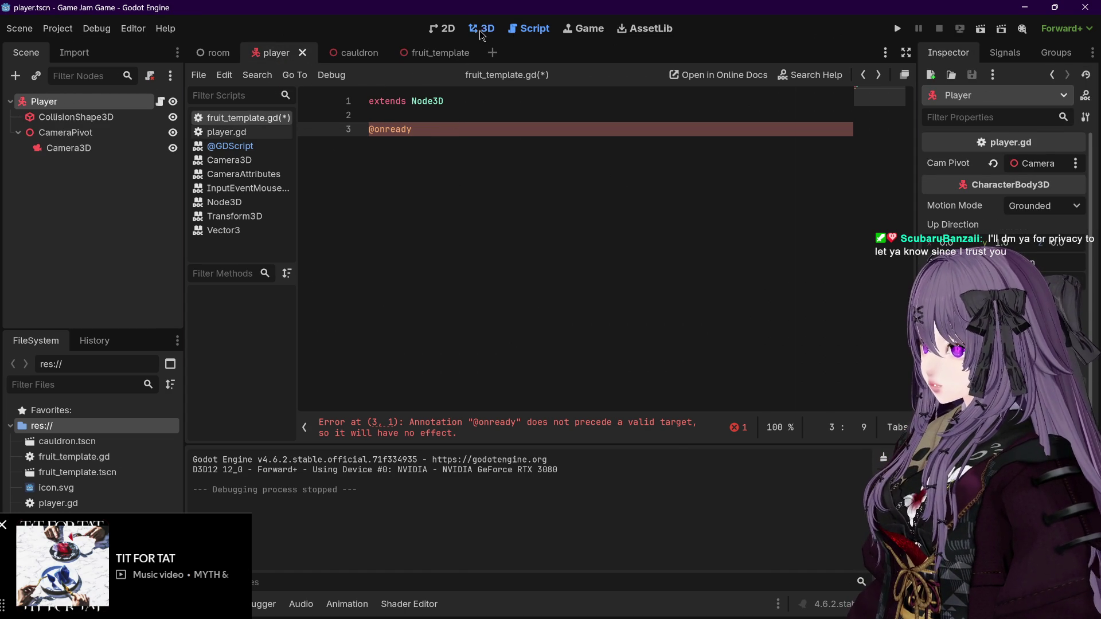
{"action": "left_click", "coordinate": [68, 148]}
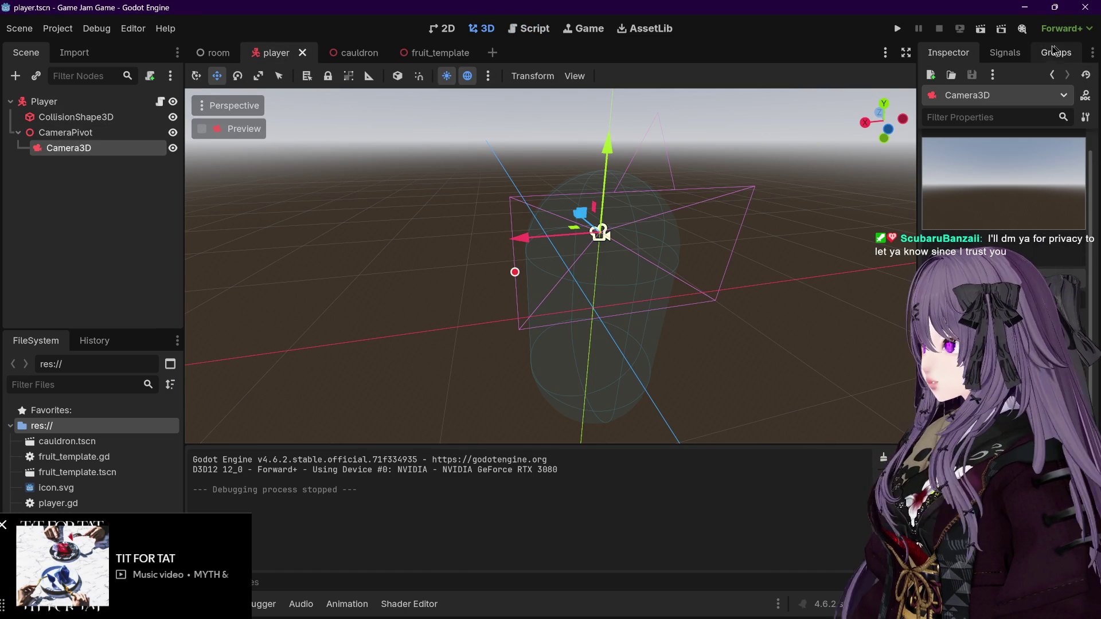
{"action": "left_click", "coordinate": [1013, 58]}
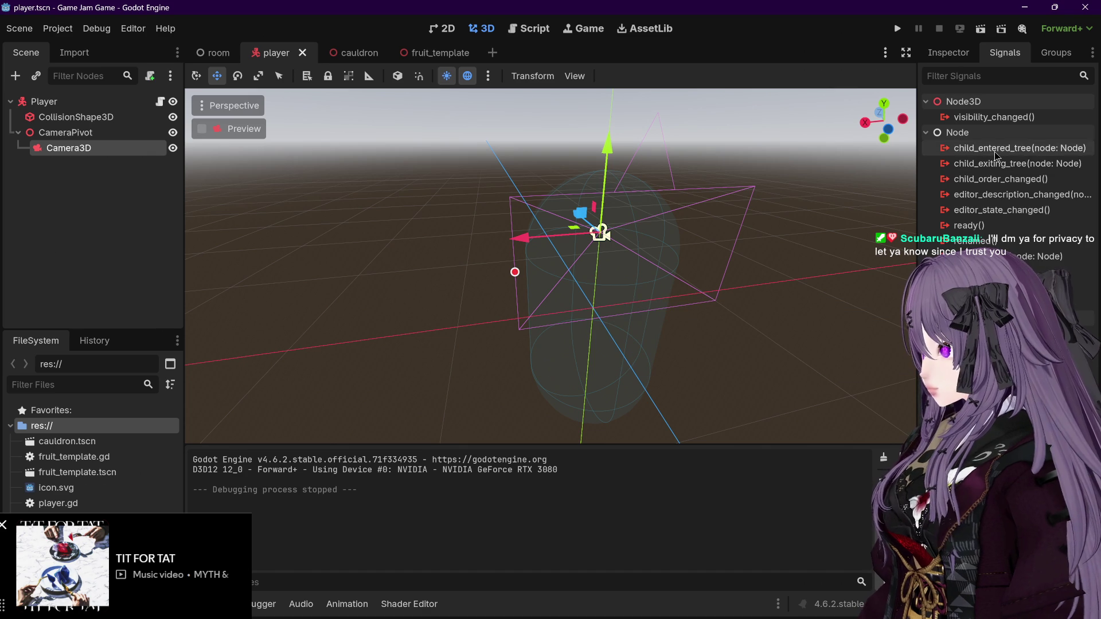
{"action": "left_click", "coordinate": [437, 53]}
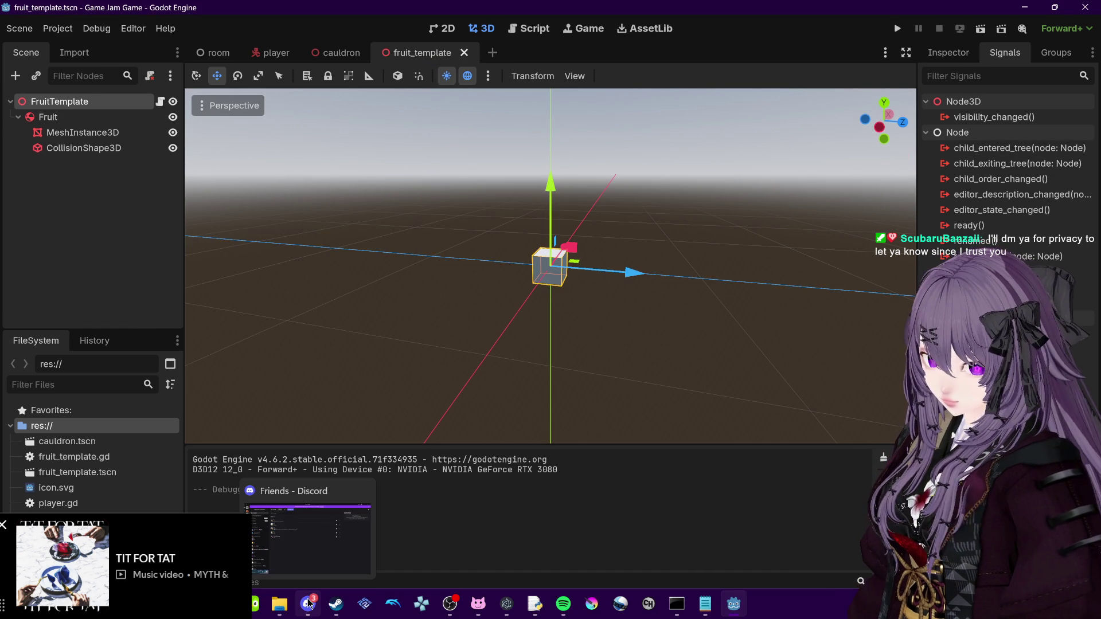
Check Discord briefly, reopen fruit_template.gd in the Script workspace, then switch to the forum pickup thread.
{"action": "left_click", "coordinate": [308, 604]}
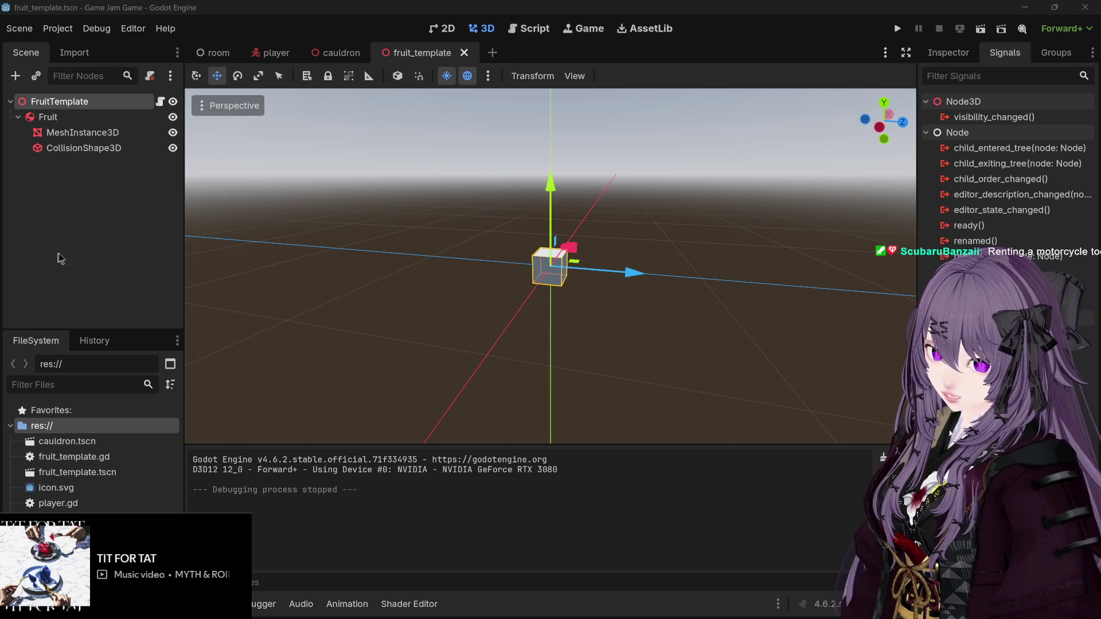
{"action": "left_click", "coordinate": [88, 256]}
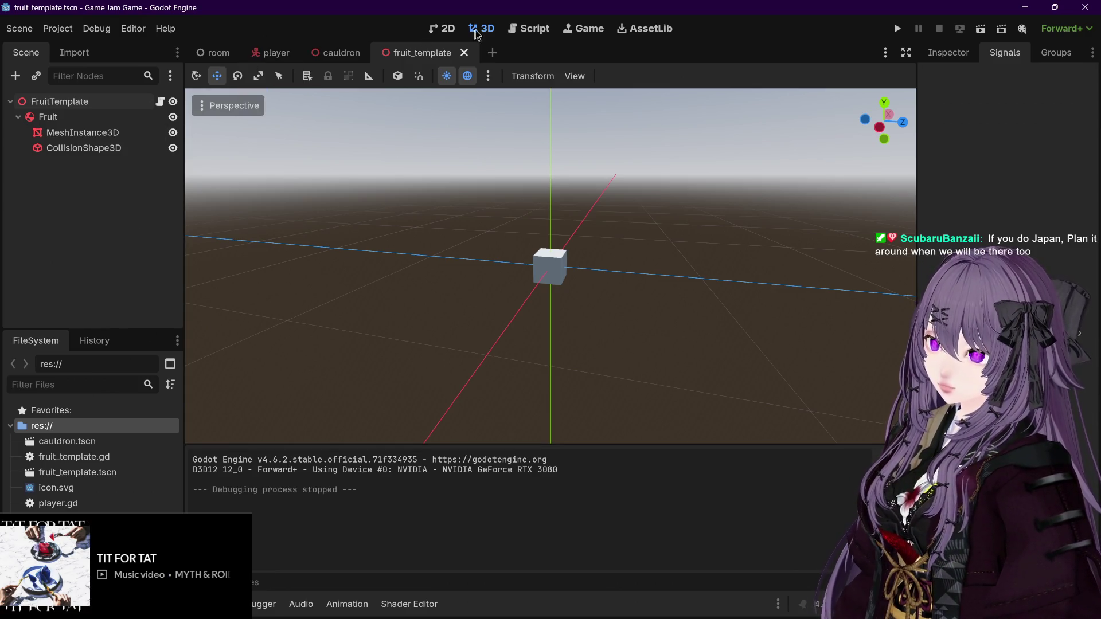
{"action": "left_click", "coordinate": [554, 32]}
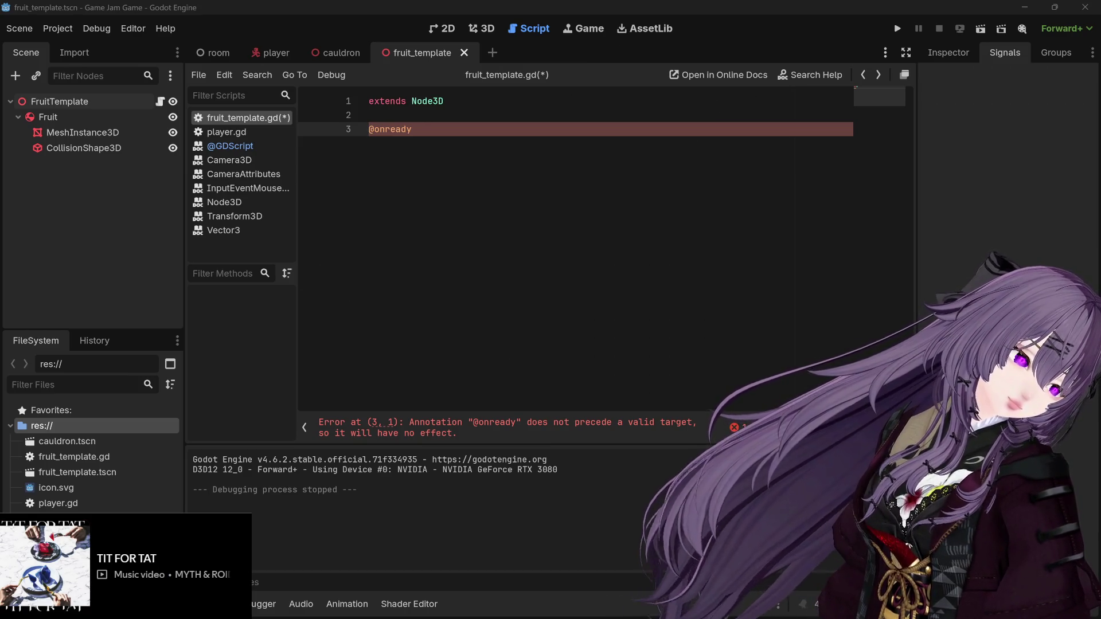
{"action": "key", "text": "alt+Tab"}
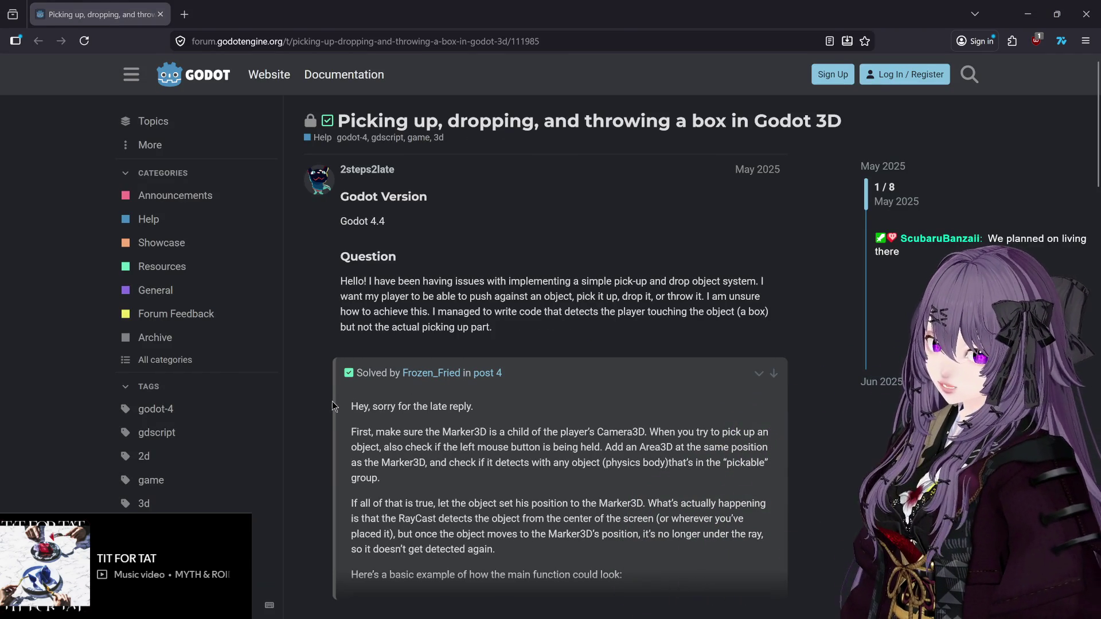
Scroll the box-pickup topic to reply 4's example code using RayCast3D, Marker3D and Area3D.
{"action": "scroll", "coordinate": [336, 399], "scroll_direction": "down", "scroll_amount": 5}
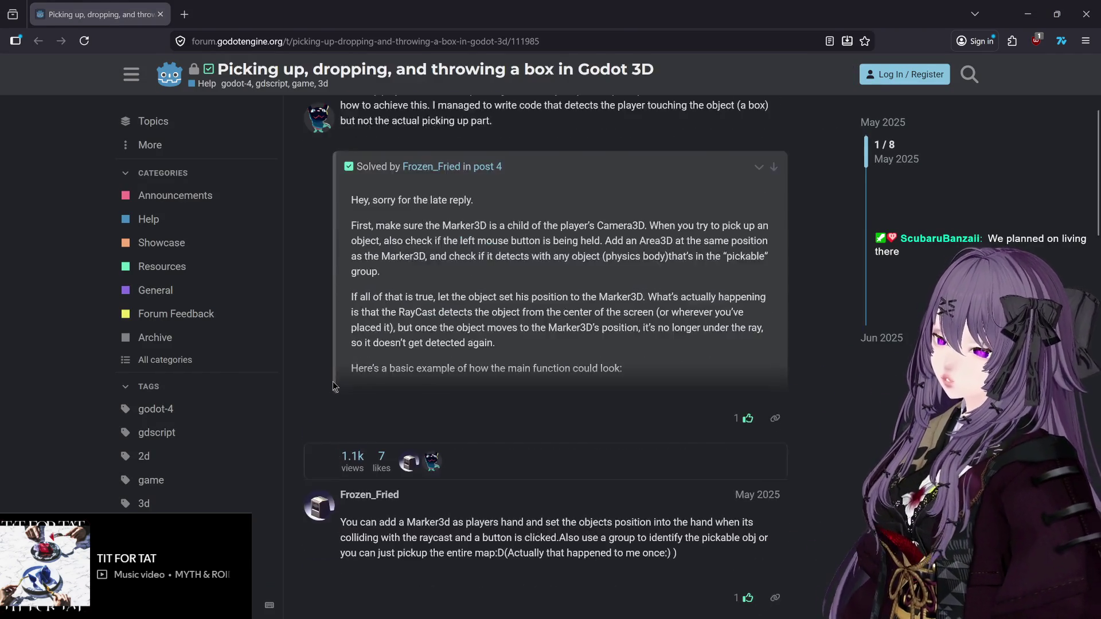
{"action": "scroll", "coordinate": [338, 389], "scroll_direction": "up", "scroll_amount": 5}
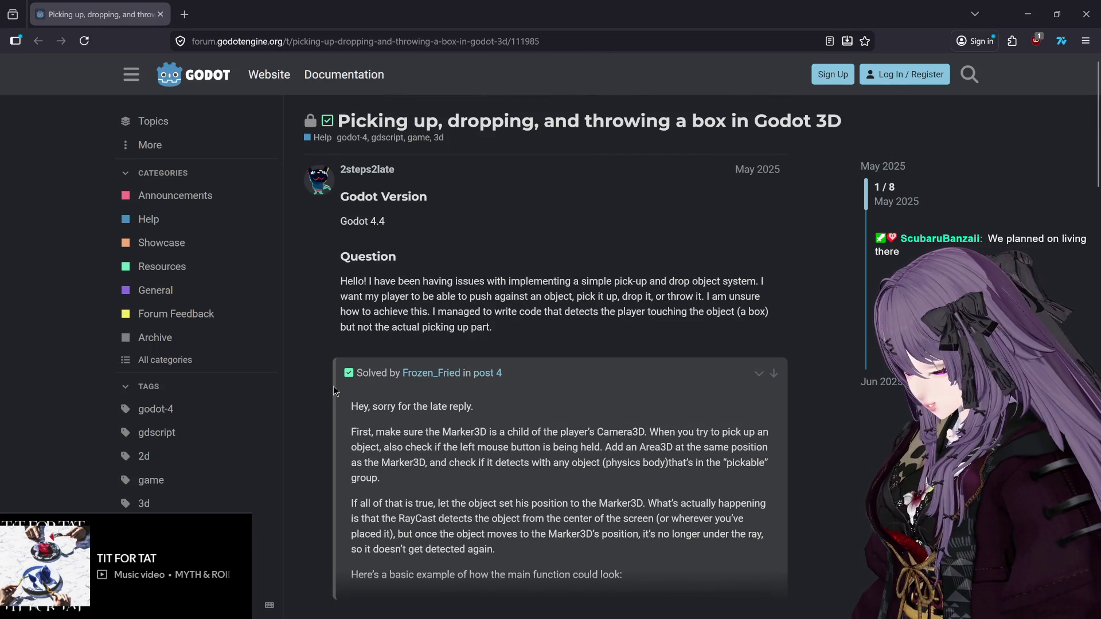
{"action": "scroll", "coordinate": [331, 386], "scroll_direction": "down", "scroll_amount": 3}
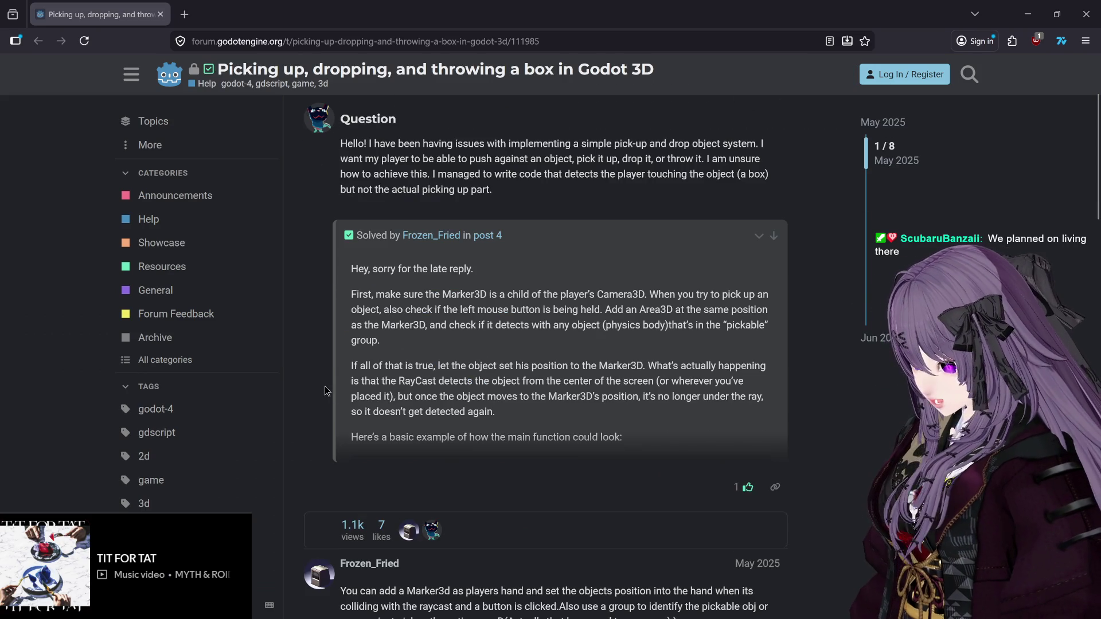
{"action": "scroll", "coordinate": [326, 392], "scroll_direction": "down", "scroll_amount": 3}
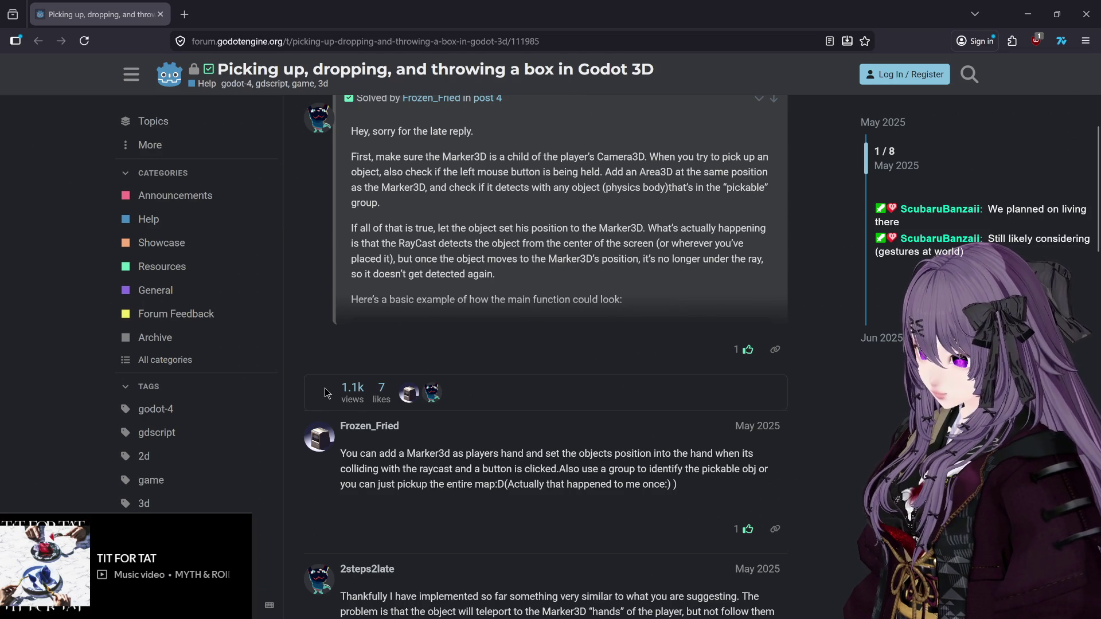
{"action": "scroll", "coordinate": [326, 393], "scroll_direction": "up", "scroll_amount": 3}
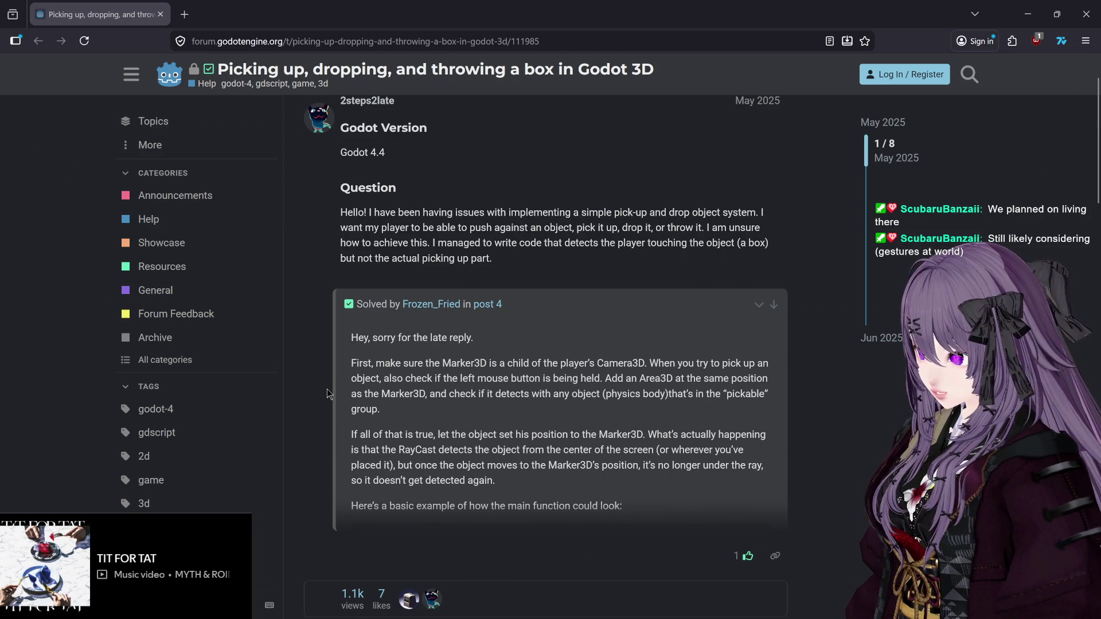
{"action": "scroll", "coordinate": [332, 395], "scroll_direction": "up", "scroll_amount": 1}
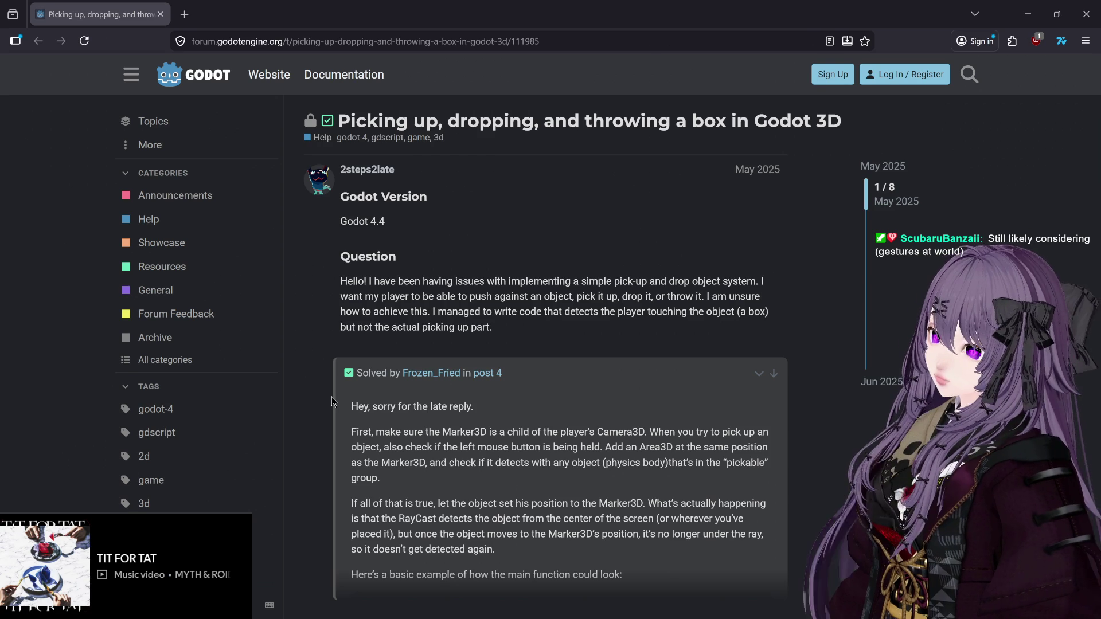
{"action": "scroll", "coordinate": [332, 397], "scroll_direction": "down", "scroll_amount": 5}
{"action": "scroll", "coordinate": [333, 401], "scroll_direction": "down", "scroll_amount": 1}
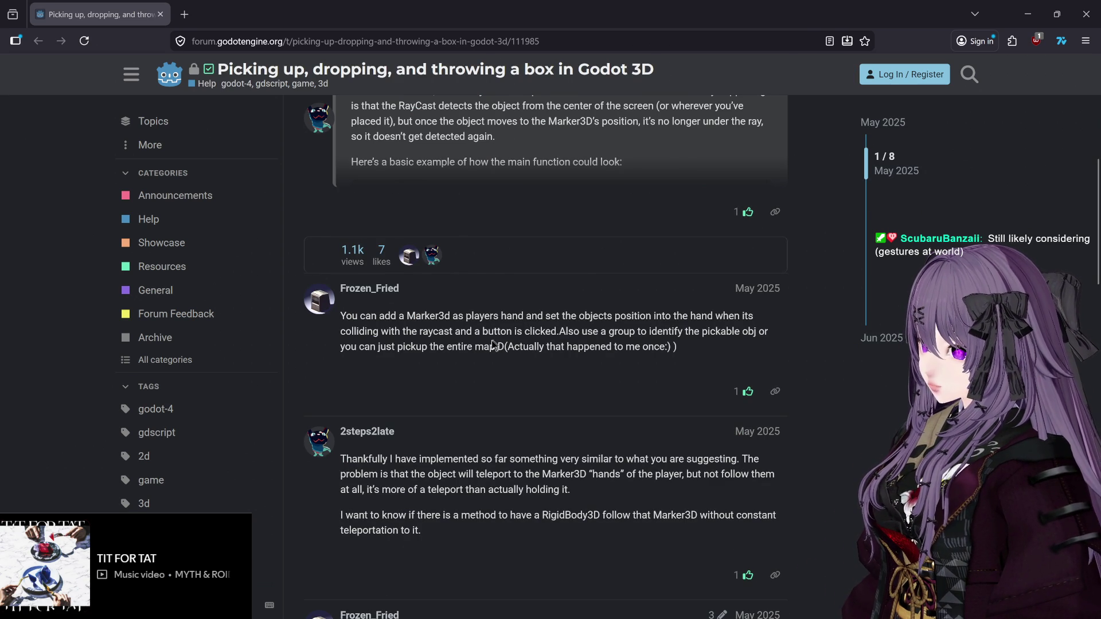
{"action": "scroll", "coordinate": [418, 399], "scroll_direction": "down", "scroll_amount": 10}
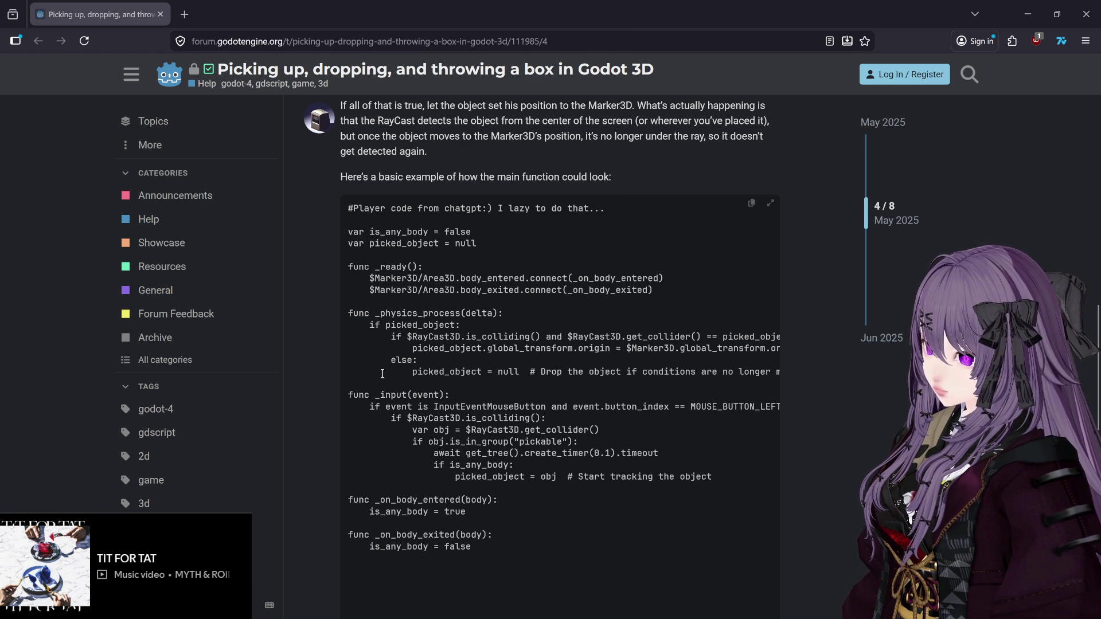
Skim the example pickup code, then jump back to post 4 of the topic.
{"action": "left_click_drag", "start_coordinate": [477, 208], "coordinate": [423, 208]}
{"action": "left_click", "coordinate": [423, 315]}
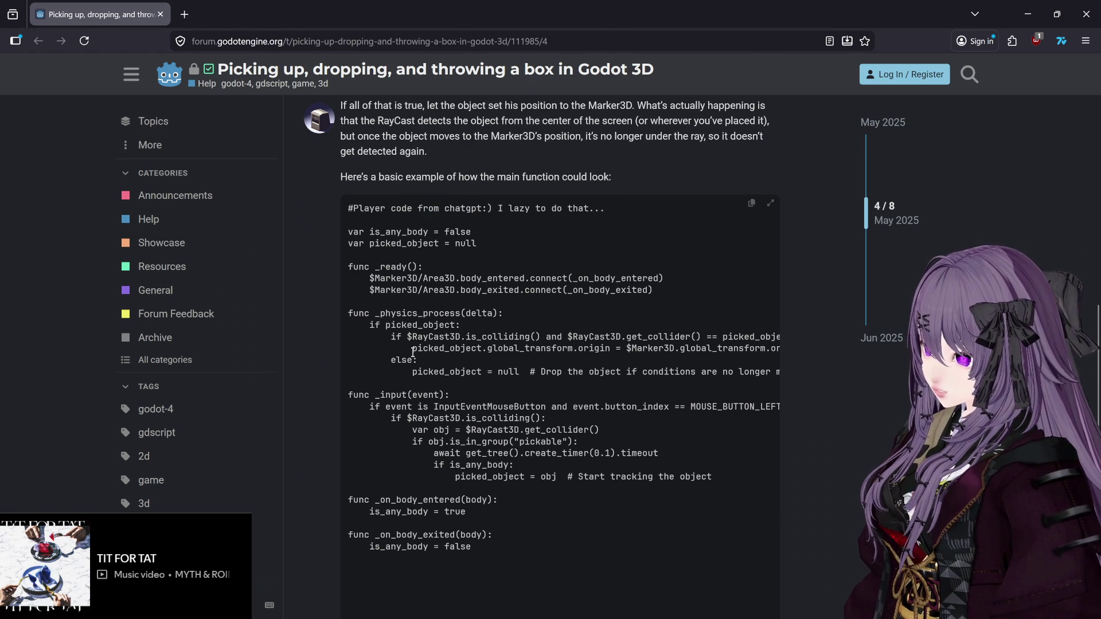
{"action": "scroll", "coordinate": [413, 353], "scroll_direction": "down", "scroll_amount": 5}
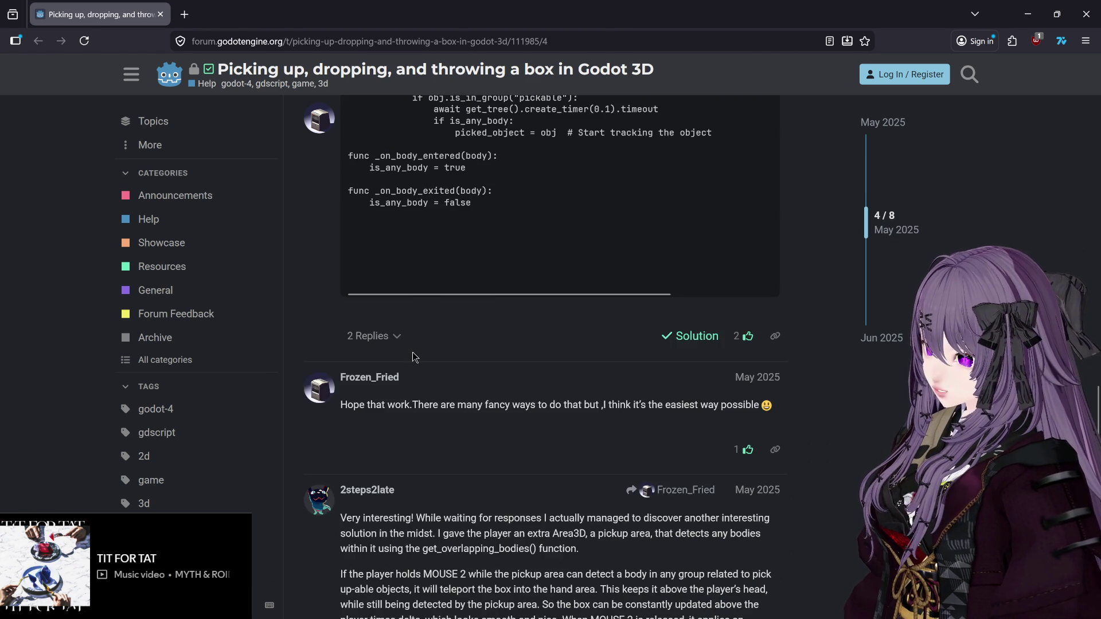
{"action": "scroll", "coordinate": [413, 353], "scroll_direction": "up", "scroll_amount": 5}
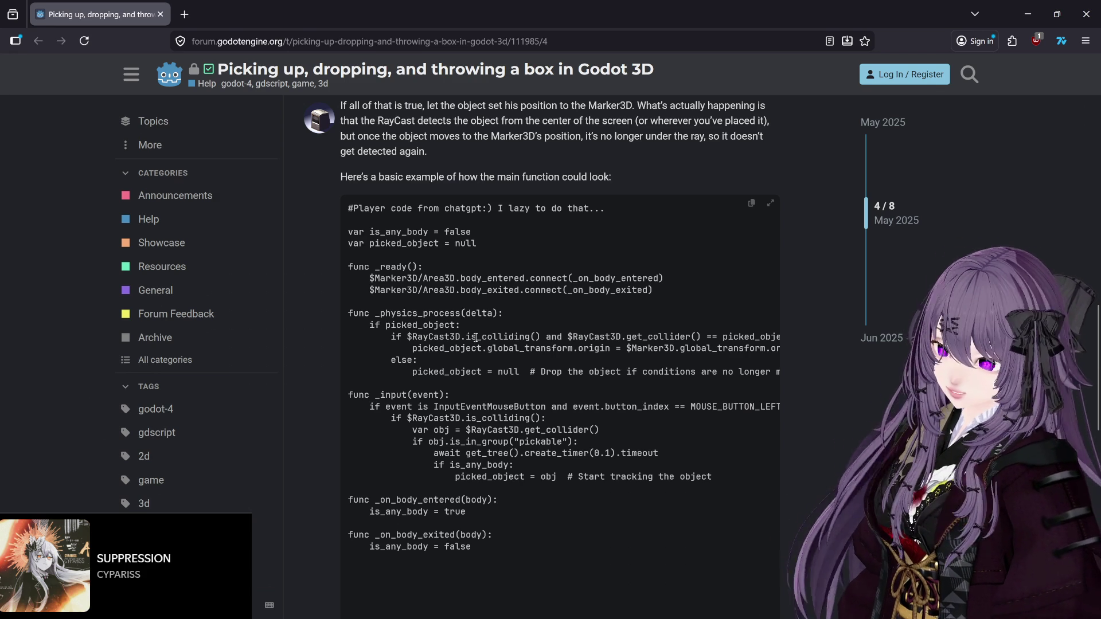
{"action": "scroll", "coordinate": [474, 339], "scroll_direction": "down", "scroll_amount": 6}
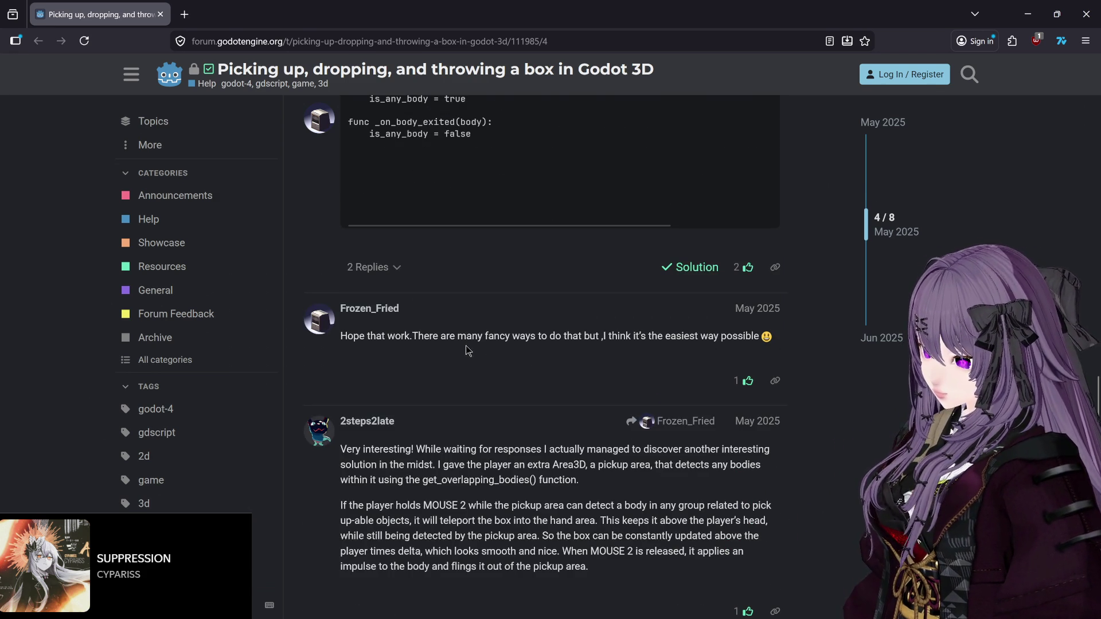
{"action": "scroll", "coordinate": [468, 347], "scroll_direction": "down", "scroll_amount": 3}
{"action": "scroll", "coordinate": [466, 346], "scroll_direction": "down", "scroll_amount": 5}
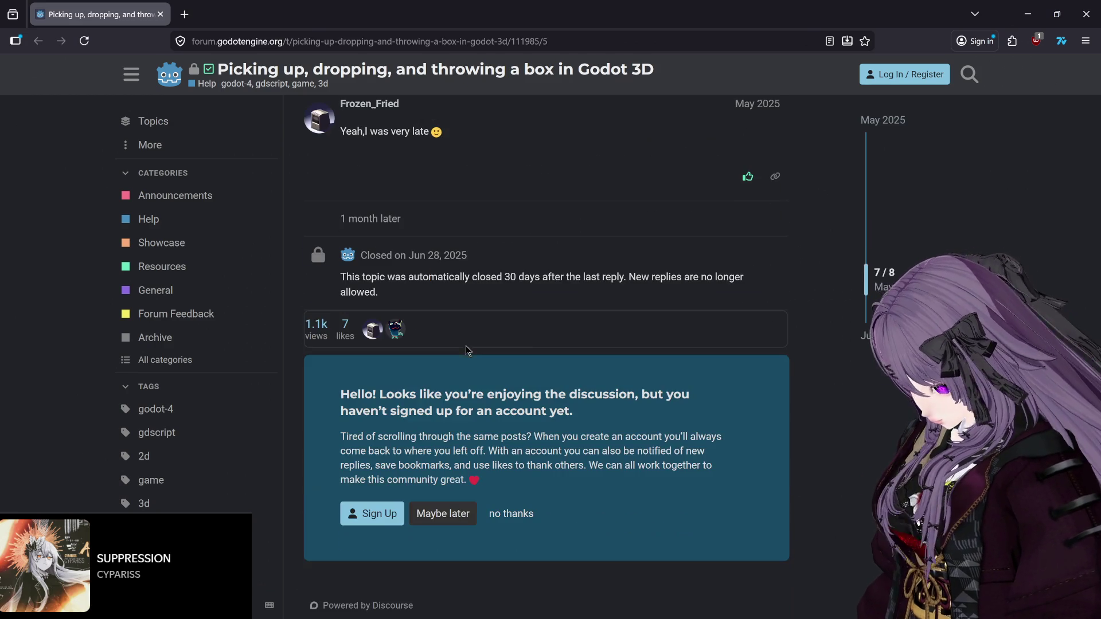
{"action": "scroll", "coordinate": [465, 348], "scroll_direction": "up", "scroll_amount": 2}
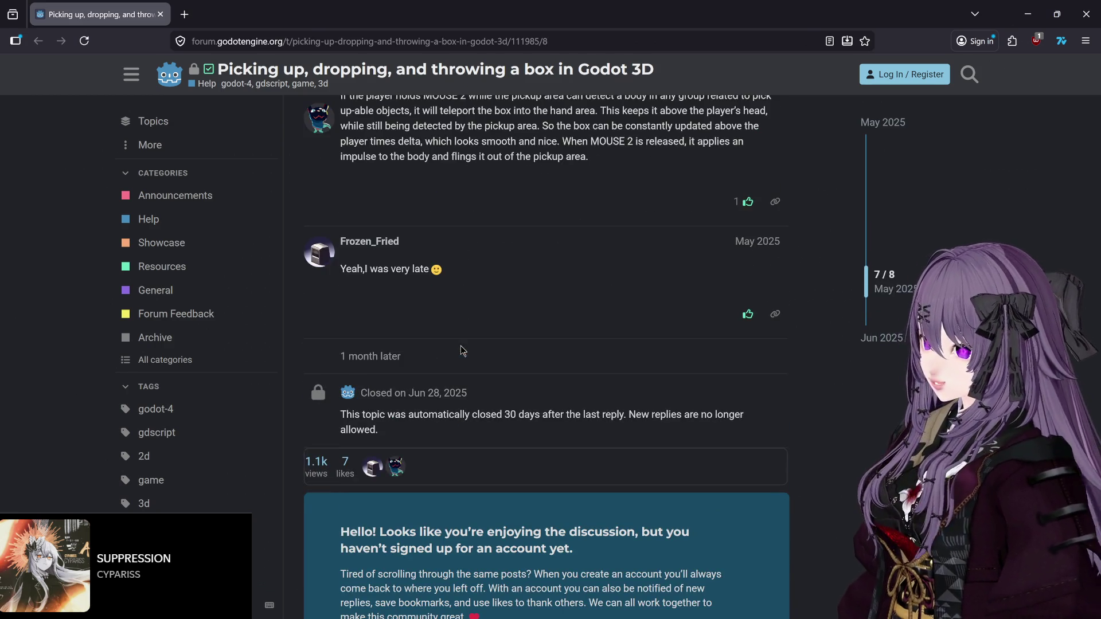
{"action": "left_click", "coordinate": [62, 42]}
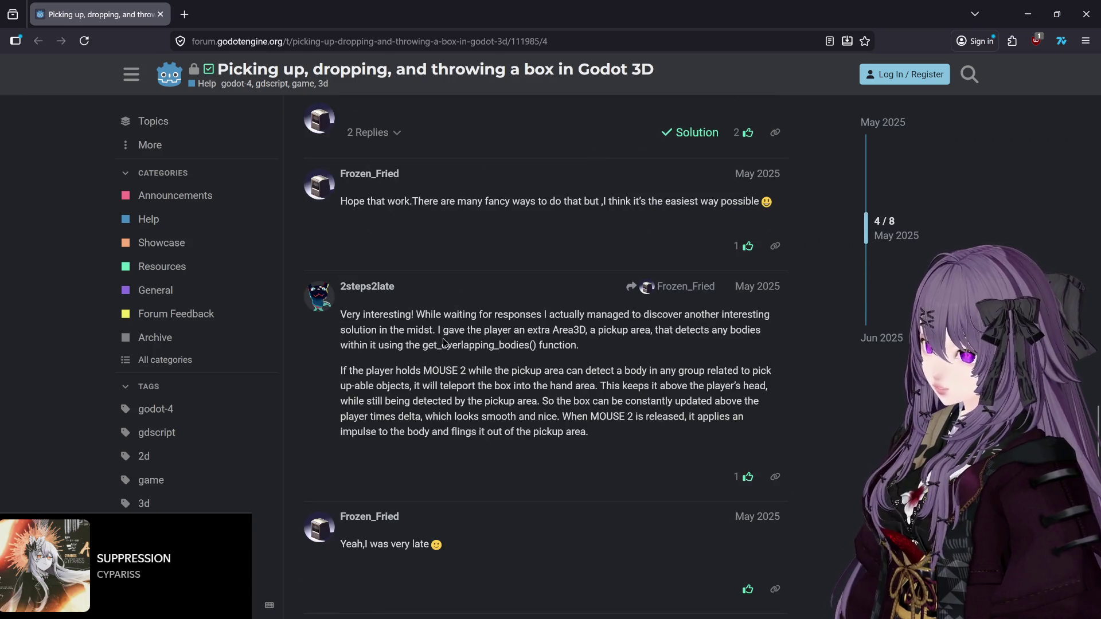
{"action": "scroll", "coordinate": [414, 343], "scroll_direction": "up", "scroll_amount": 20}
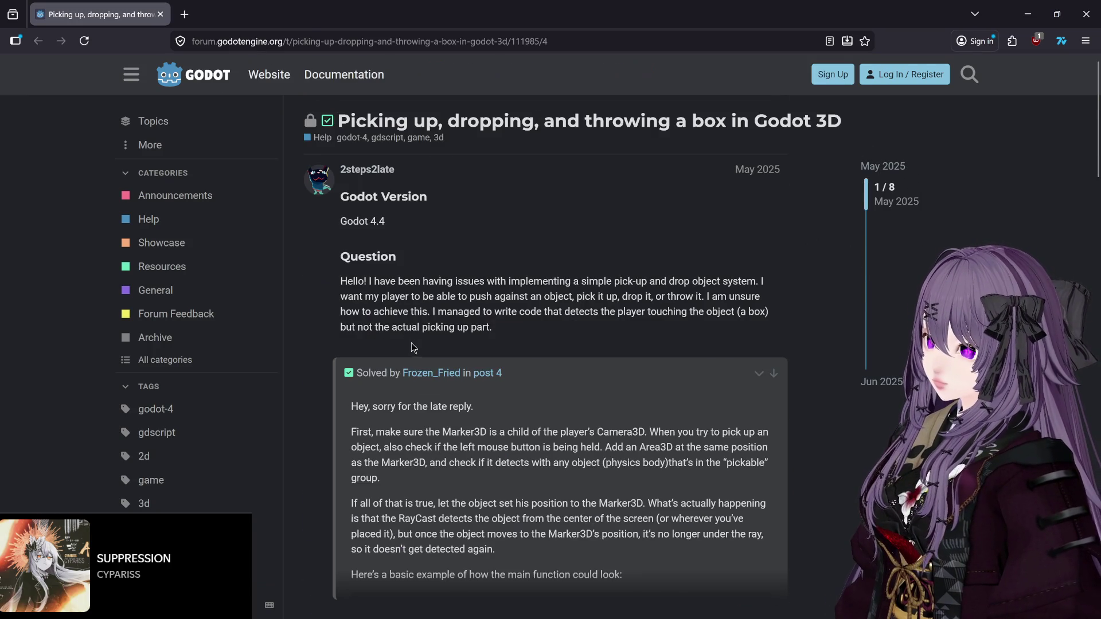
{"action": "scroll", "coordinate": [412, 340], "scroll_direction": "down", "scroll_amount": 2}
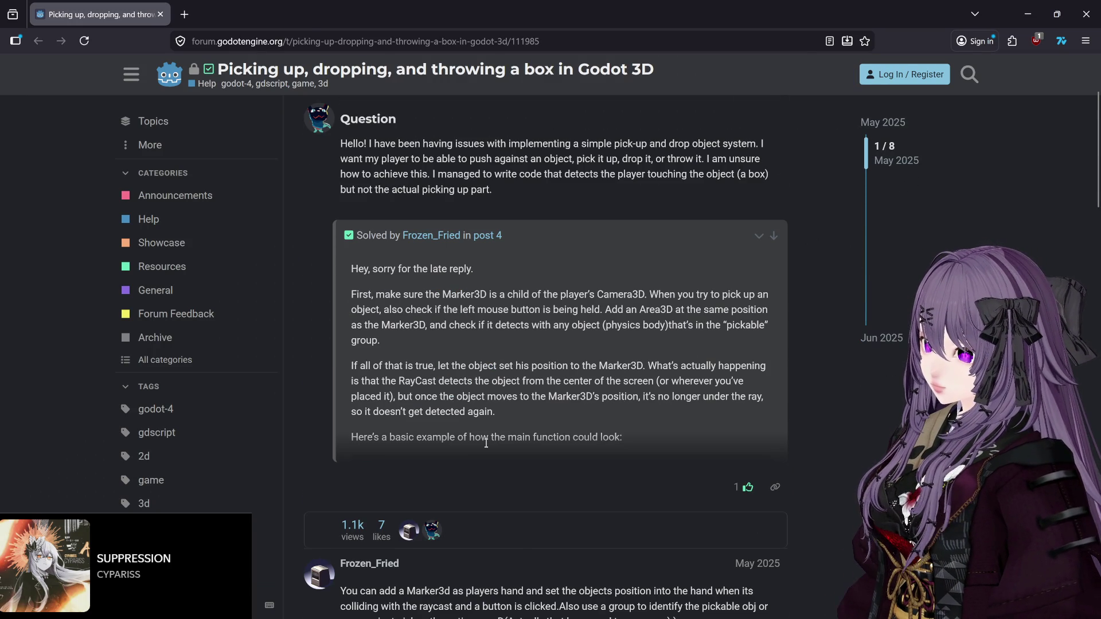
Expand the 'Solved by' quote to read the full Marker3D pickup answer, then return to Godot.
{"action": "left_click", "coordinate": [759, 237]}
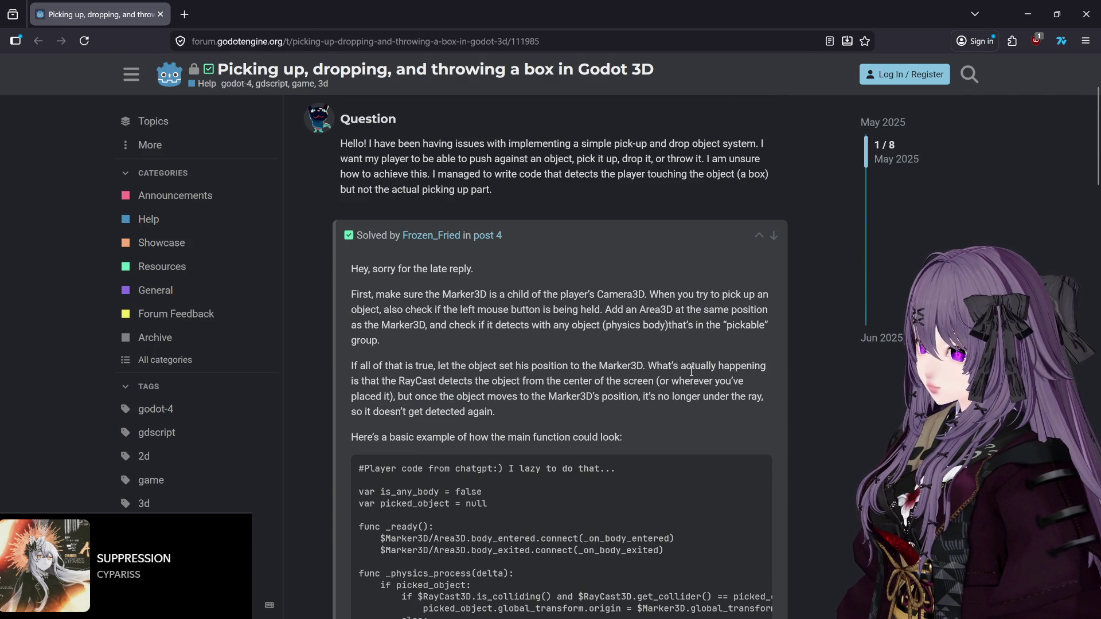
{"action": "scroll", "coordinate": [664, 371], "scroll_direction": "down", "scroll_amount": 4}
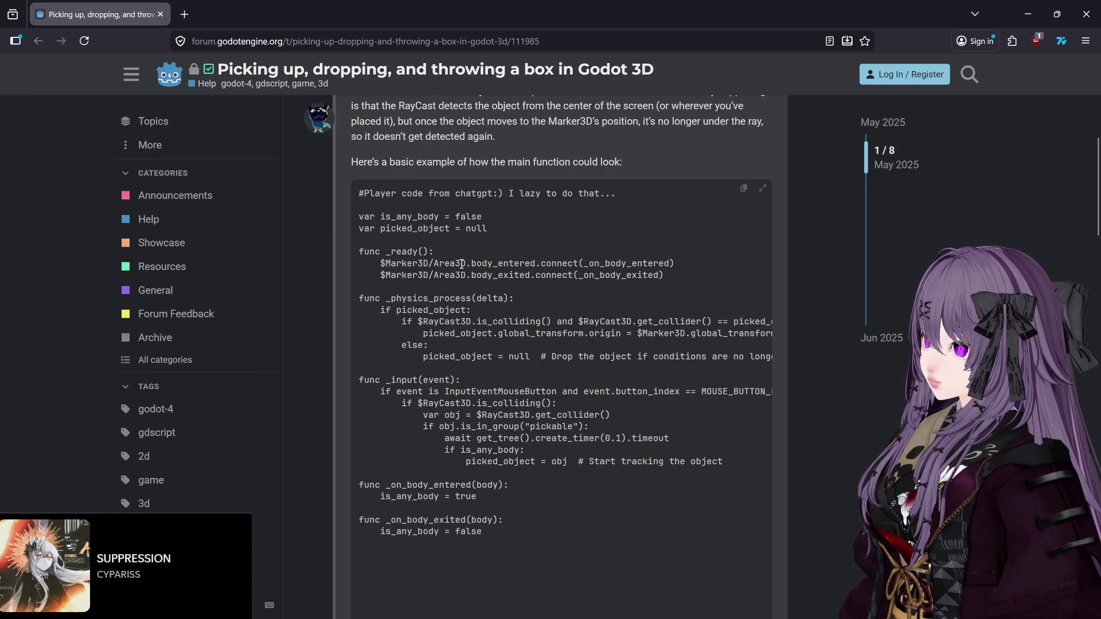
{"action": "scroll", "coordinate": [463, 273], "scroll_direction": "down", "scroll_amount": 6}
{"action": "scroll", "coordinate": [464, 273], "scroll_direction": "down", "scroll_amount": 8}
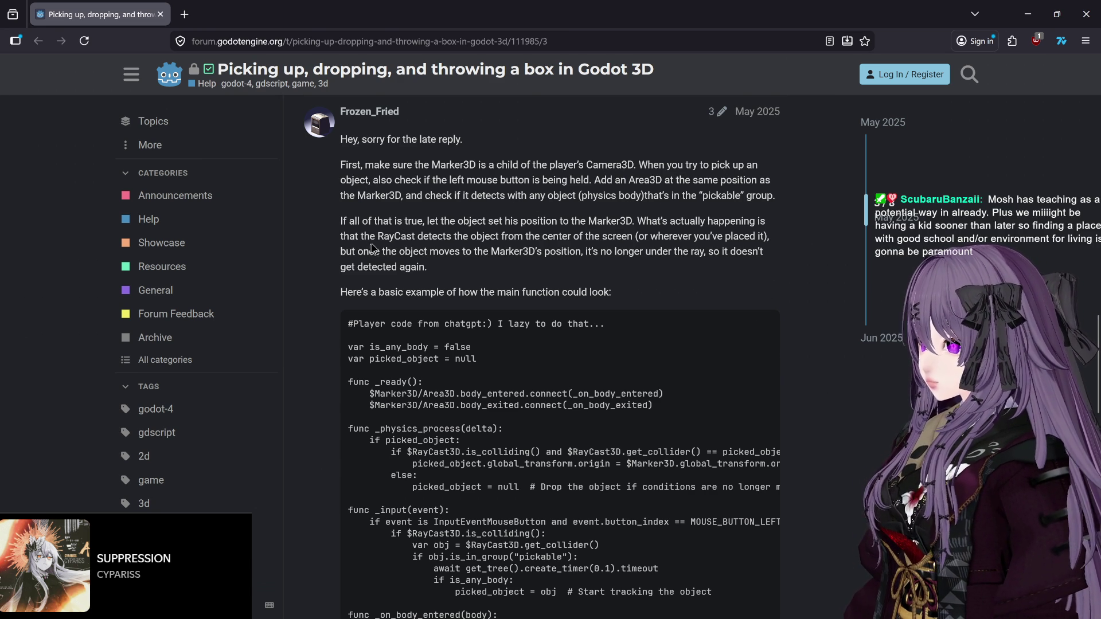
{"action": "left_click", "coordinate": [734, 604]}
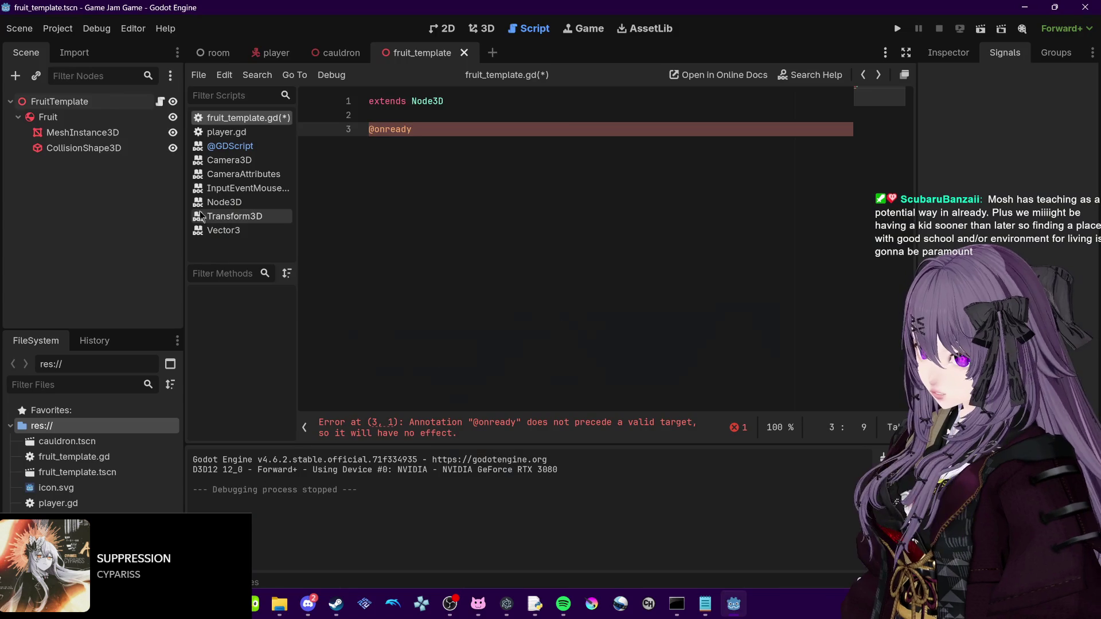
Open the player scene in 3D and search the new-node list for 'marker' and 'decal'.
{"action": "left_click", "coordinate": [484, 29]}
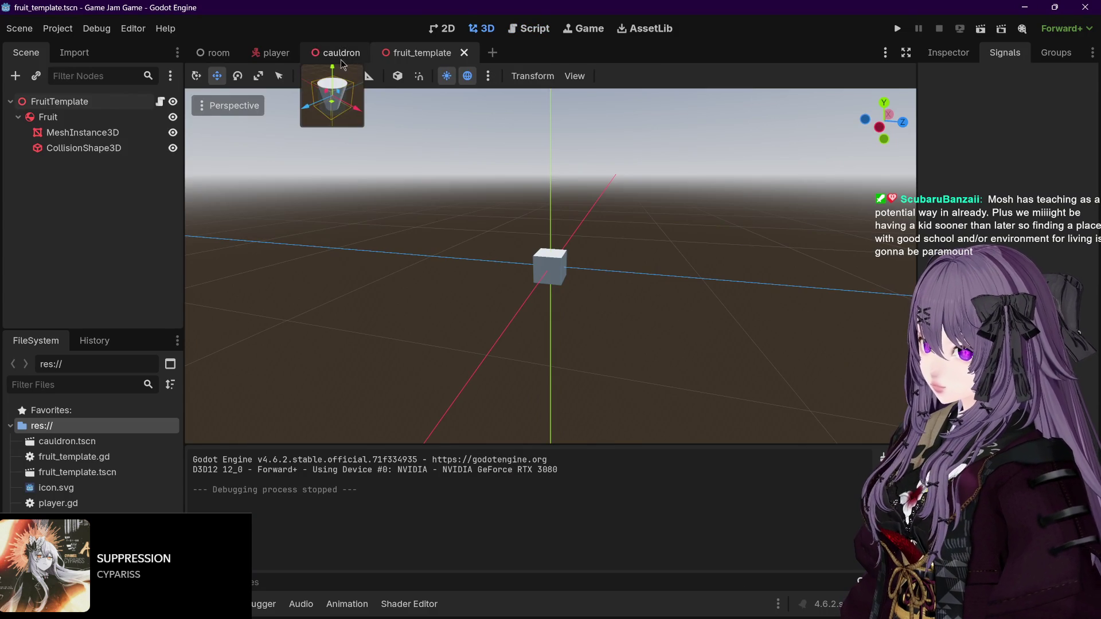
{"action": "left_click", "coordinate": [273, 53]}
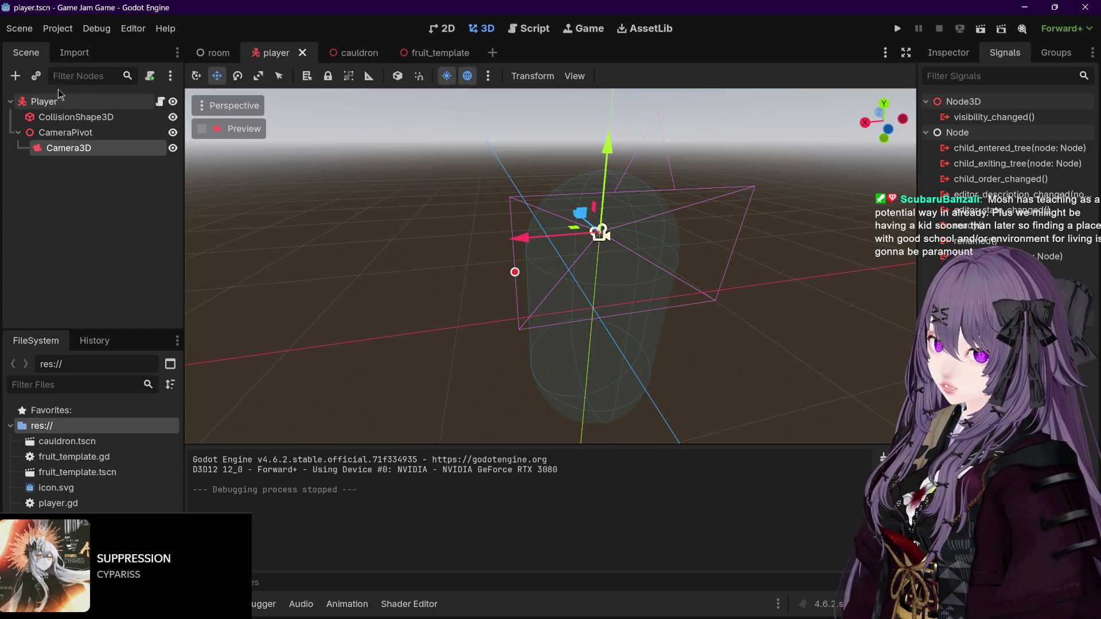
{"action": "left_click", "coordinate": [16, 77]}
{"action": "type", "text": "marker"}
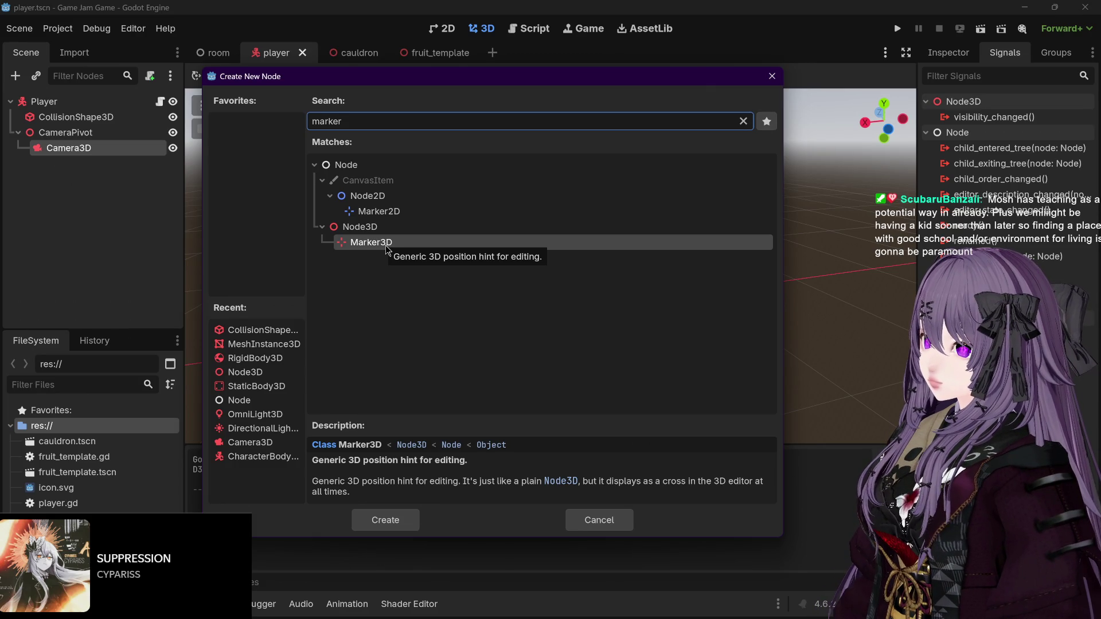
{"action": "key", "text": "ctrl+a"}
{"action": "key", "text": "BackSpace"}
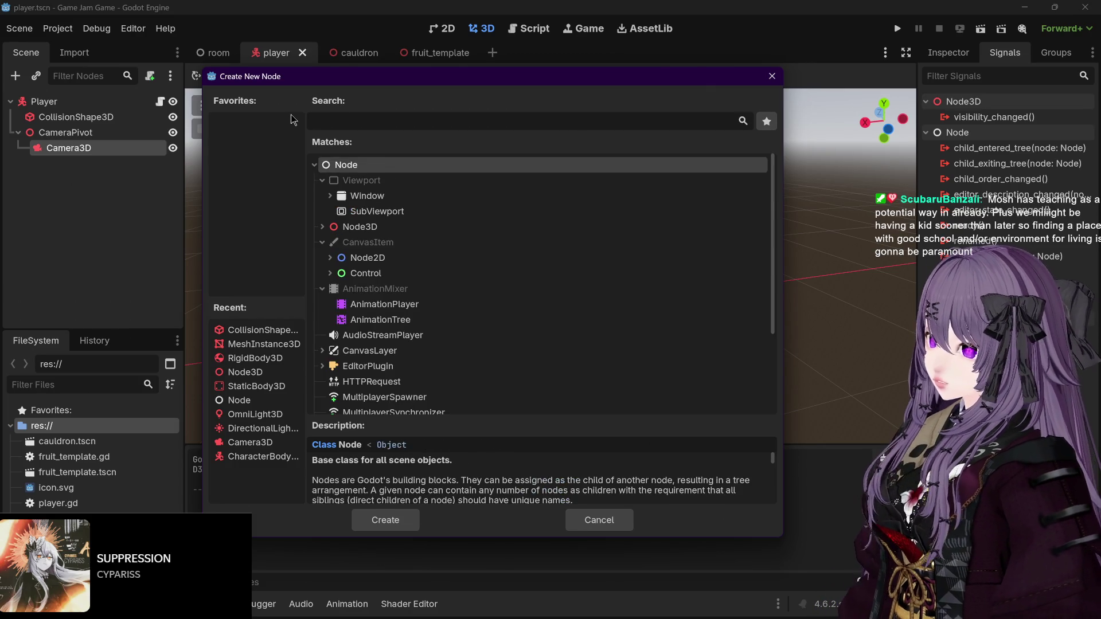
{"action": "type", "text": "decal"}
{"action": "key", "text": "BackSpace"}
{"action": "key", "text": "BackSpace"}
{"action": "key", "text": "BackSpace"}
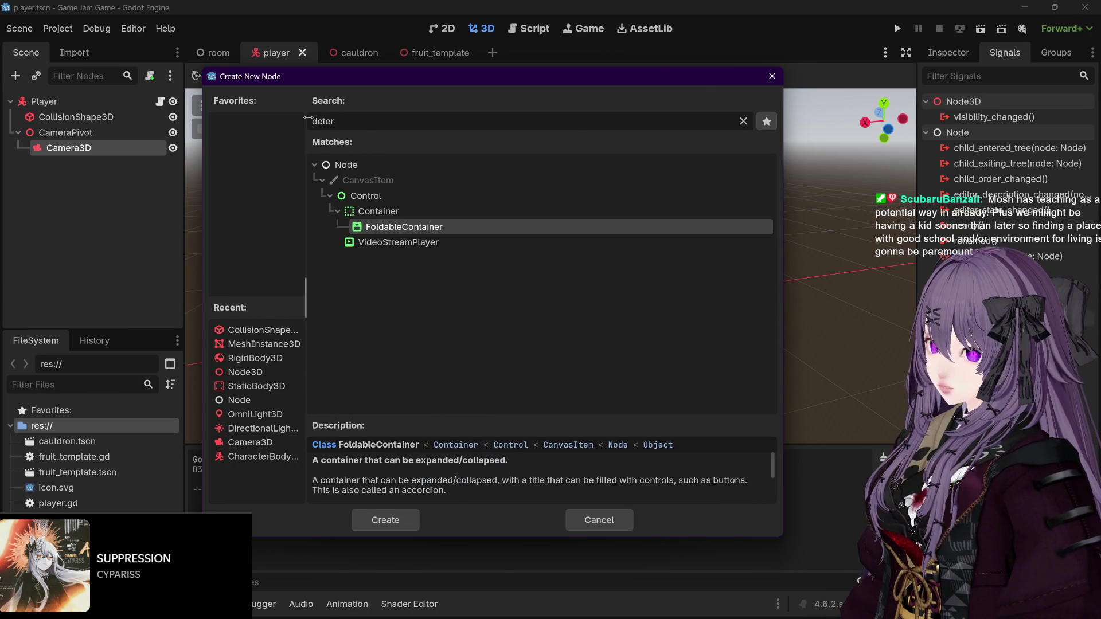
{"action": "key", "text": "BackSpace"}
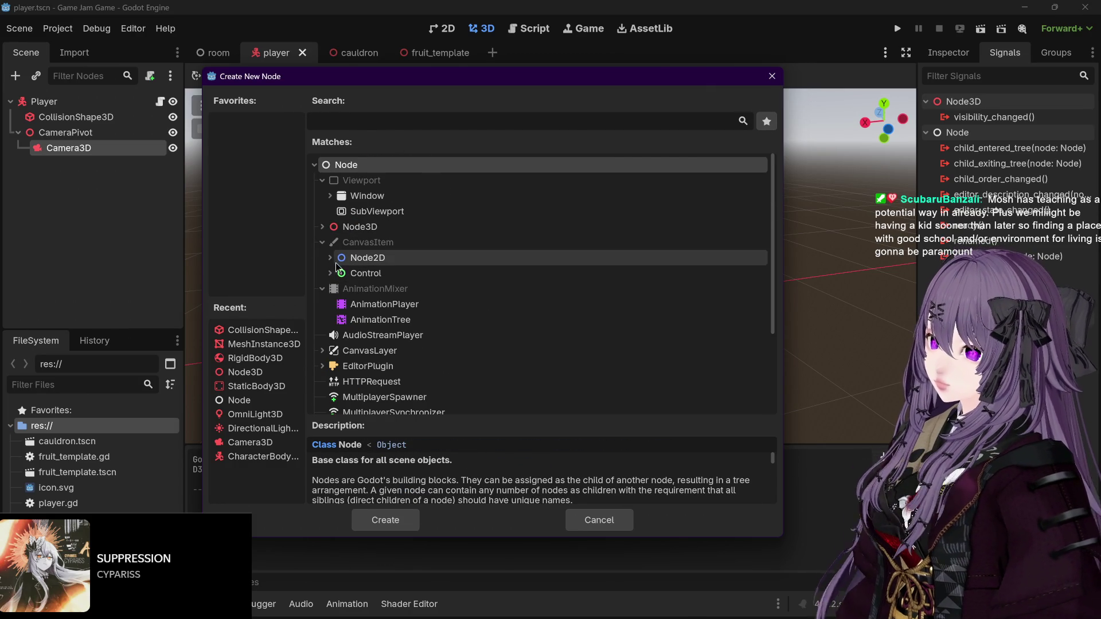
Browse the expanded Node3D types, then close the chooser without adding a node.
{"action": "left_click", "coordinate": [326, 227]}
{"action": "scroll", "coordinate": [376, 269], "scroll_direction": "down", "scroll_amount": 2}
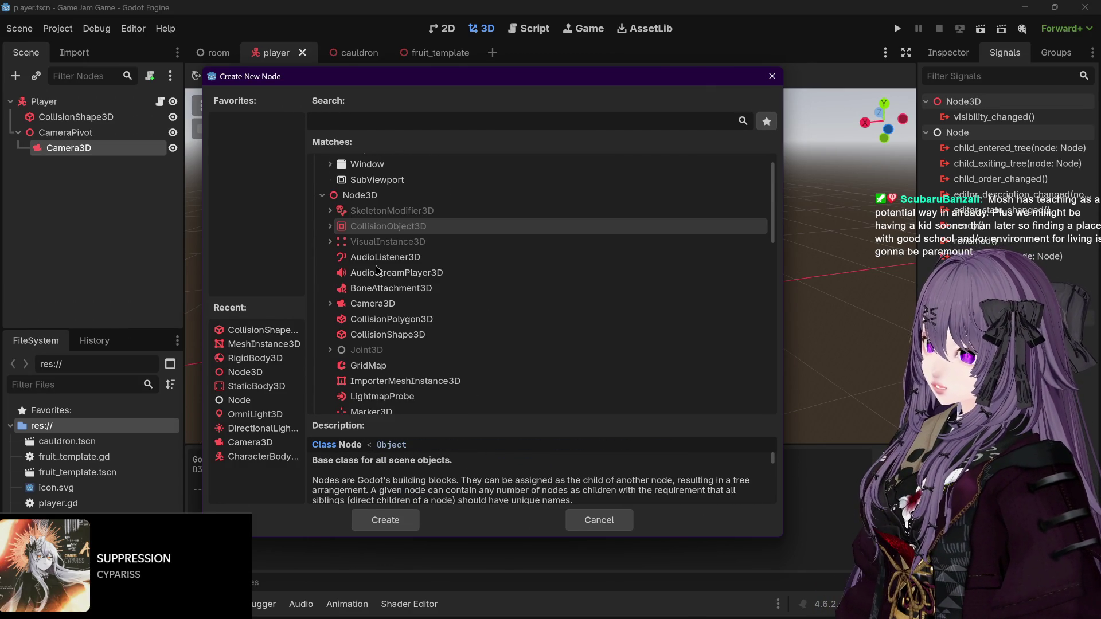
{"action": "scroll", "coordinate": [378, 269], "scroll_direction": "down", "scroll_amount": 2}
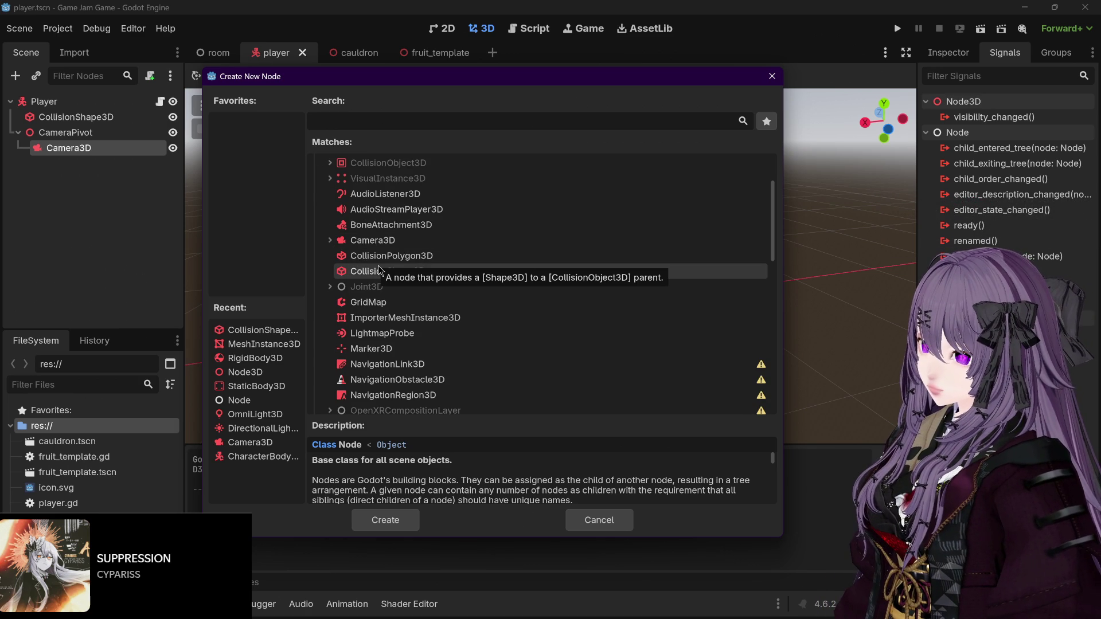
{"action": "scroll", "coordinate": [610, 205], "scroll_direction": "up", "scroll_amount": 2}
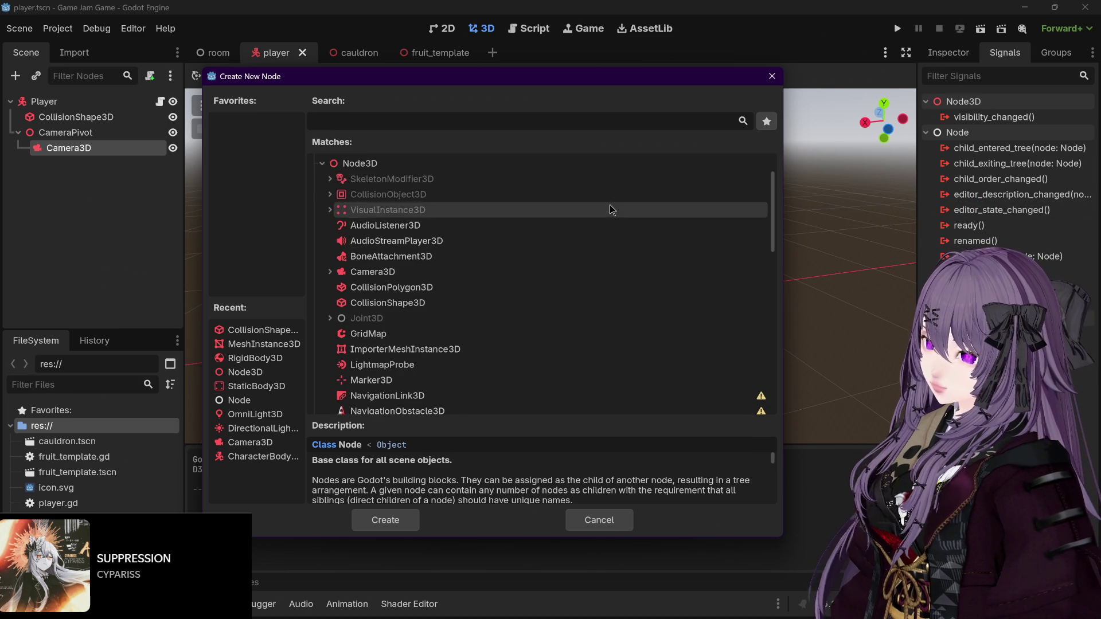
{"action": "scroll", "coordinate": [610, 204], "scroll_direction": "up", "scroll_amount": 2}
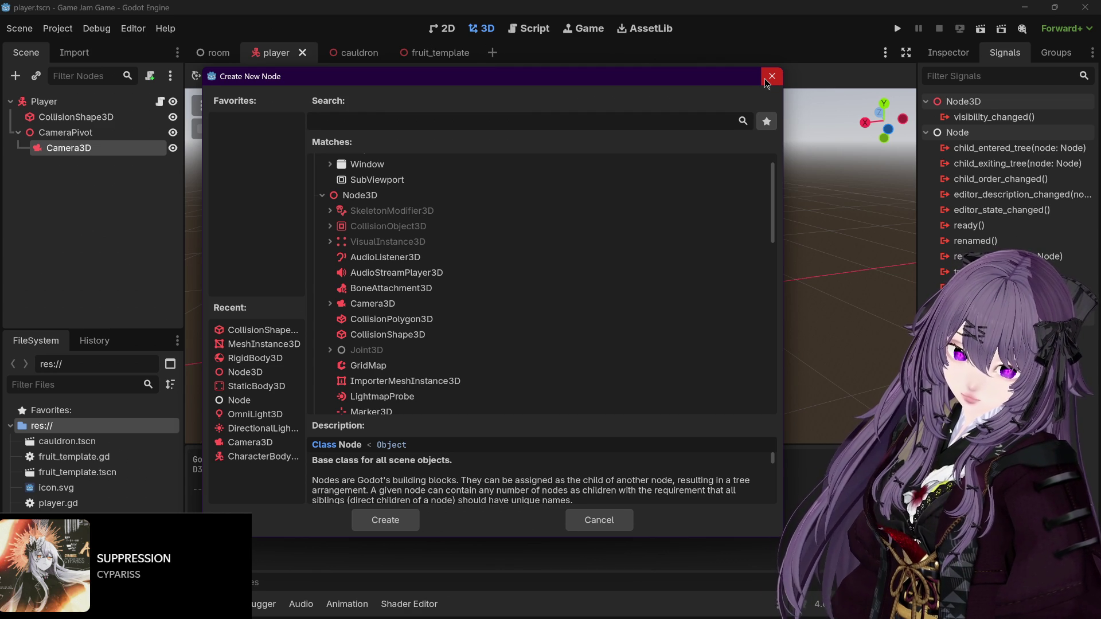
{"action": "left_click", "coordinate": [771, 76]}
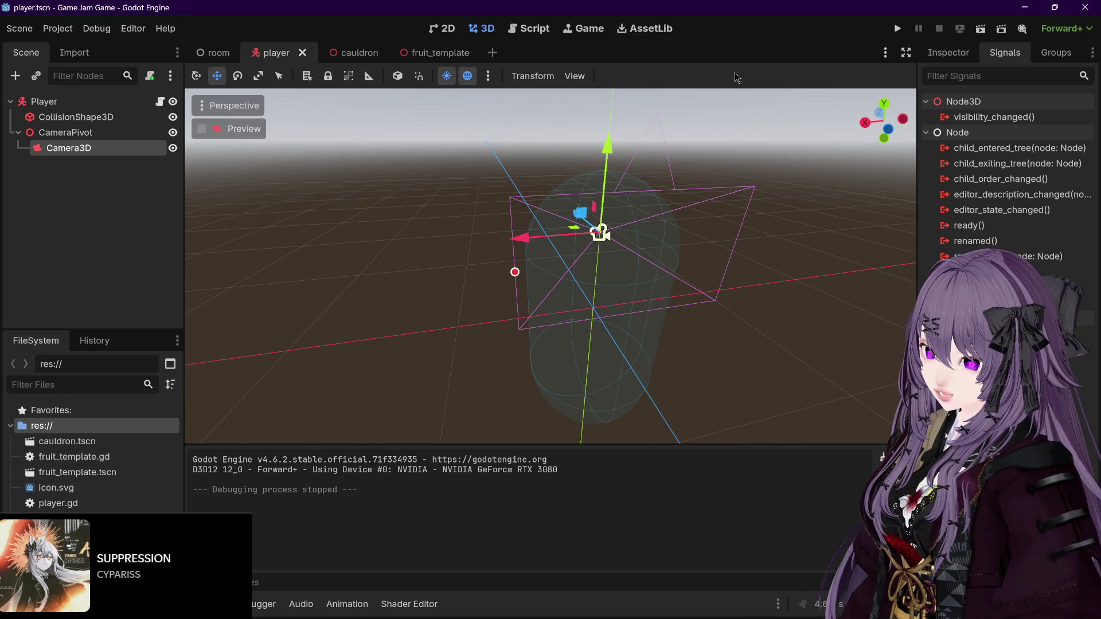
Deselect Camera3D by clicking empty space in the Scene tree.
{"action": "left_click", "coordinate": [121, 197]}
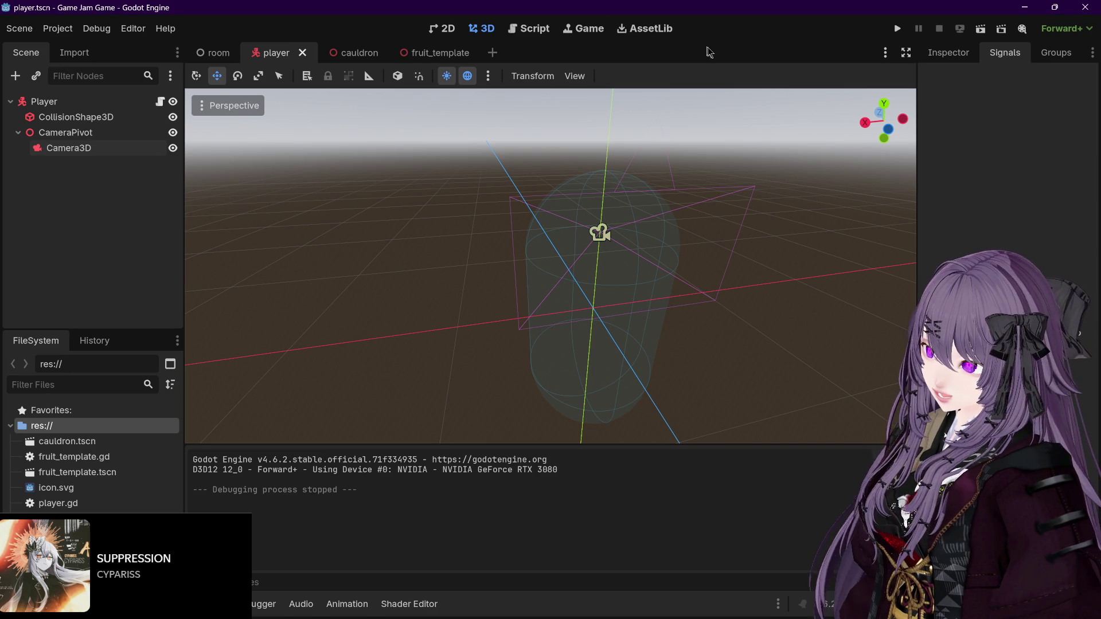
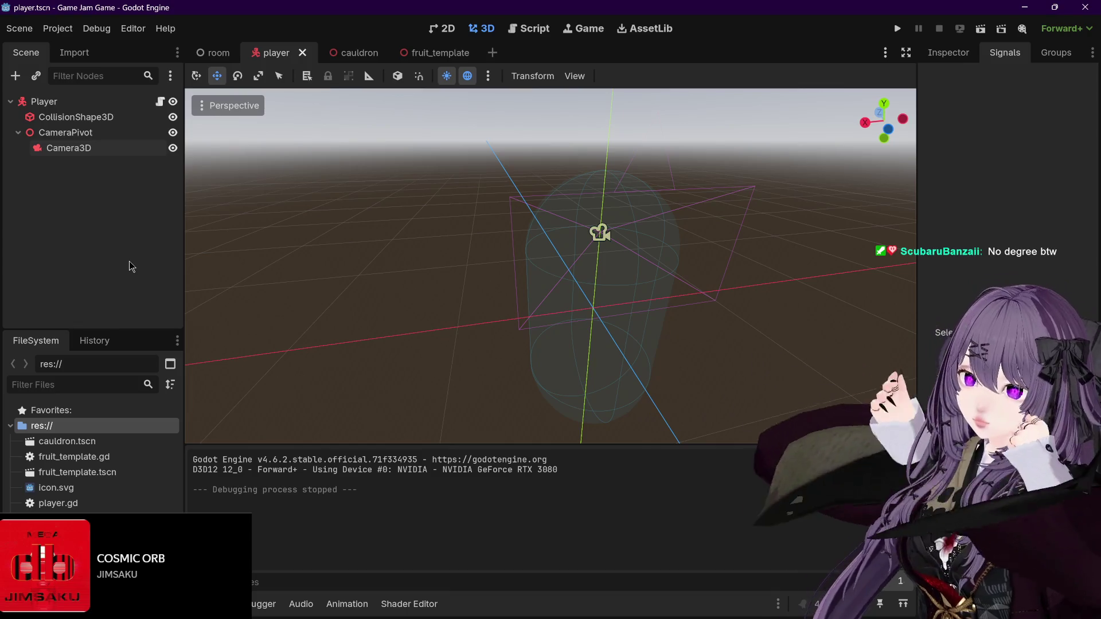
Switch to the fruit_template scene and open its fruit_template.gd script.
{"action": "left_click", "coordinate": [439, 53]}
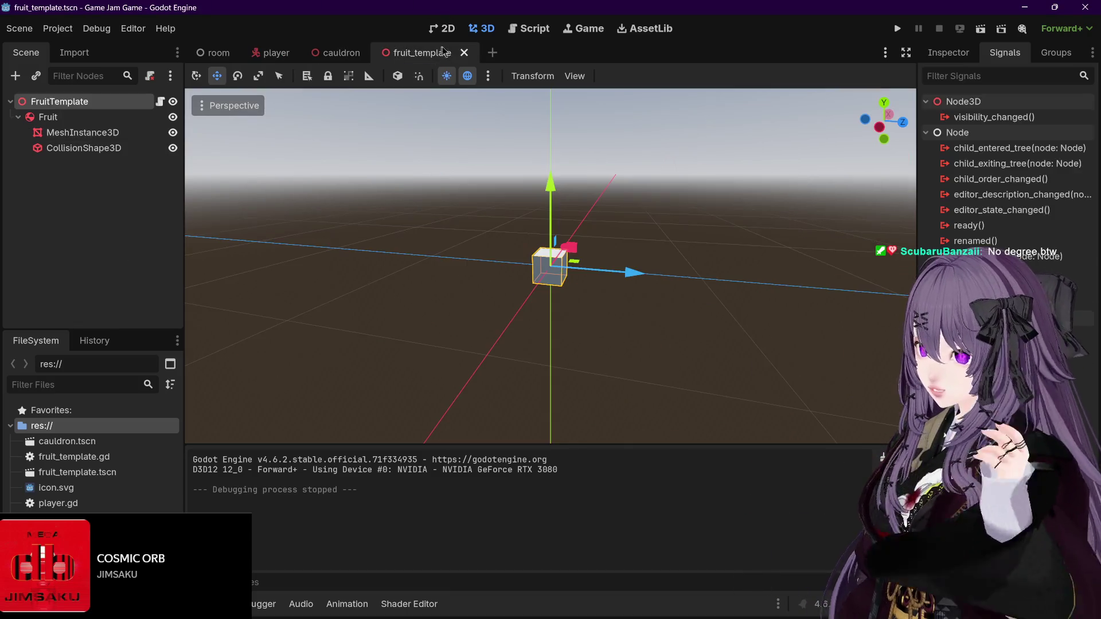
{"action": "left_click", "coordinate": [529, 29]}
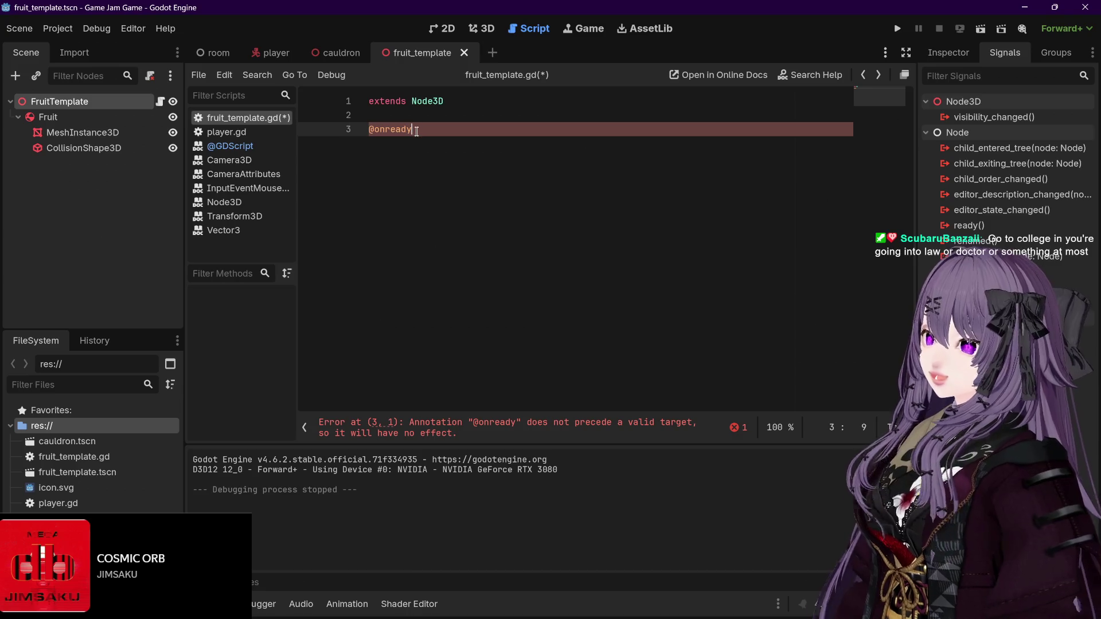
{"action": "key", "text": "BackSpace"}
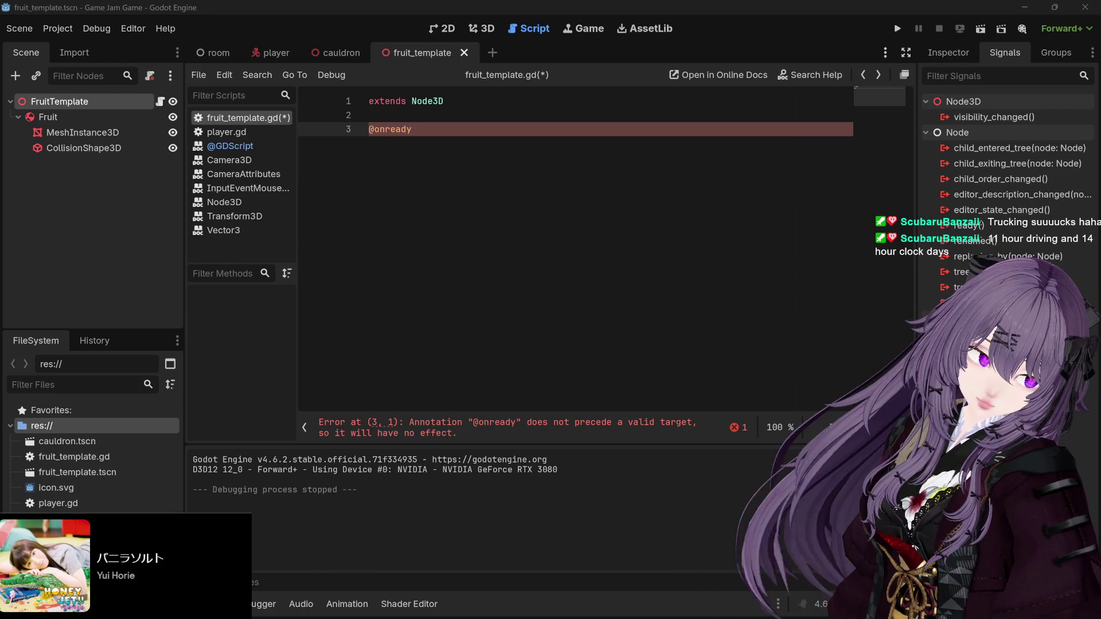
{"action": "key", "text": "alt+Tab"}
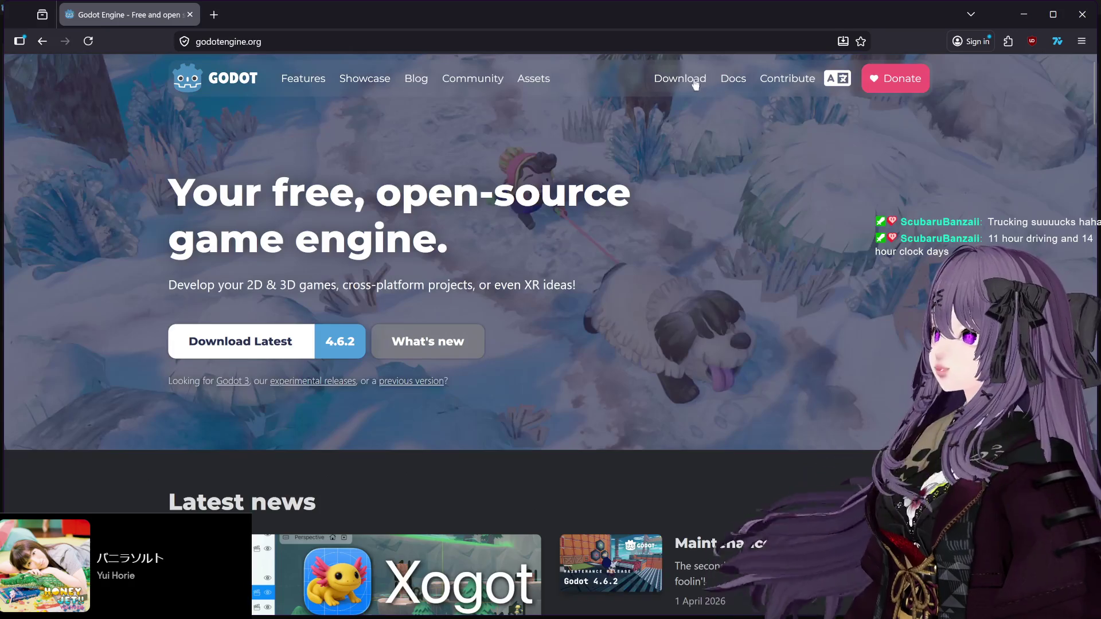
Open the Godot docs and expand the About, Manual and 3D sections in the sidebar.
{"action": "left_click", "coordinate": [733, 80]}
{"action": "left_click", "coordinate": [246, 171]}
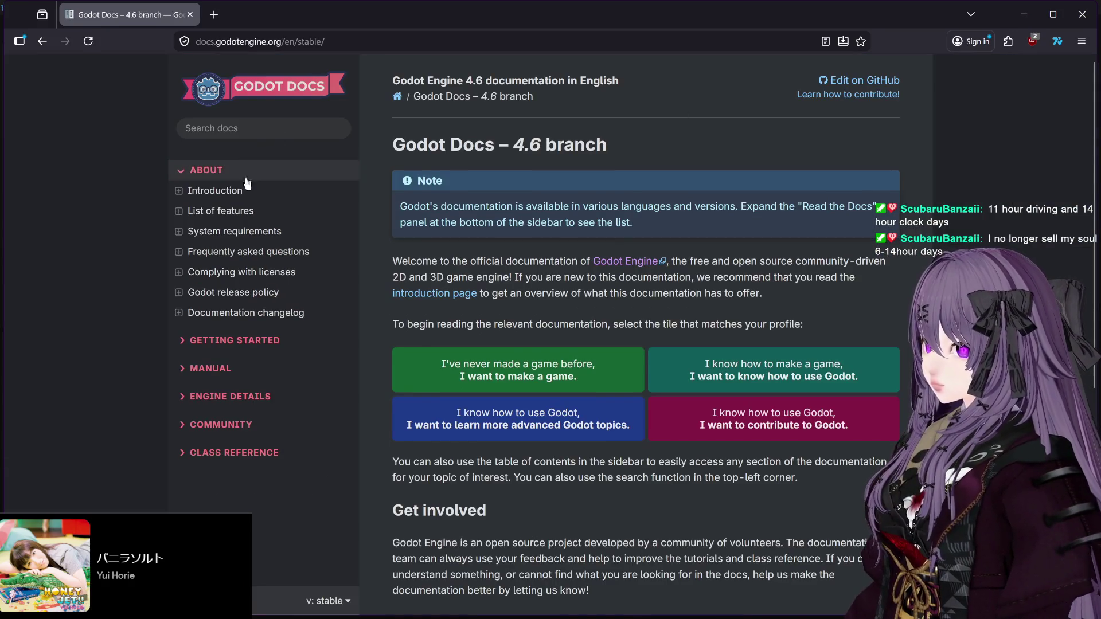
{"action": "left_click", "coordinate": [211, 366]}
{"action": "scroll", "coordinate": [195, 362], "scroll_direction": "down", "scroll_amount": 2}
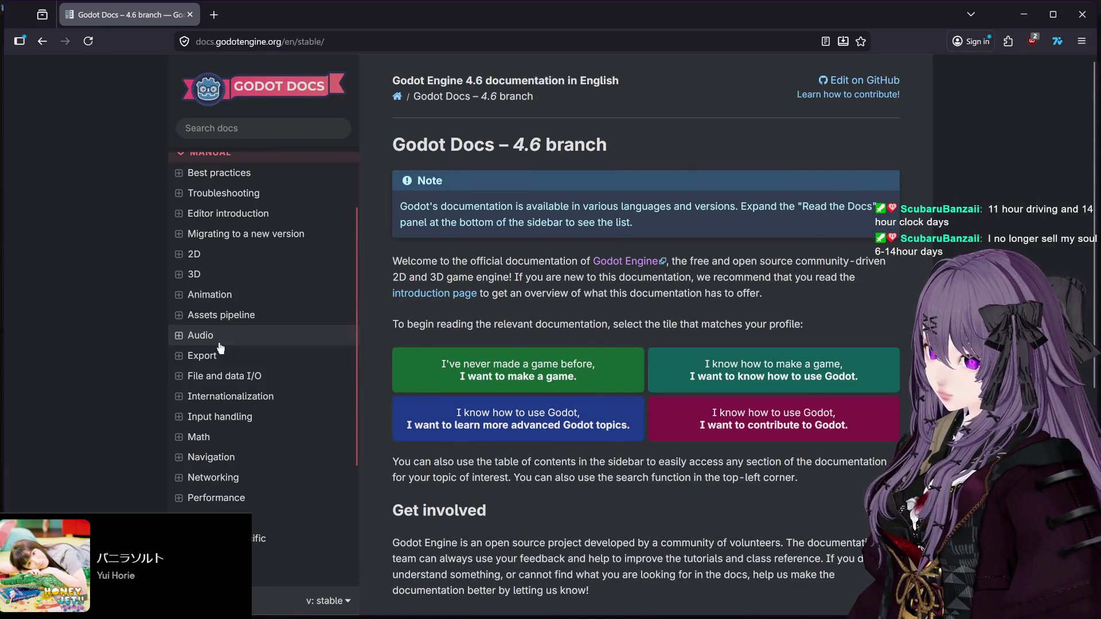
{"action": "left_click", "coordinate": [183, 276]}
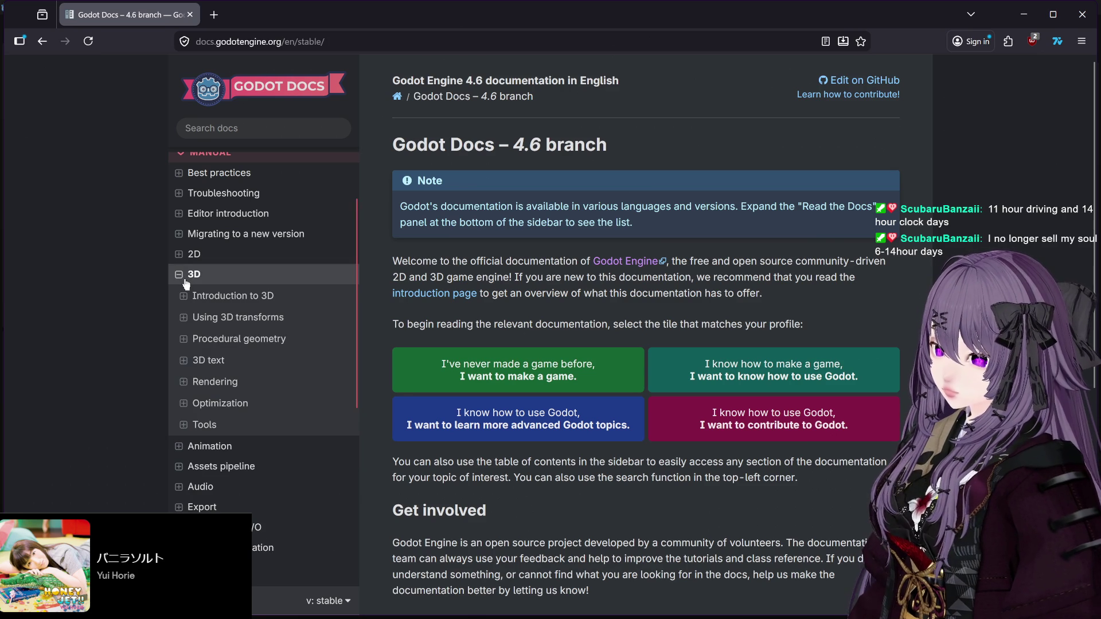
Visit the Input handling page, then return to the docs home page.
{"action": "scroll", "coordinate": [184, 281], "scroll_direction": "down", "scroll_amount": 4}
{"action": "scroll", "coordinate": [184, 285], "scroll_direction": "down", "scroll_amount": 1}
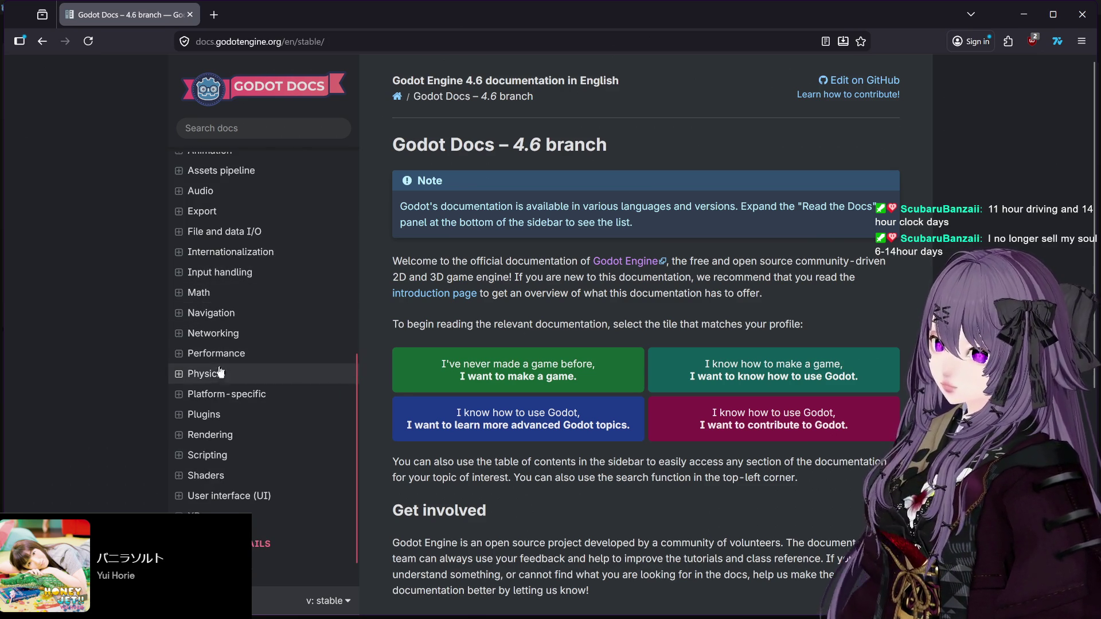
{"action": "scroll", "coordinate": [228, 400], "scroll_direction": "up", "scroll_amount": 2}
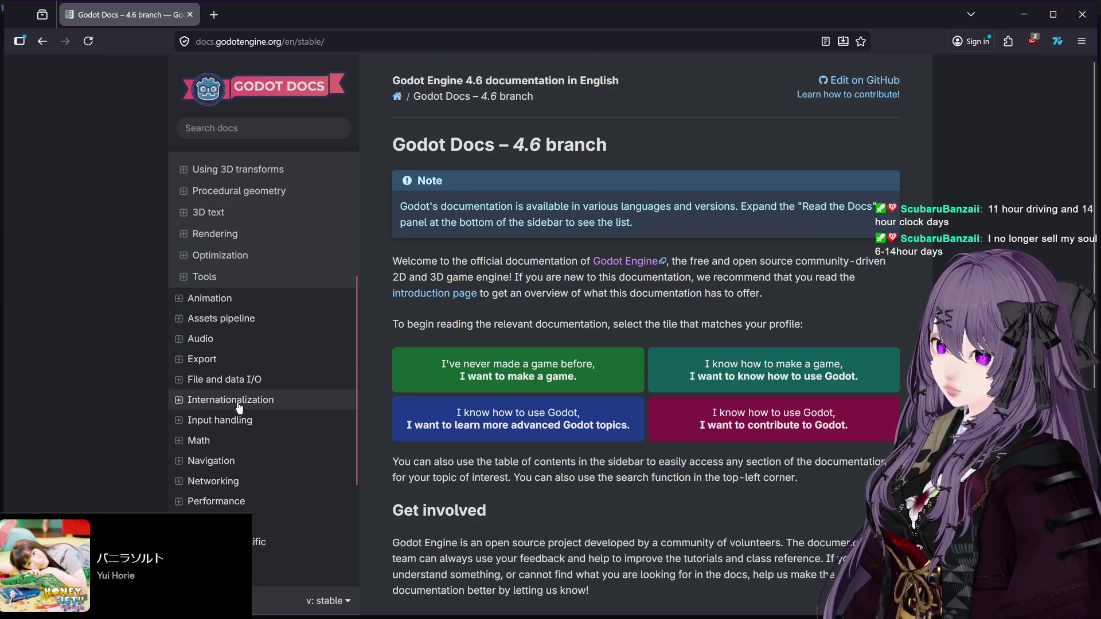
{"action": "left_click", "coordinate": [240, 419]}
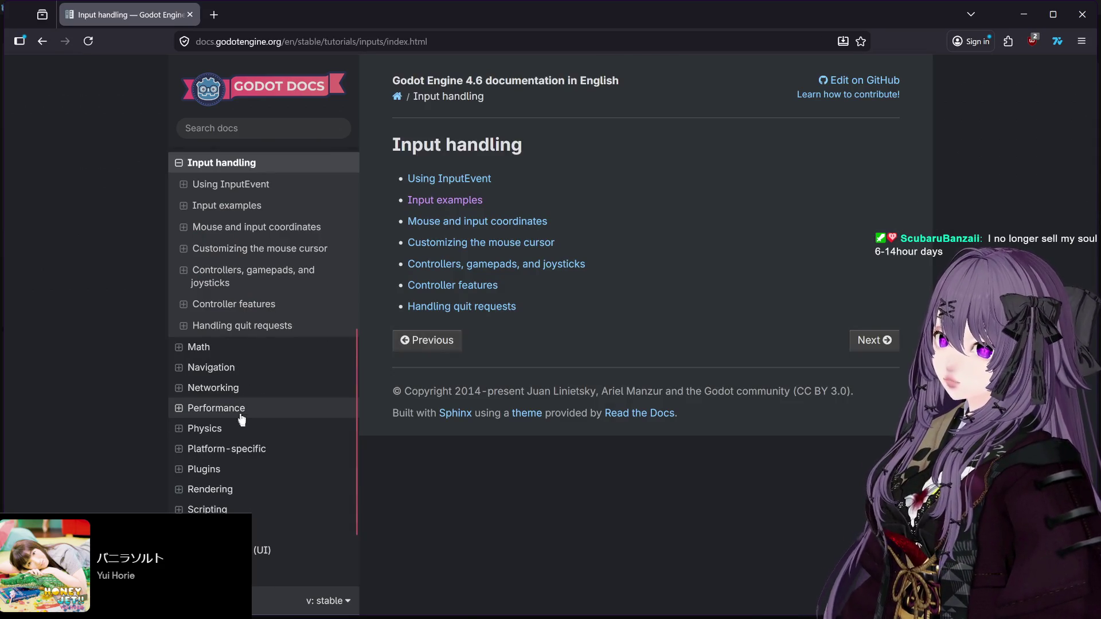
{"action": "left_click", "coordinate": [41, 45]}
{"action": "scroll", "coordinate": [228, 312], "scroll_direction": "up", "scroll_amount": 4}
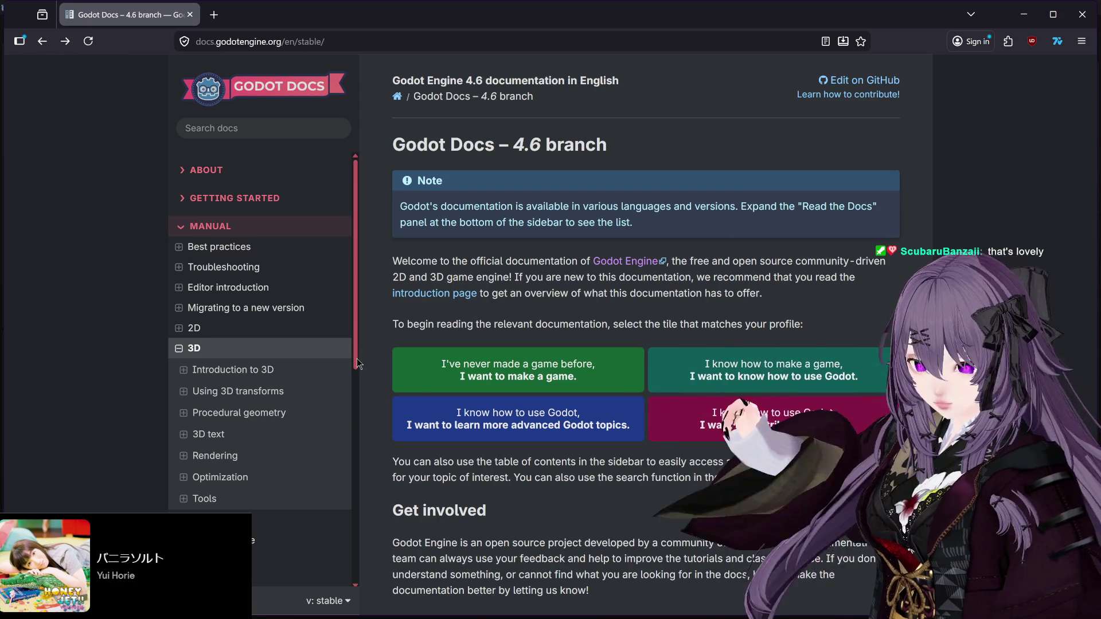
Scroll through the docs home page and its sidebar contents.
{"action": "scroll", "coordinate": [356, 359], "scroll_direction": "down", "scroll_amount": 2}
{"action": "scroll", "coordinate": [357, 364], "scroll_direction": "up", "scroll_amount": 2}
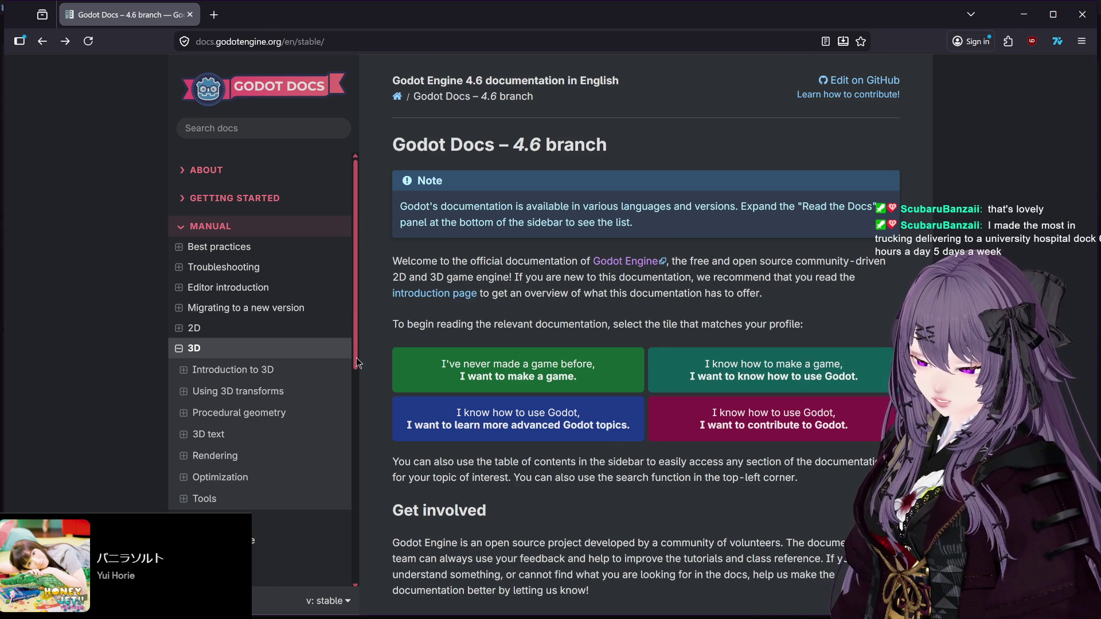
{"action": "scroll", "coordinate": [313, 384], "scroll_direction": "down", "scroll_amount": 2}
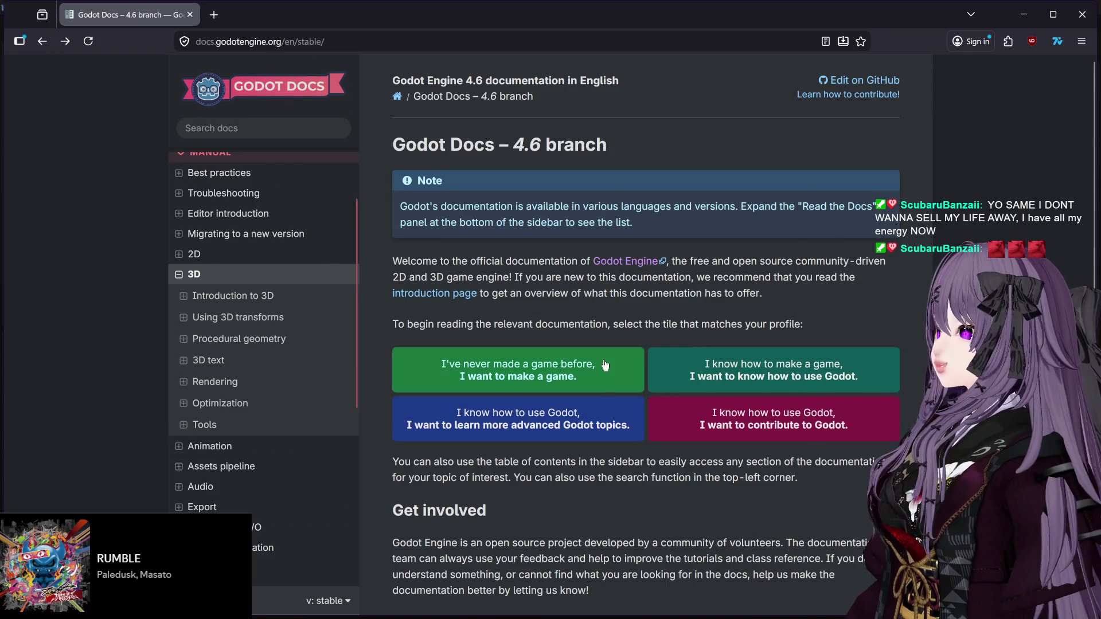
{"action": "scroll", "coordinate": [647, 464], "scroll_direction": "down", "scroll_amount": 2}
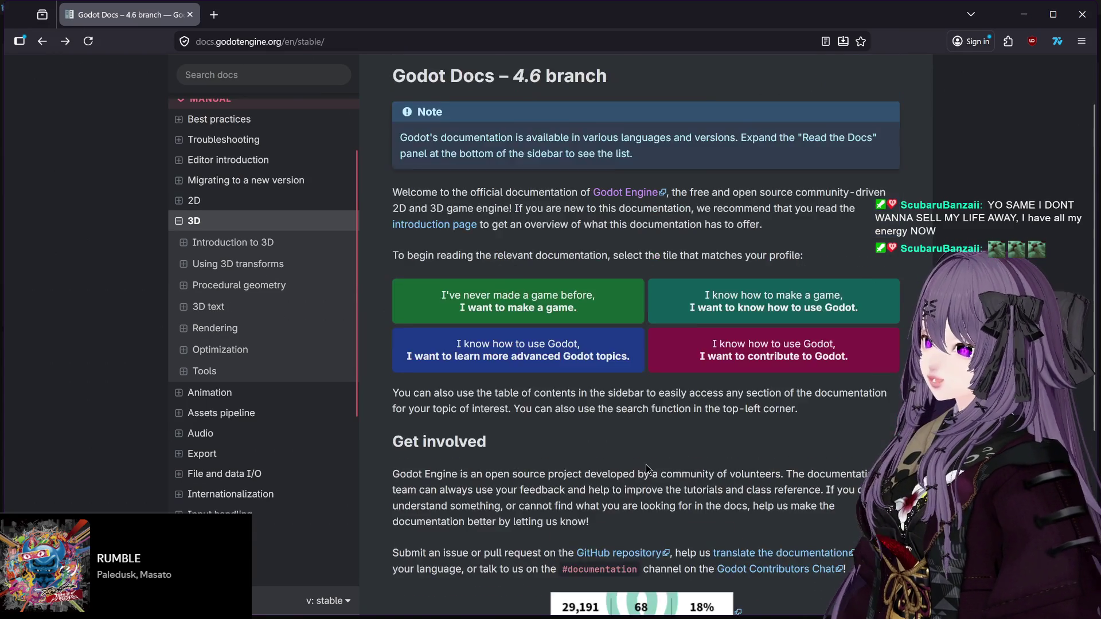
{"action": "scroll", "coordinate": [561, 476], "scroll_direction": "down", "scroll_amount": 3}
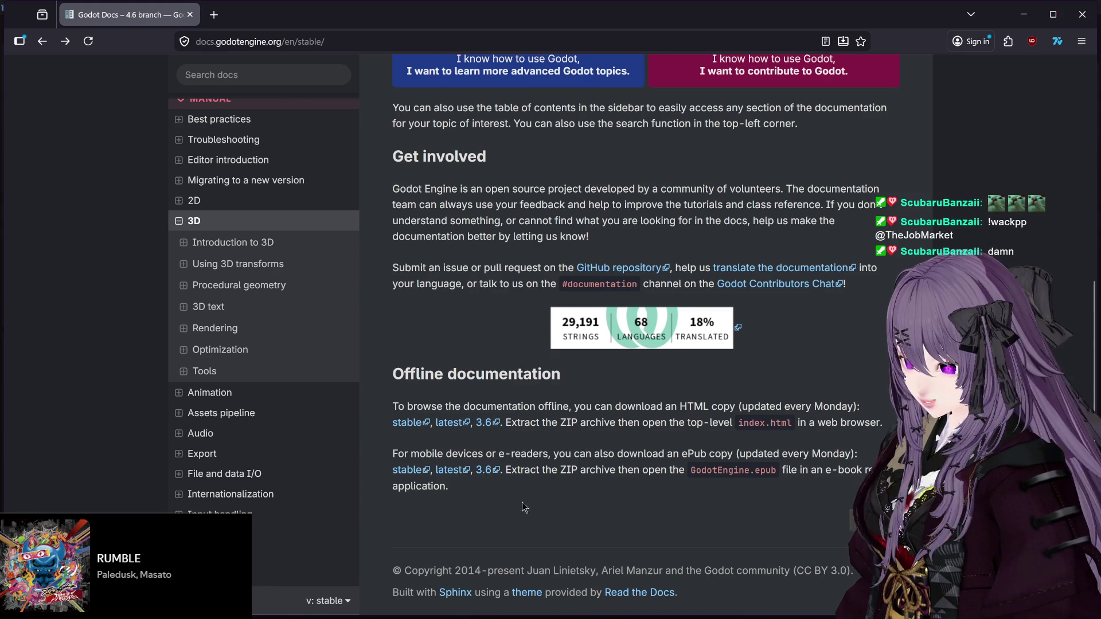
{"action": "scroll", "coordinate": [536, 498], "scroll_direction": "up", "scroll_amount": 5}
{"action": "scroll", "coordinate": [537, 498], "scroll_direction": "down", "scroll_amount": 5}
{"action": "scroll", "coordinate": [537, 498], "scroll_direction": "up", "scroll_amount": 5}
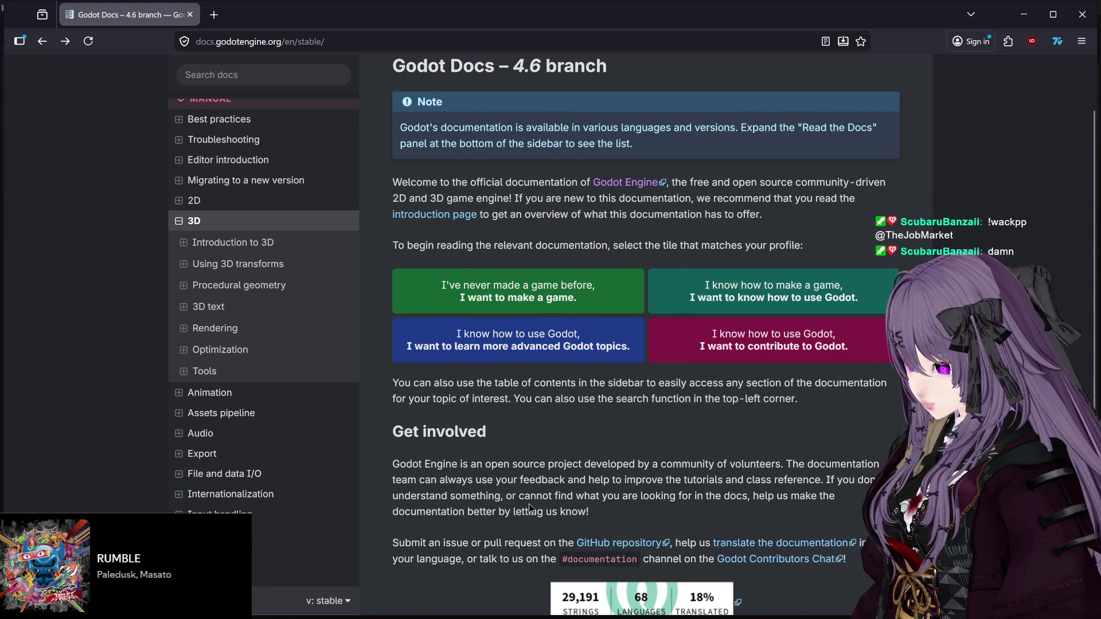
{"action": "scroll", "coordinate": [529, 504], "scroll_direction": "up", "scroll_amount": 1}
{"action": "scroll", "coordinate": [528, 504], "scroll_direction": "down", "scroll_amount": 1}
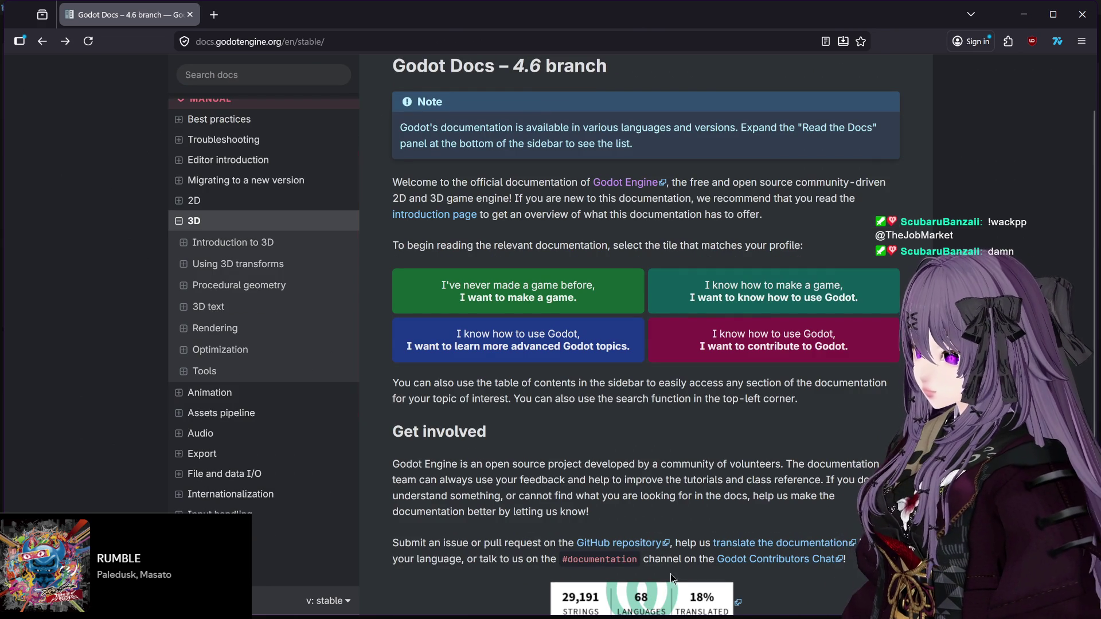
{"action": "scroll", "coordinate": [477, 529], "scroll_direction": "down", "scroll_amount": 2}
{"action": "scroll", "coordinate": [477, 528], "scroll_direction": "down", "scroll_amount": 2}
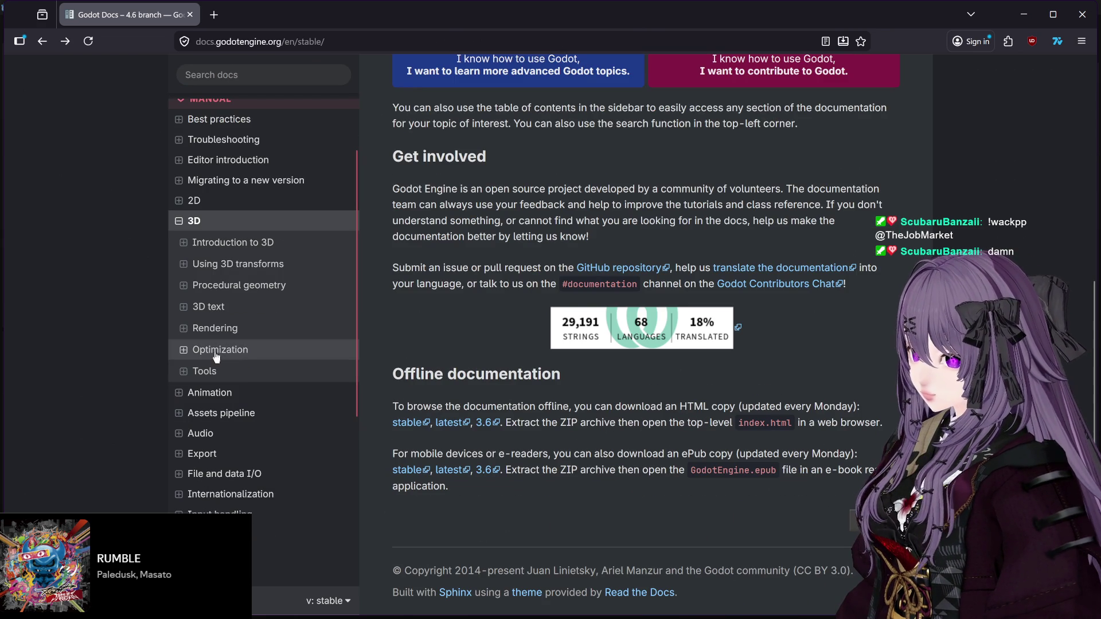
{"action": "scroll", "coordinate": [511, 440], "scroll_direction": "up", "scroll_amount": 5}
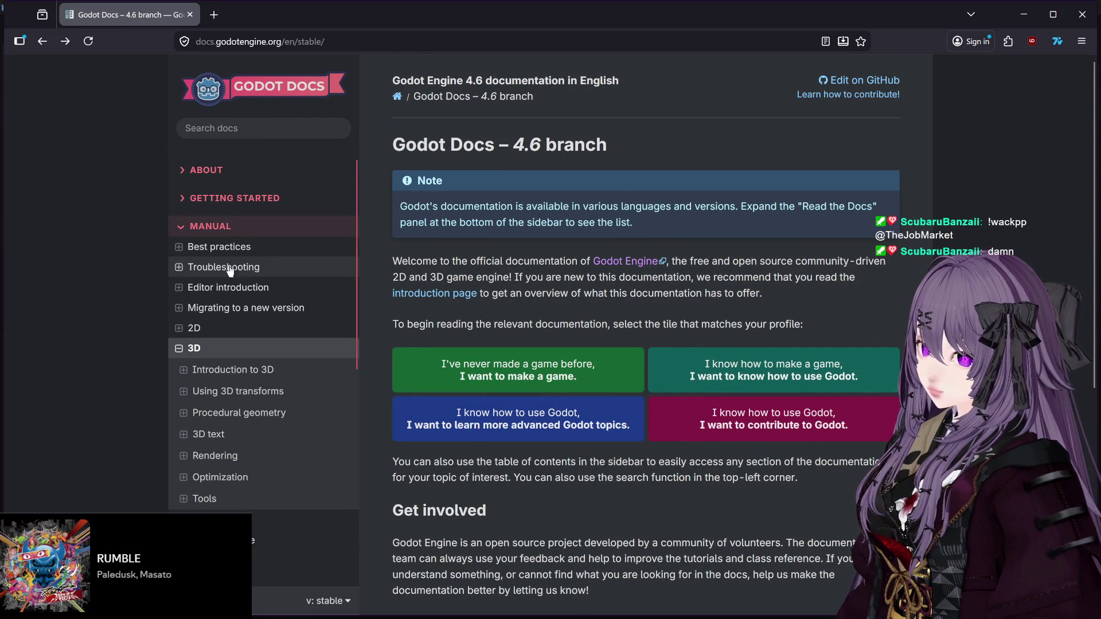
Expand Getting Started, open Your first 3D game, and go to its Killing the player chapter.
{"action": "left_click", "coordinate": [215, 199]}
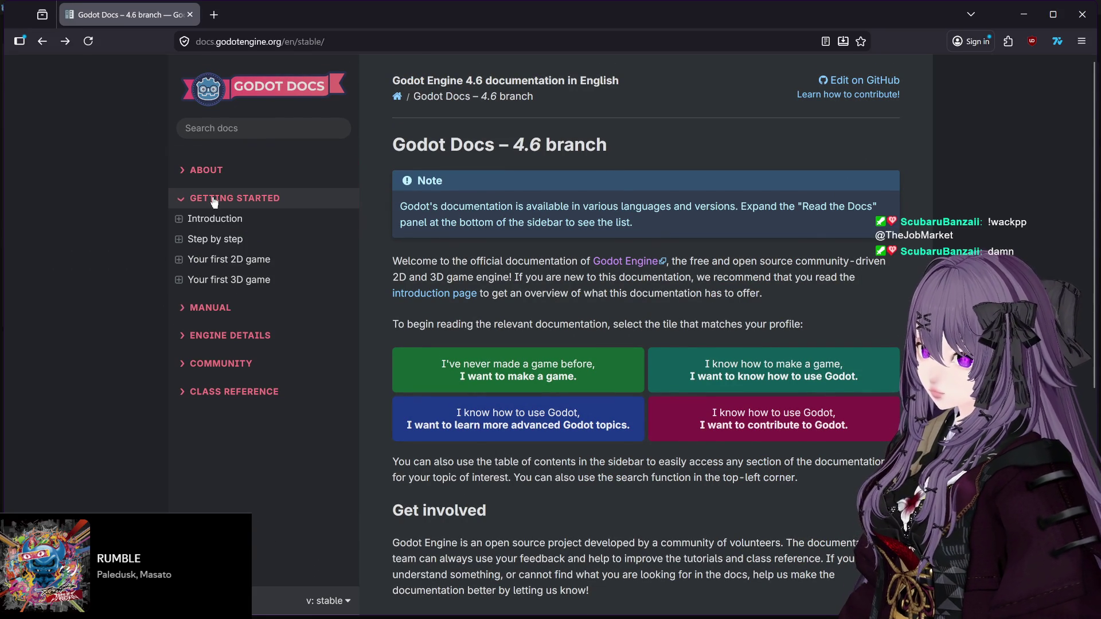
{"action": "left_click", "coordinate": [237, 280]}
{"action": "scroll", "coordinate": [457, 428], "scroll_direction": "down", "scroll_amount": 10}
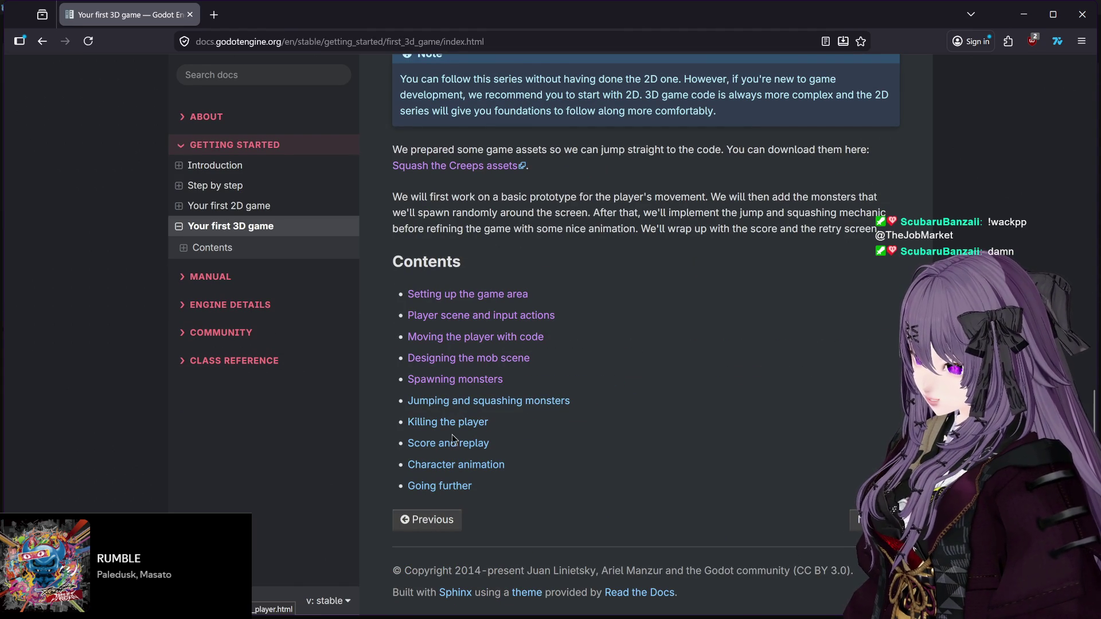
{"action": "left_click", "coordinate": [448, 422]}
{"action": "scroll", "coordinate": [436, 445], "scroll_direction": "down", "scroll_amount": 15}
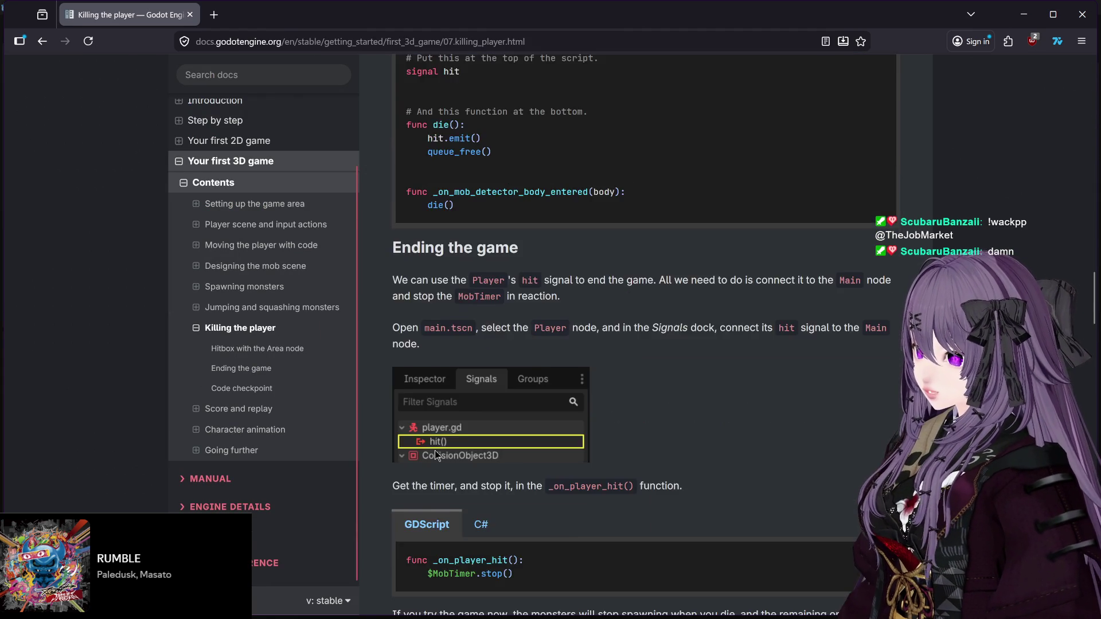
{"action": "scroll", "coordinate": [434, 456], "scroll_direction": "up", "scroll_amount": 2}
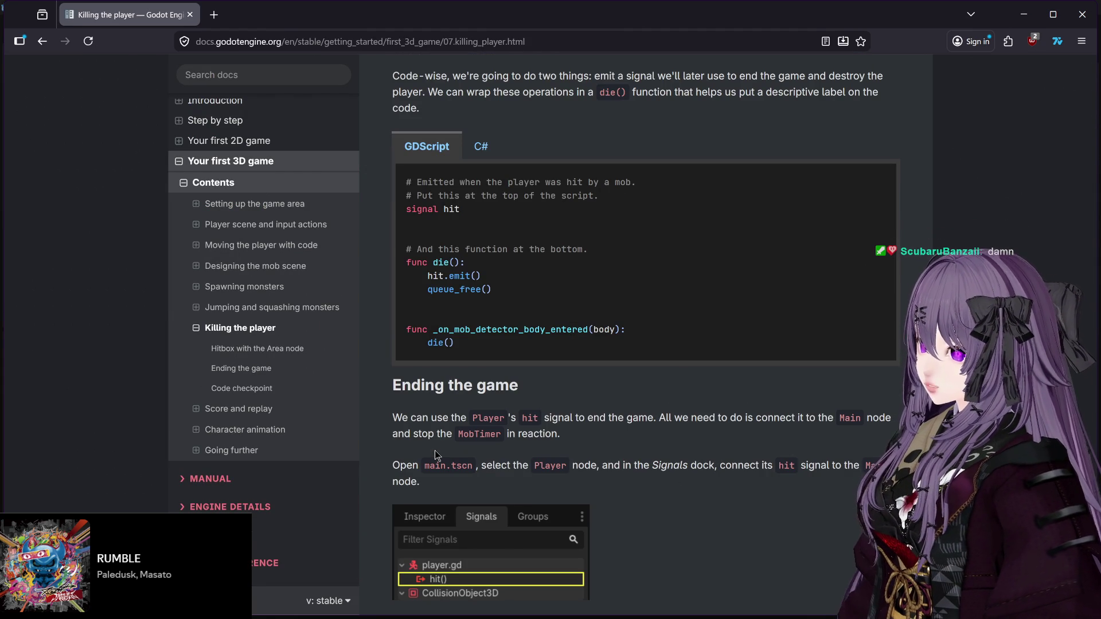
{"action": "scroll", "coordinate": [435, 456], "scroll_direction": "up", "scroll_amount": 2}
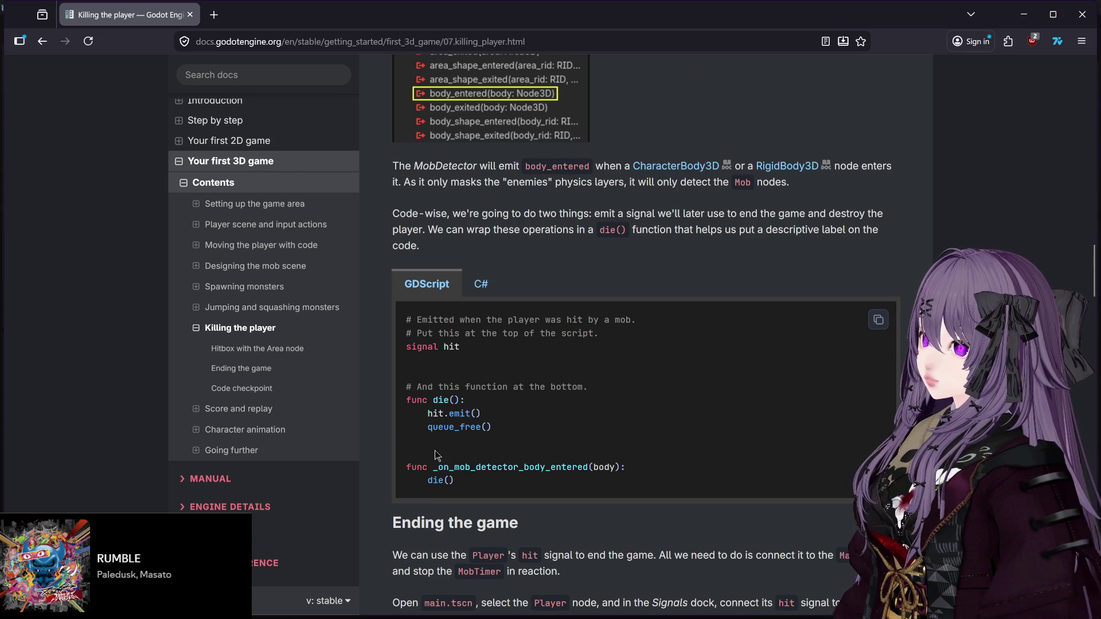
{"action": "scroll", "coordinate": [435, 455], "scroll_direction": "up", "scroll_amount": 3}
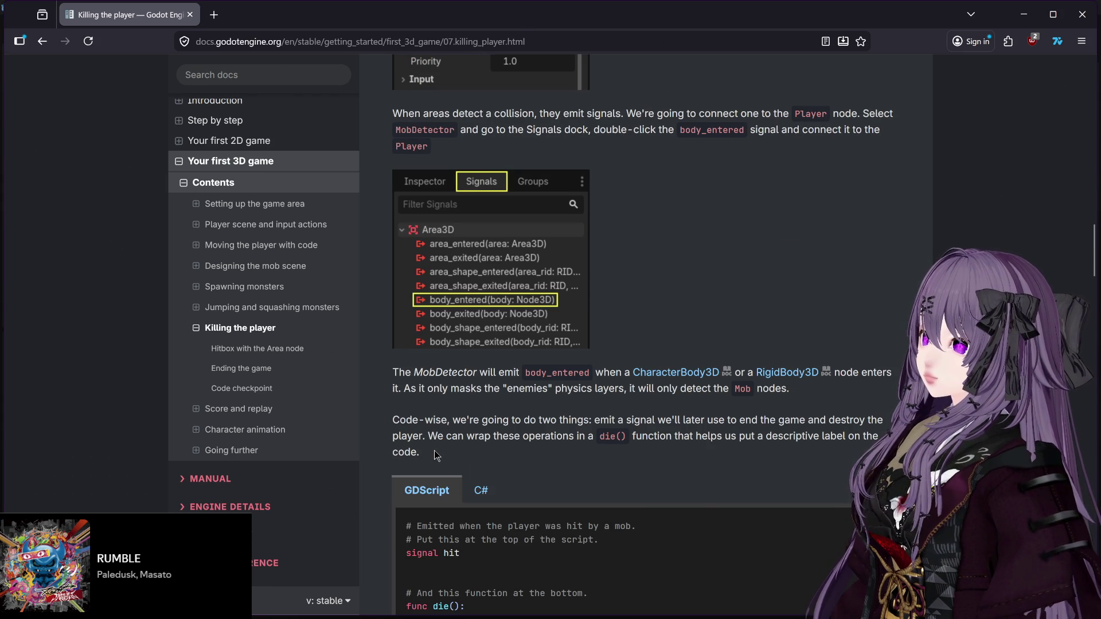
{"action": "scroll", "coordinate": [434, 455], "scroll_direction": "up", "scroll_amount": 1}
{"action": "scroll", "coordinate": [435, 455], "scroll_direction": "down", "scroll_amount": 4}
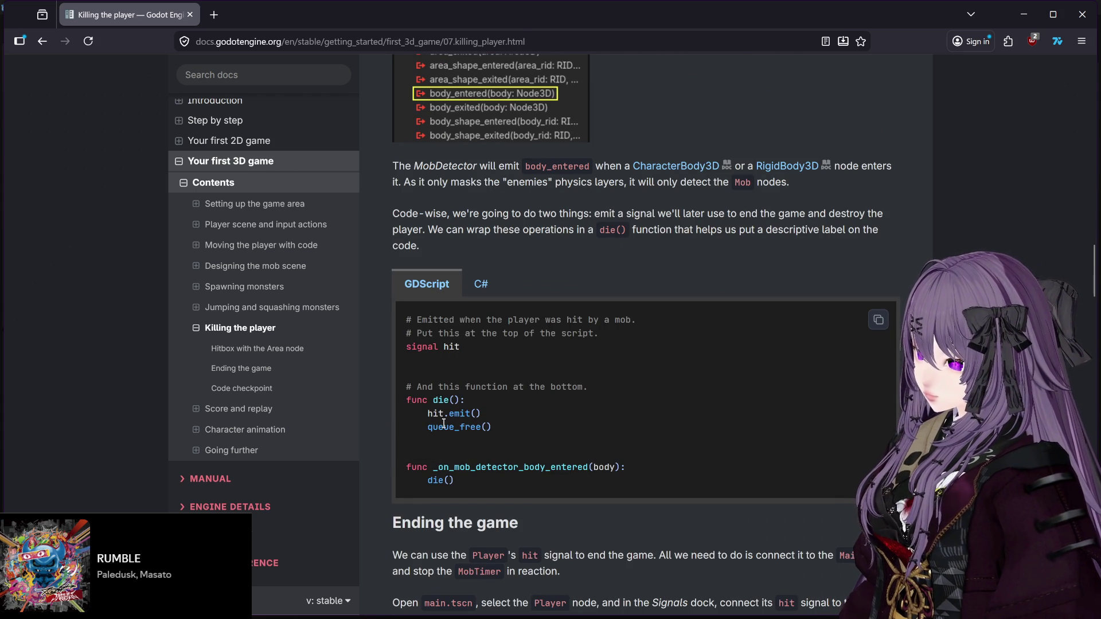
{"action": "scroll", "coordinate": [444, 425], "scroll_direction": "up", "scroll_amount": 10}
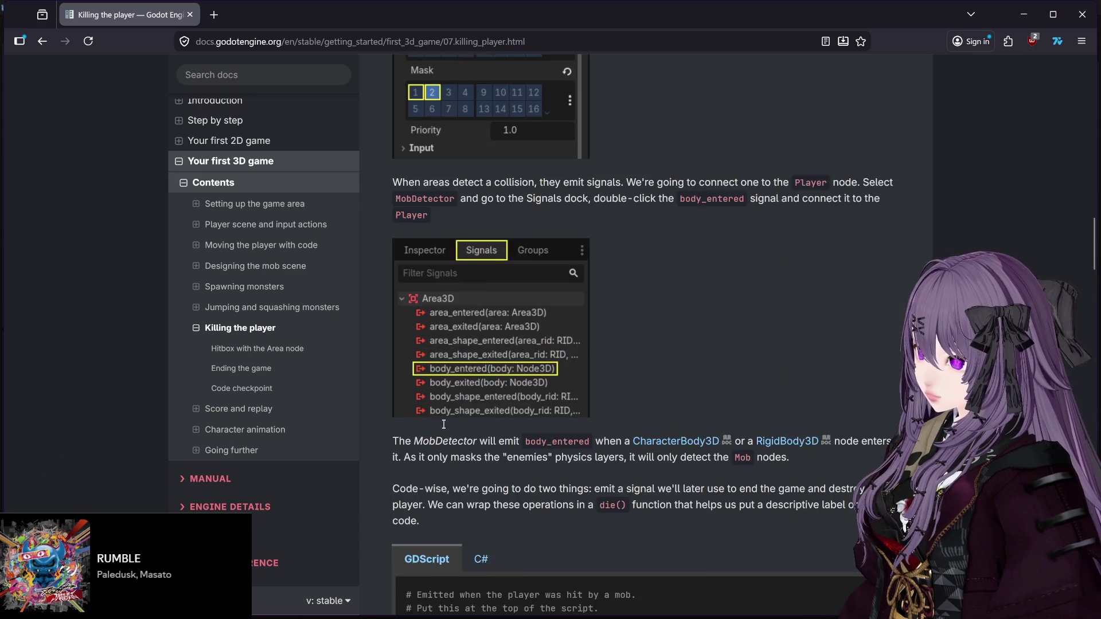
{"action": "scroll", "coordinate": [444, 428], "scroll_direction": "down", "scroll_amount": 3}
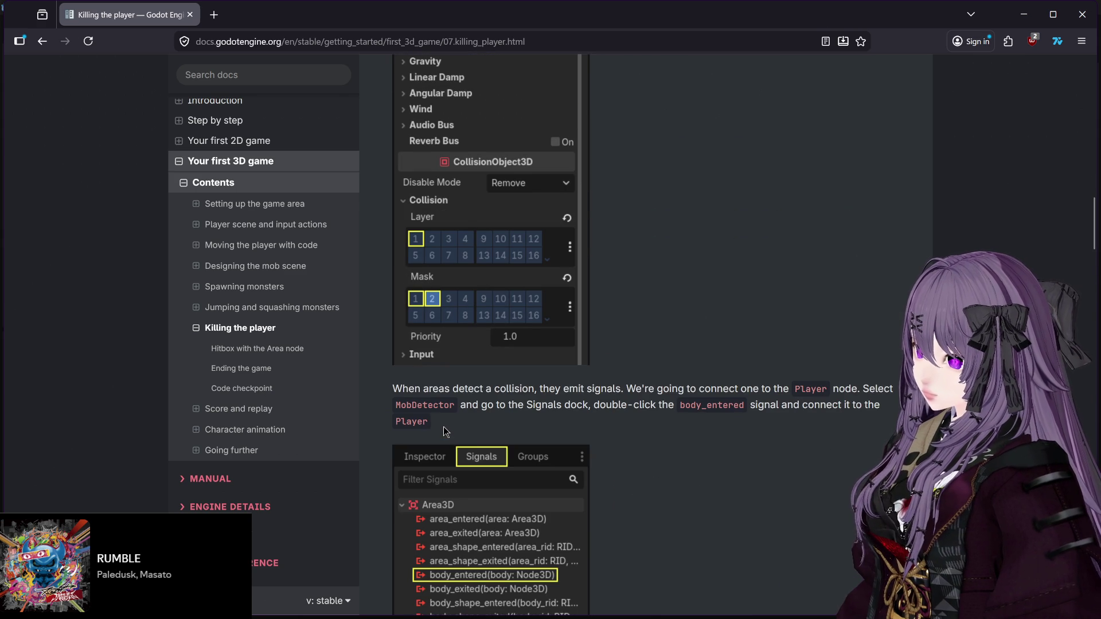
{"action": "scroll", "coordinate": [443, 427], "scroll_direction": "up", "scroll_amount": 3}
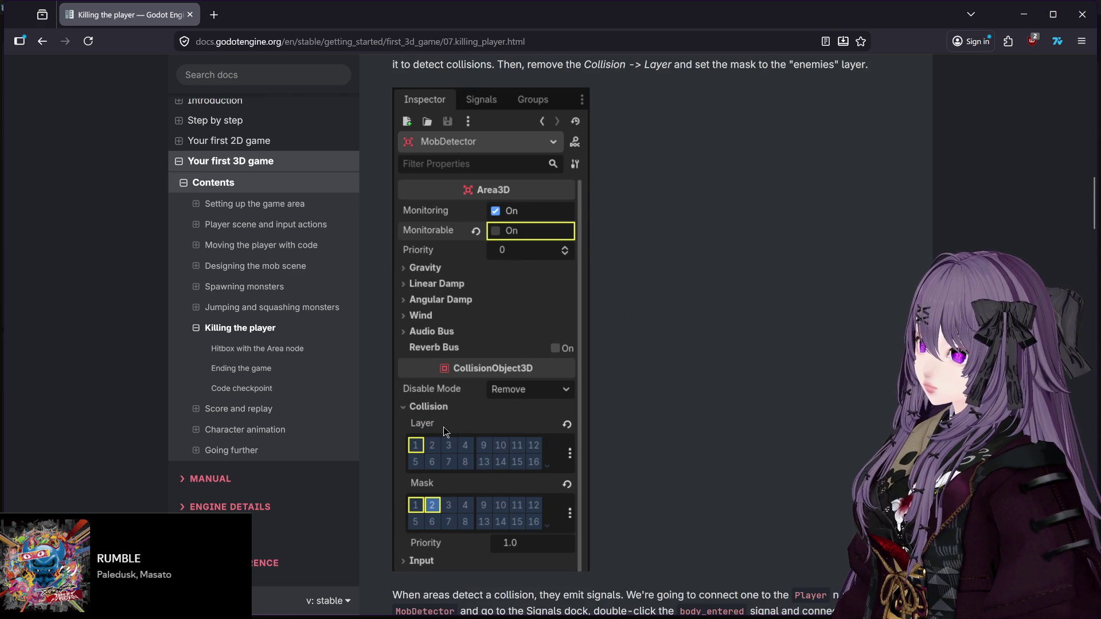
{"action": "scroll", "coordinate": [443, 427], "scroll_direction": "up", "scroll_amount": 5}
{"action": "scroll", "coordinate": [252, 308], "scroll_direction": "up", "scroll_amount": 7}
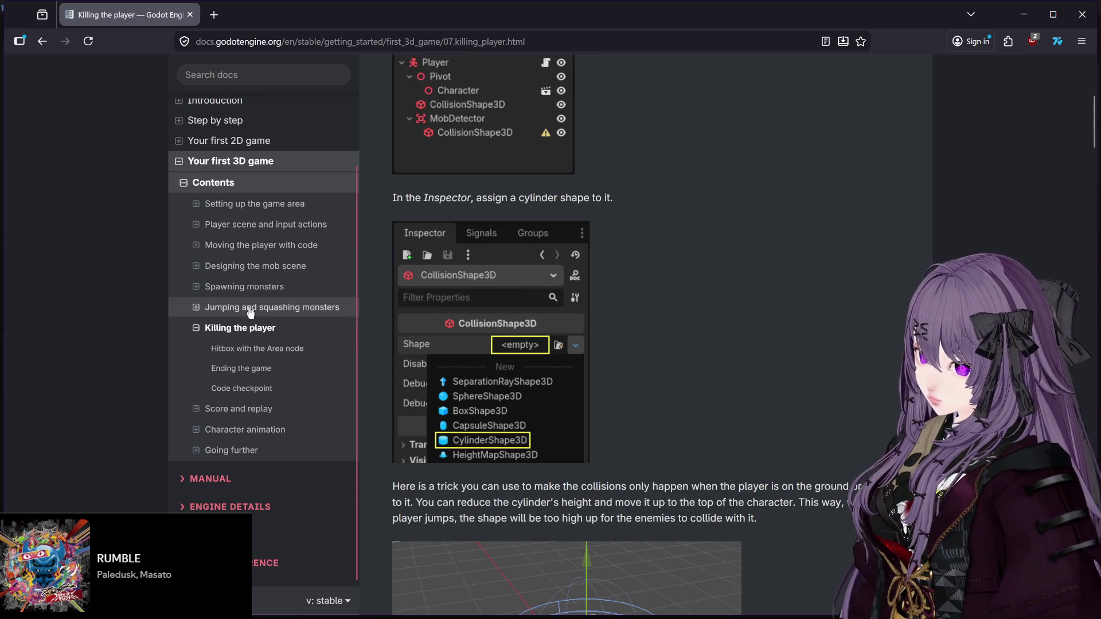
Open the Jumping and squashing monsters lesson and read down to the mob's squash() code.
{"action": "left_click", "coordinate": [276, 414]}
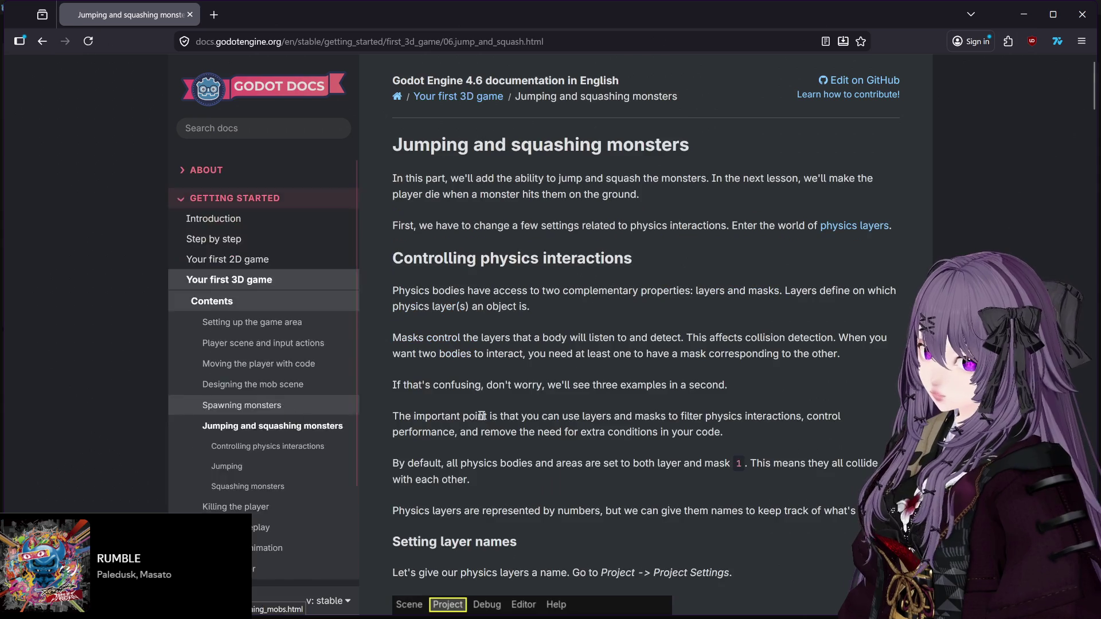
{"action": "scroll", "coordinate": [543, 423], "scroll_direction": "down", "scroll_amount": 5}
{"action": "scroll", "coordinate": [543, 423], "scroll_direction": "down", "scroll_amount": 15}
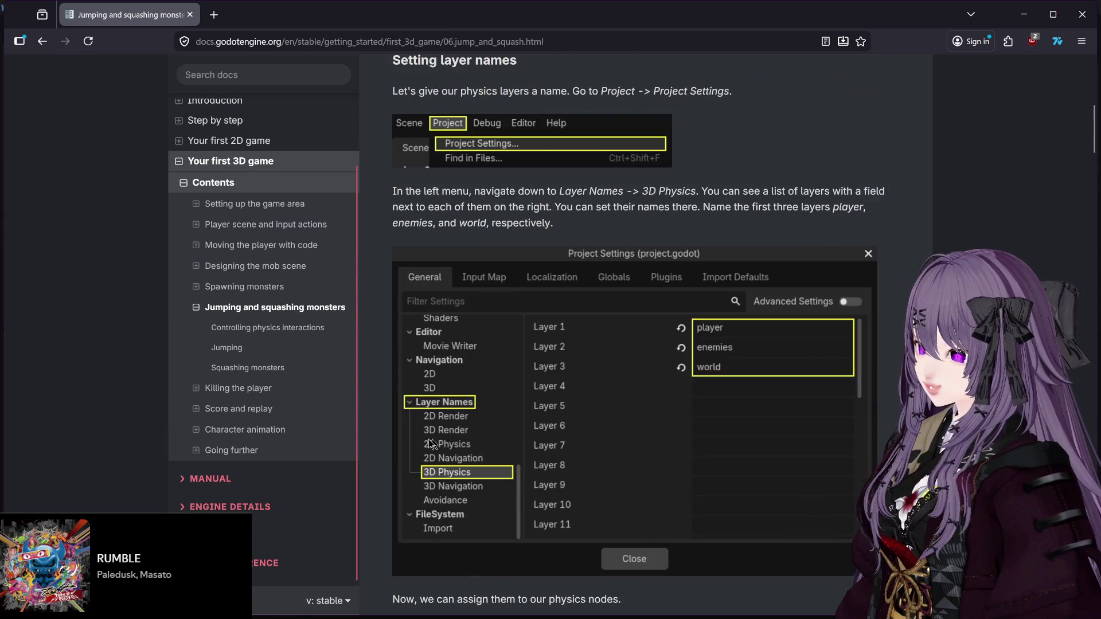
{"action": "scroll", "coordinate": [414, 456], "scroll_direction": "down", "scroll_amount": 15}
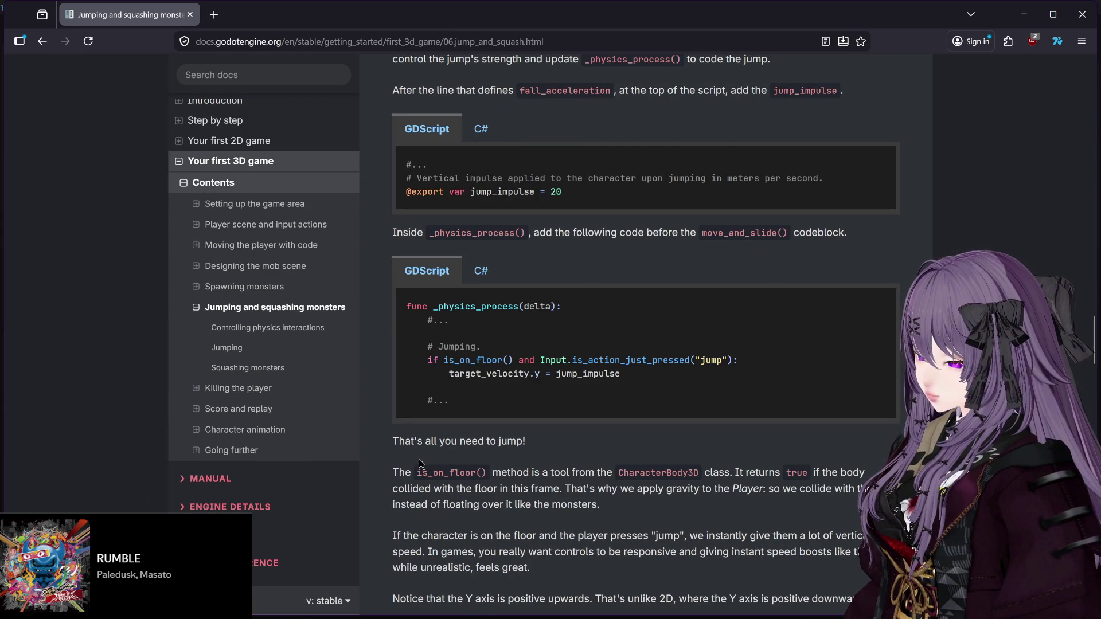
{"action": "scroll", "coordinate": [418, 459], "scroll_direction": "down", "scroll_amount": 2}
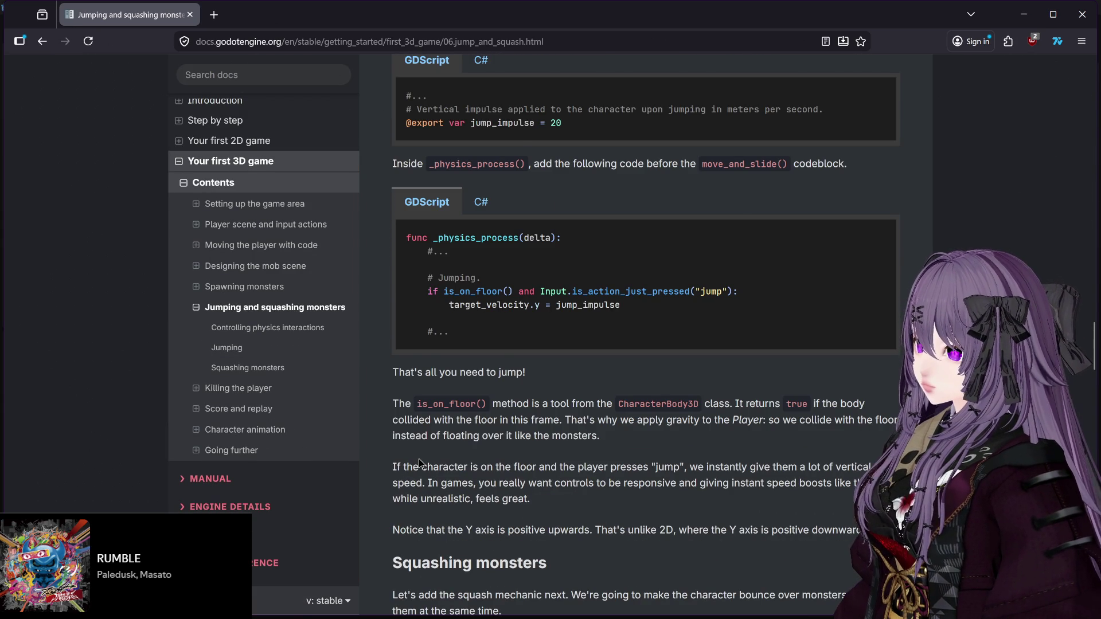
{"action": "scroll", "coordinate": [419, 459], "scroll_direction": "down", "scroll_amount": 6}
{"action": "scroll", "coordinate": [419, 459], "scroll_direction": "down", "scroll_amount": 18}
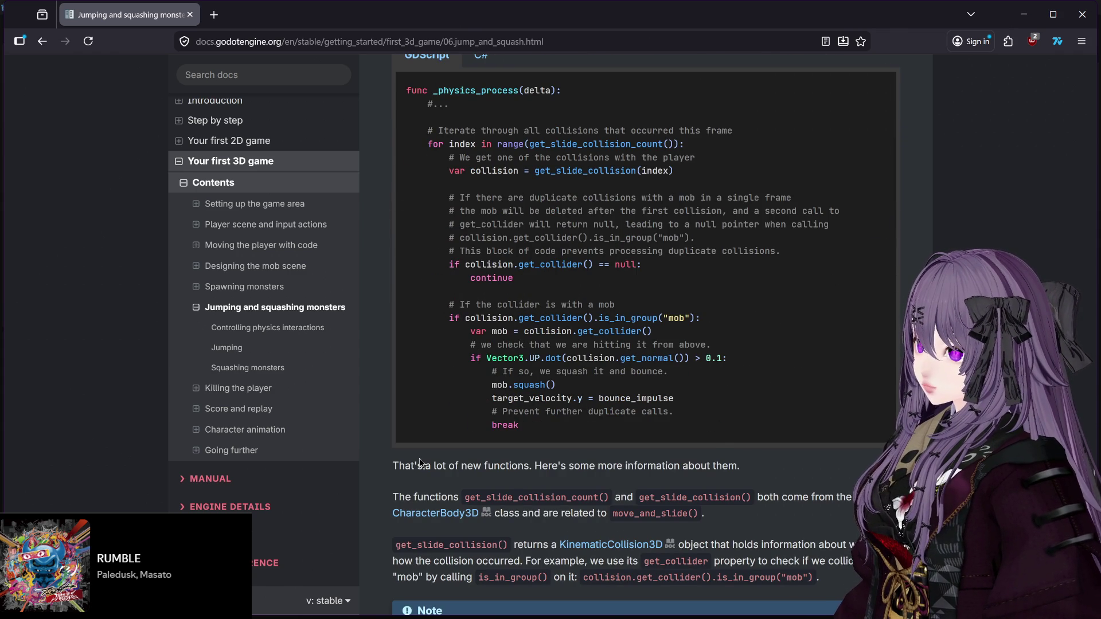
{"action": "scroll", "coordinate": [419, 459], "scroll_direction": "up", "scroll_amount": 20}
{"action": "scroll", "coordinate": [419, 459], "scroll_direction": "up", "scroll_amount": 15}
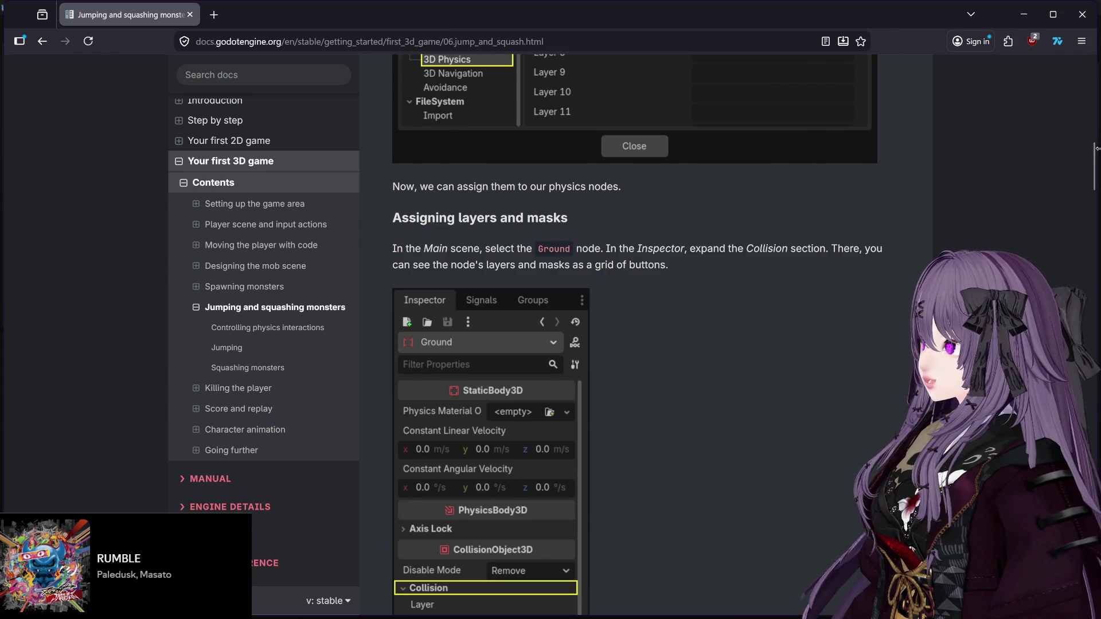
{"action": "scroll", "coordinate": [1096, 148], "scroll_direction": "down", "scroll_amount": 20}
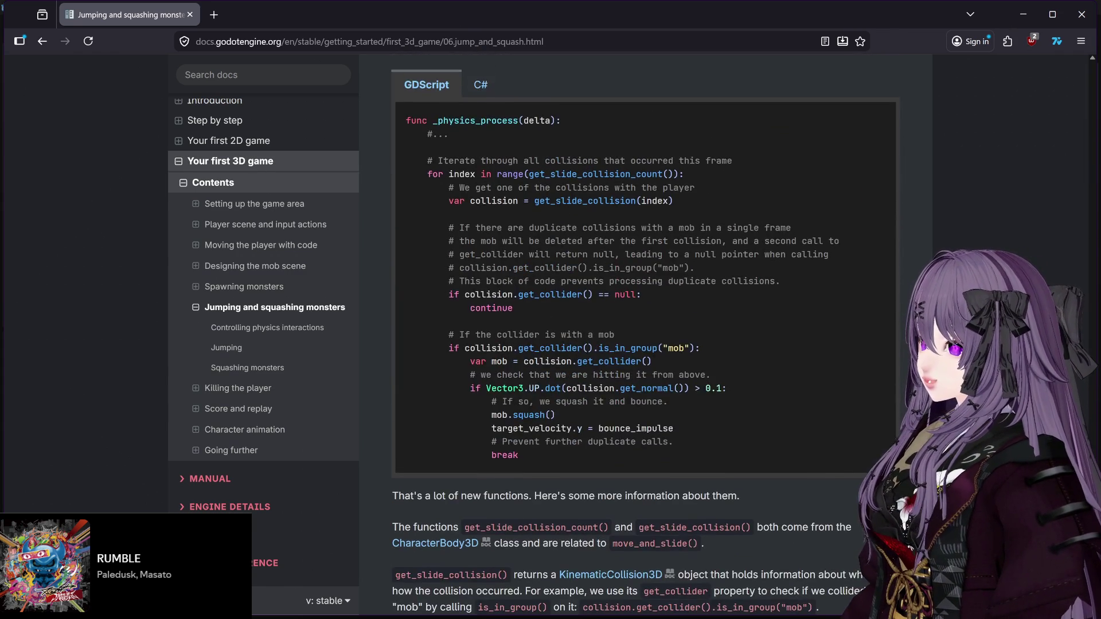
{"action": "scroll", "coordinate": [645, 344], "scroll_direction": "down", "scroll_amount": 10}
{"action": "scroll", "coordinate": [645, 344], "scroll_direction": "up", "scroll_amount": 3}
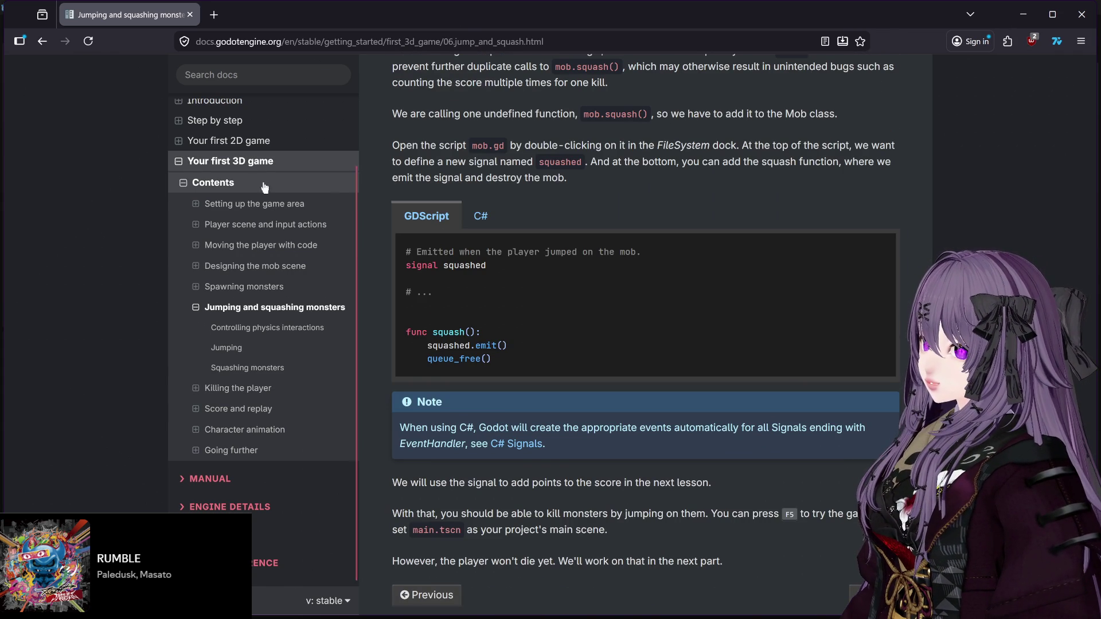
{"action": "scroll", "coordinate": [264, 188], "scroll_direction": "up", "scroll_amount": 2}
Skim the Player scene and input actions lesson, then Moving the player with code.
{"action": "left_click", "coordinate": [253, 287]}
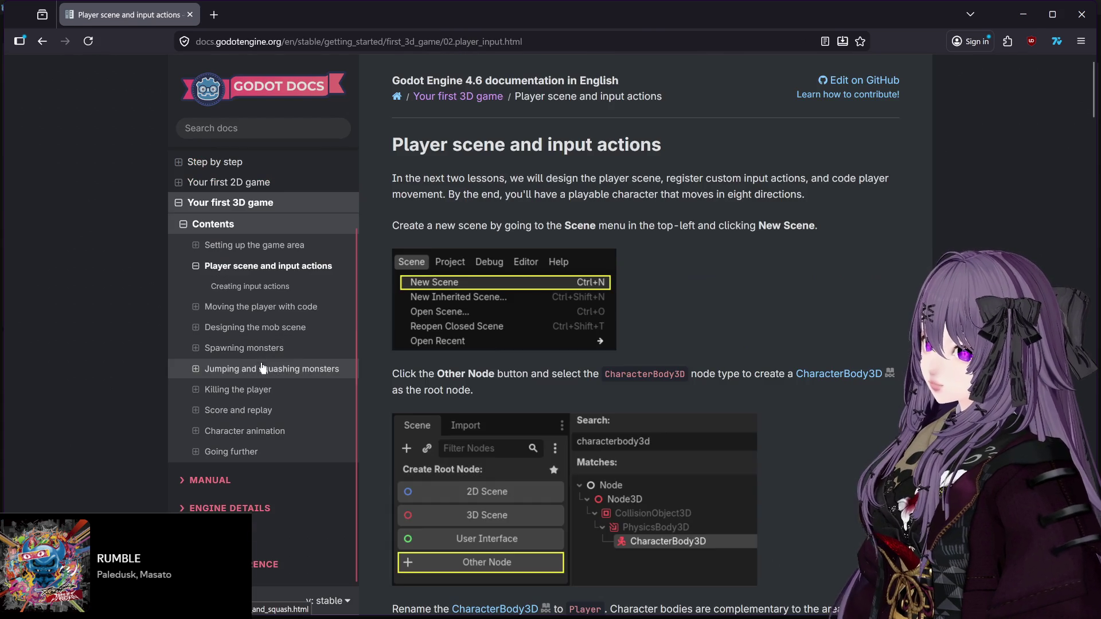
{"action": "scroll", "coordinate": [428, 376], "scroll_direction": "down", "scroll_amount": 20}
{"action": "left_click", "coordinate": [261, 306]}
{"action": "scroll", "coordinate": [408, 401], "scroll_direction": "down", "scroll_amount": 3}
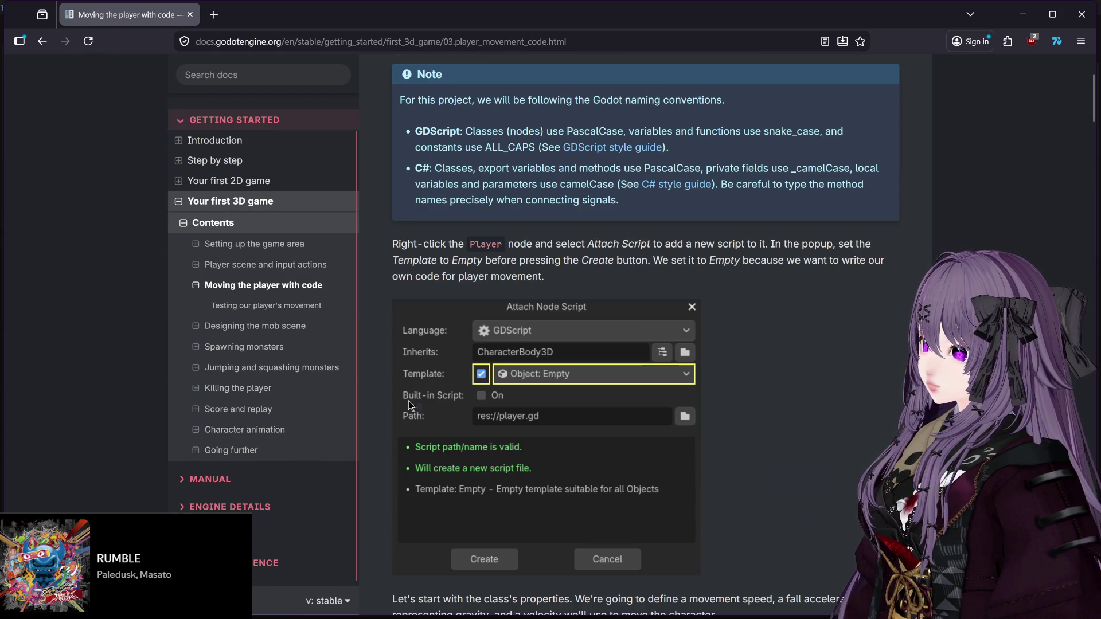
Read Designing the mob scene down to its mob.gd script, then close the docs window.
{"action": "left_click", "coordinate": [274, 327]}
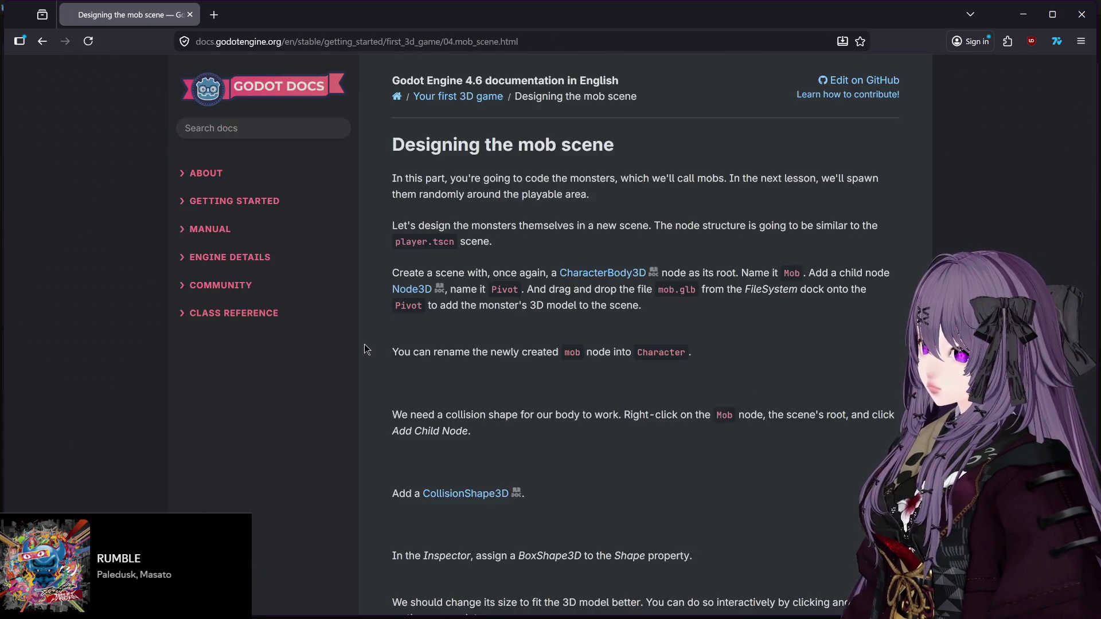
{"action": "scroll", "coordinate": [373, 347], "scroll_direction": "down", "scroll_amount": 20}
{"action": "scroll", "coordinate": [390, 350], "scroll_direction": "down", "scroll_amount": 15}
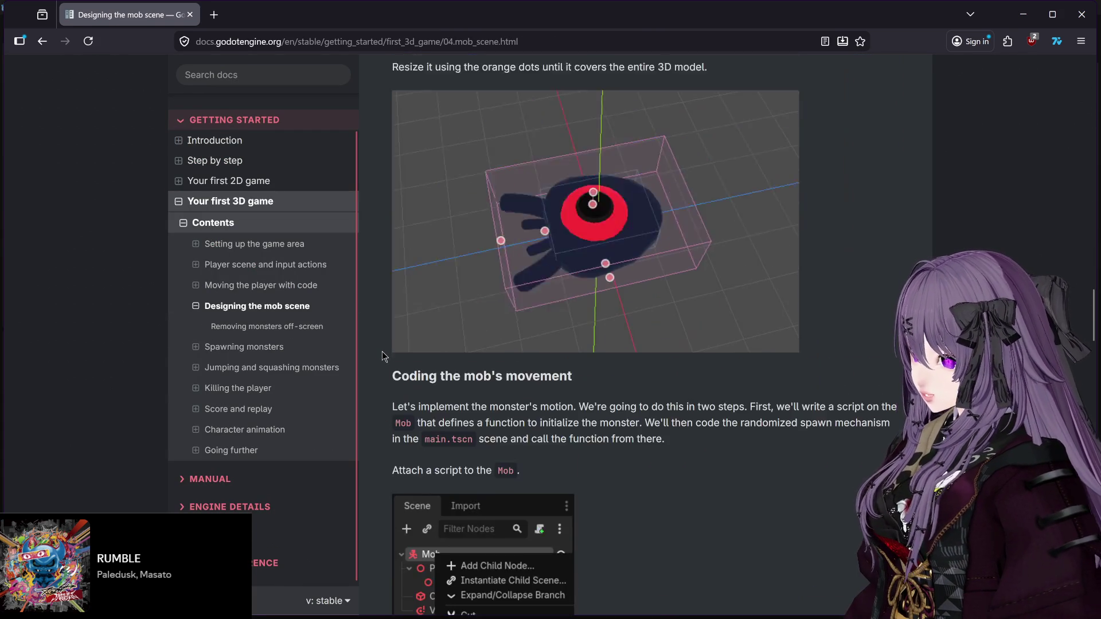
{"action": "scroll", "coordinate": [382, 350], "scroll_direction": "down", "scroll_amount": 20}
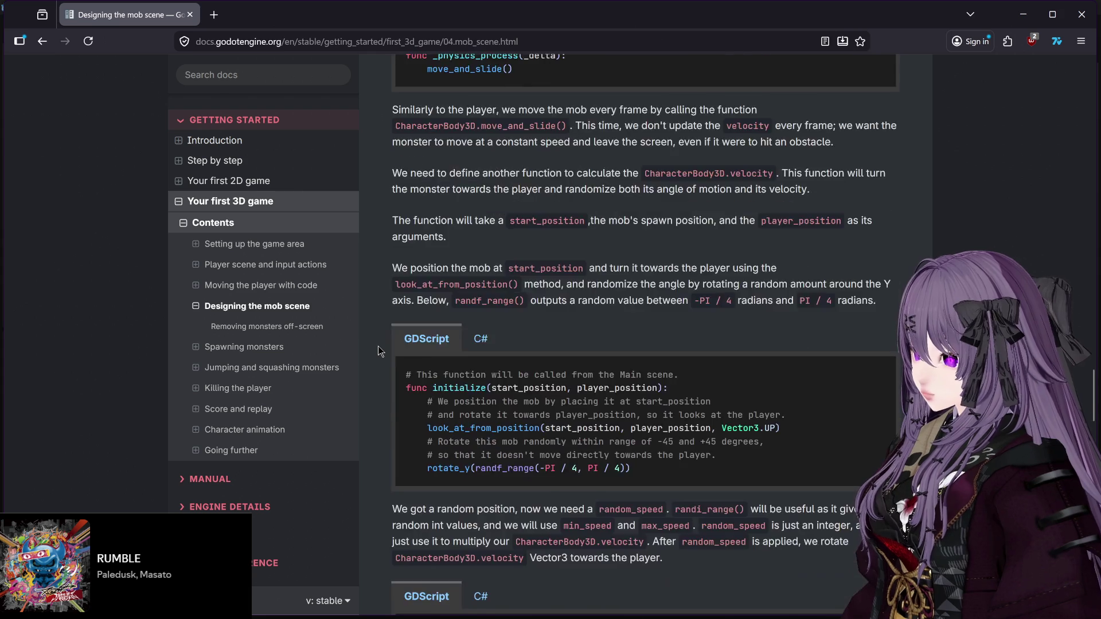
{"action": "scroll", "coordinate": [378, 351], "scroll_direction": "down", "scroll_amount": 10}
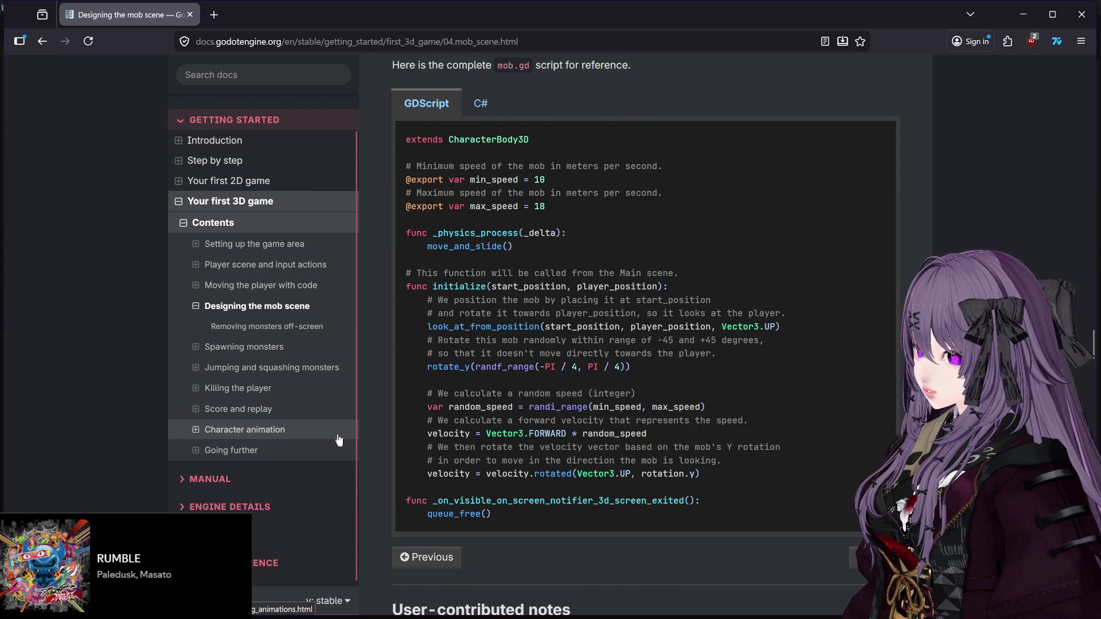
{"action": "scroll", "coordinate": [290, 436], "scroll_direction": "down", "scroll_amount": 2}
{"action": "left_click", "coordinate": [287, 479]}
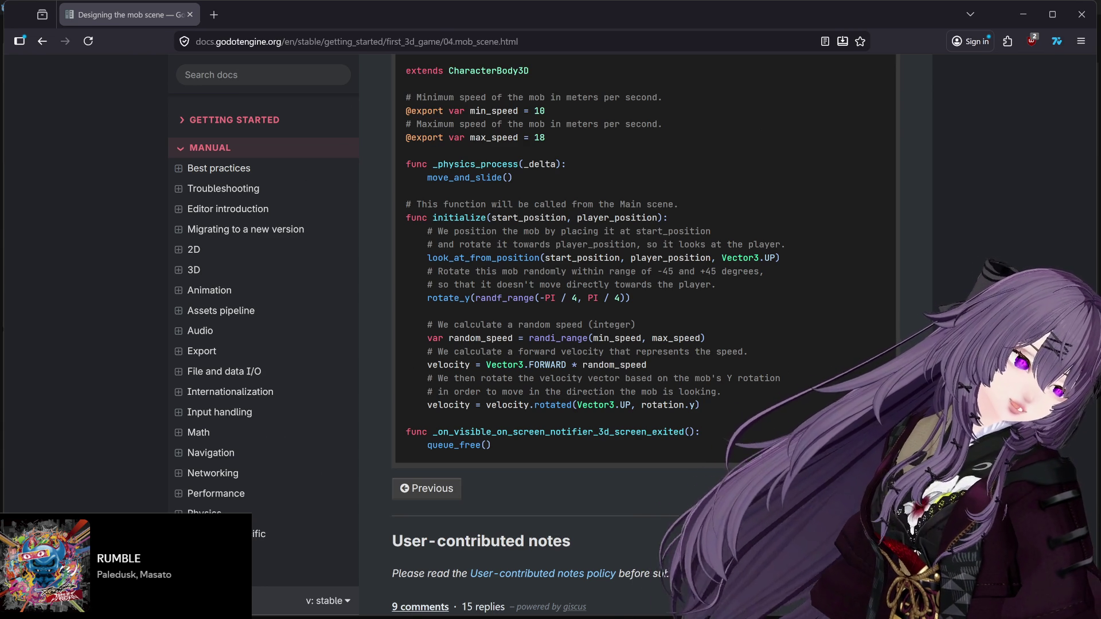
{"action": "left_click", "coordinate": [1079, 25]}
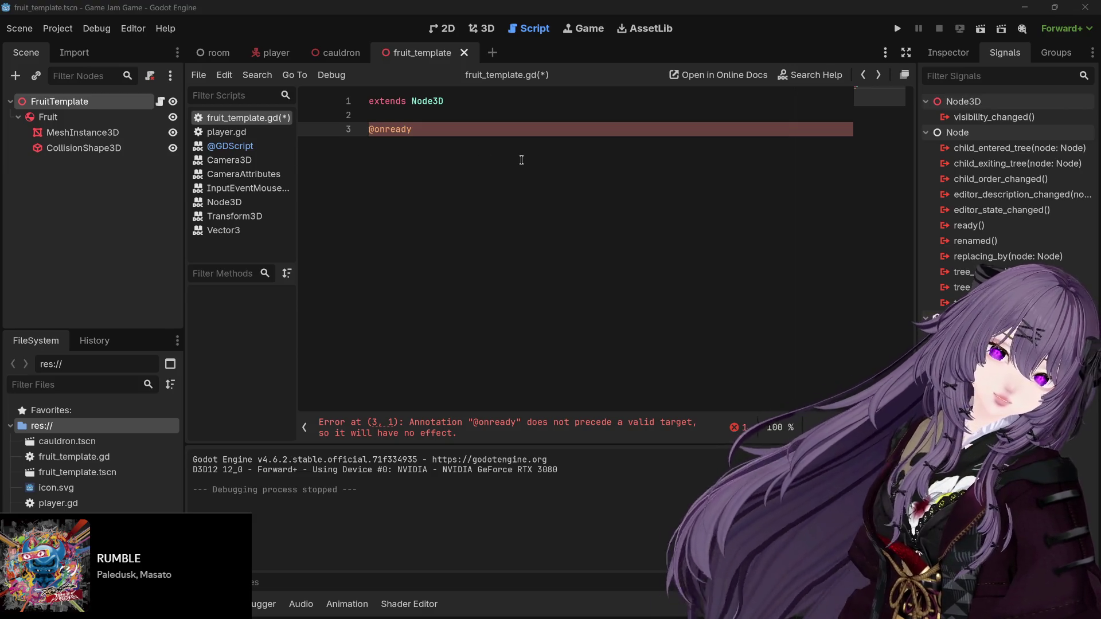
Switch to the Firefox window with the YouTube pick-up tutorial.
{"action": "key", "text": "alt+Tab"}
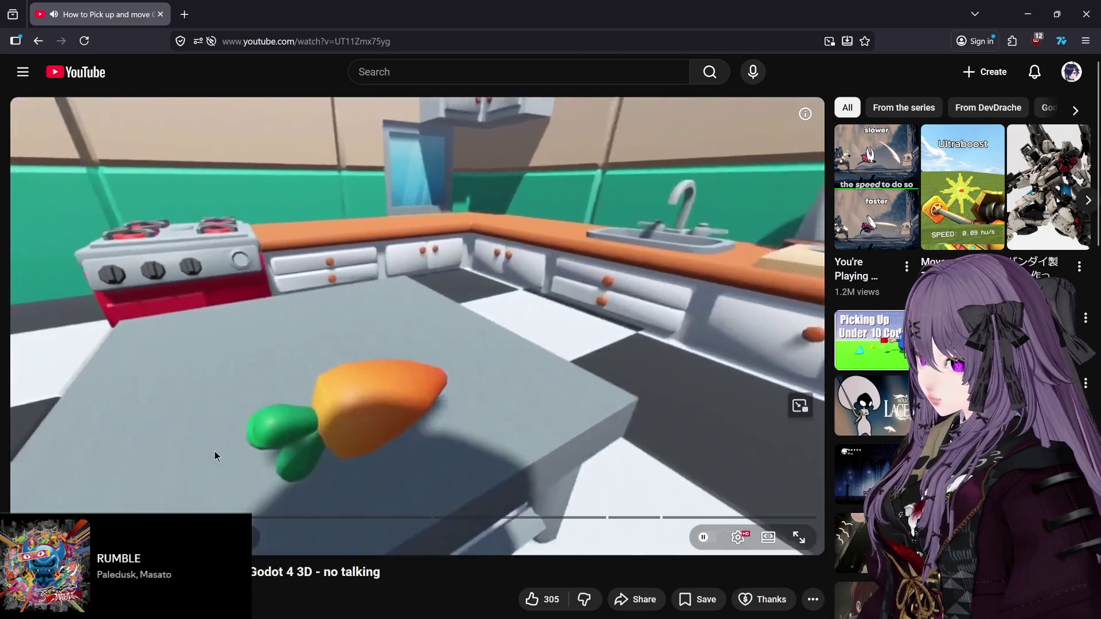
Pause and resume the tutorial, then seek to the Player Code chapter adding pickedObject.
{"action": "left_click", "coordinate": [216, 456]}
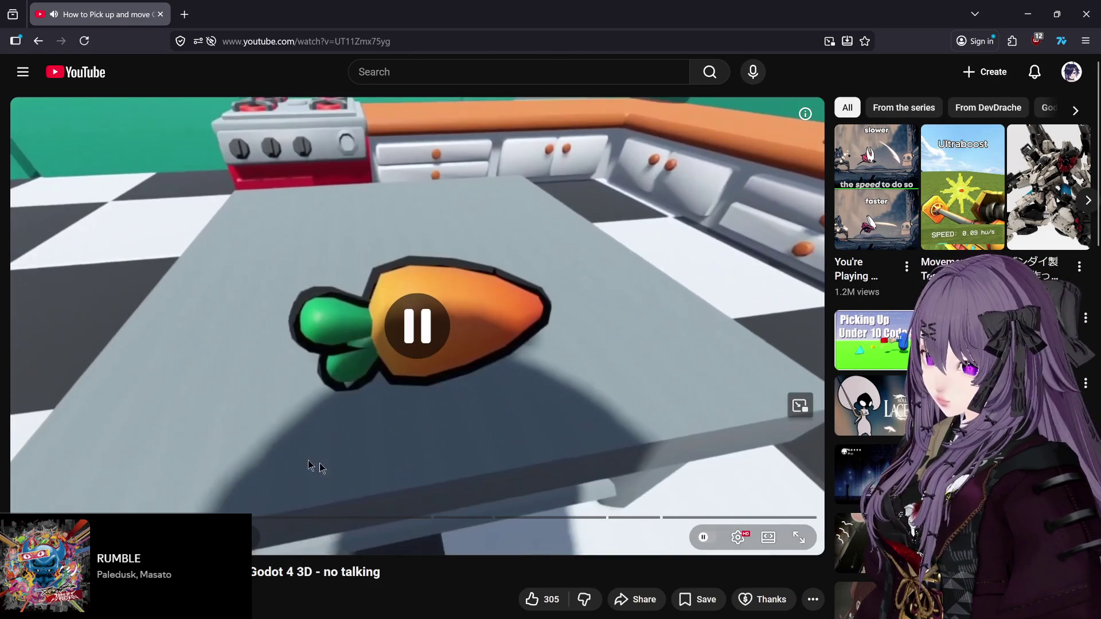
{"action": "mouse_move", "coordinate": [563, 604]}
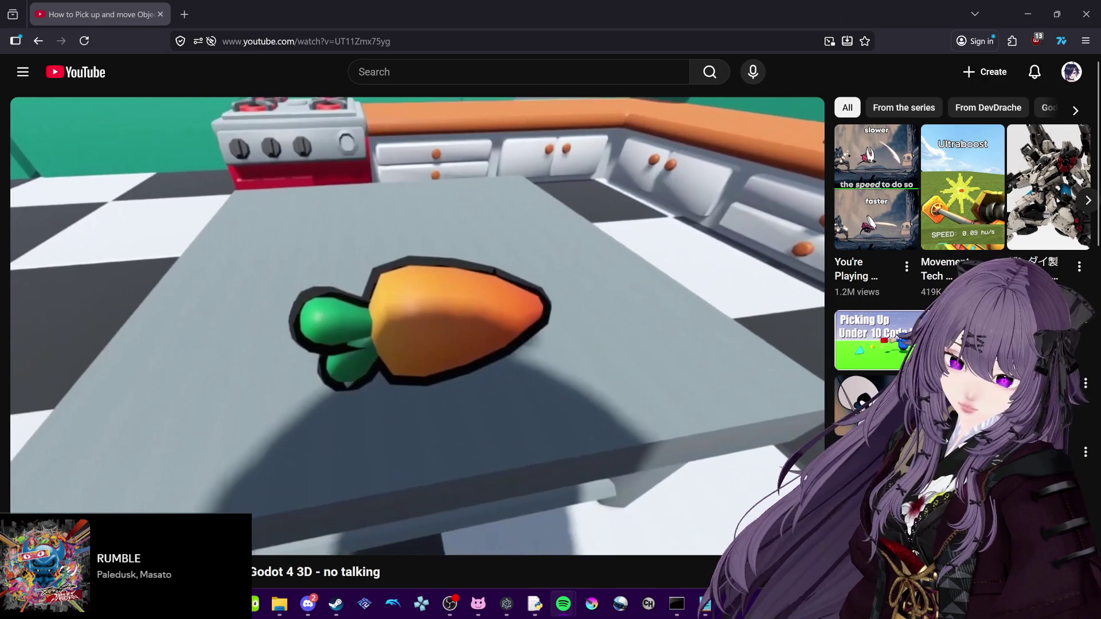
{"action": "mouse_move", "coordinate": [225, 604]}
{"action": "left_click", "coordinate": [489, 413]}
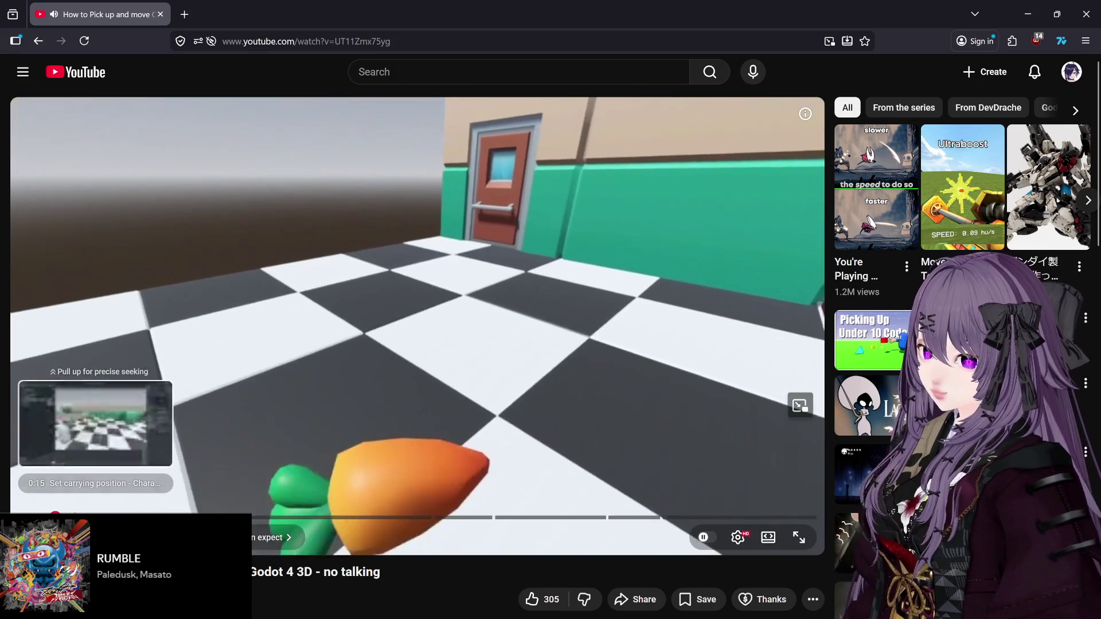
{"action": "left_click", "coordinate": [55, 514]}
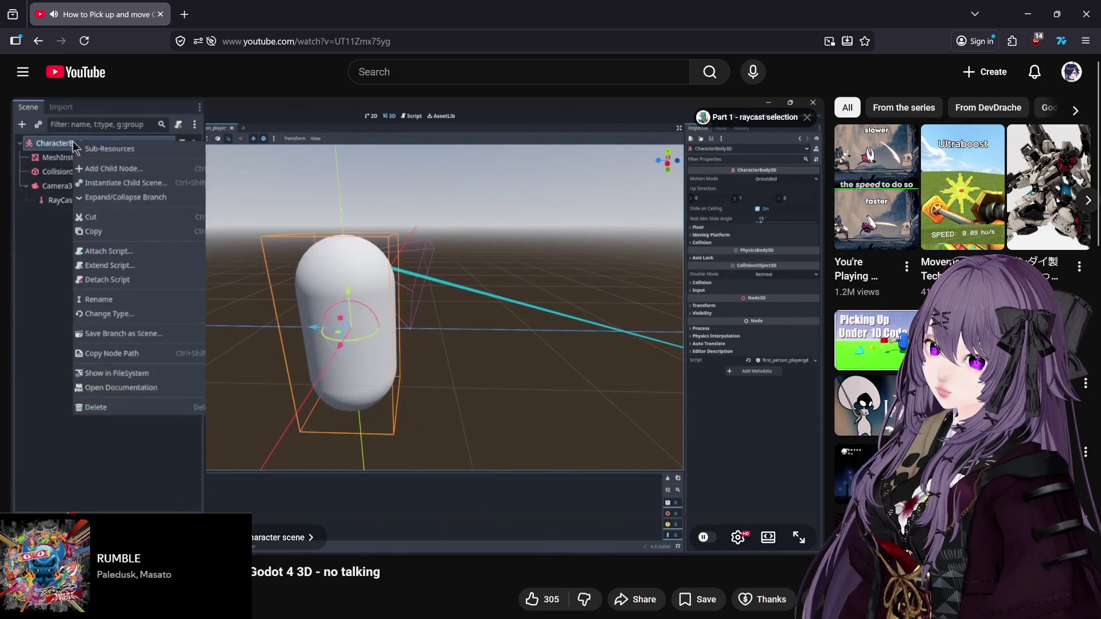
{"action": "left_click", "coordinate": [52, 514]}
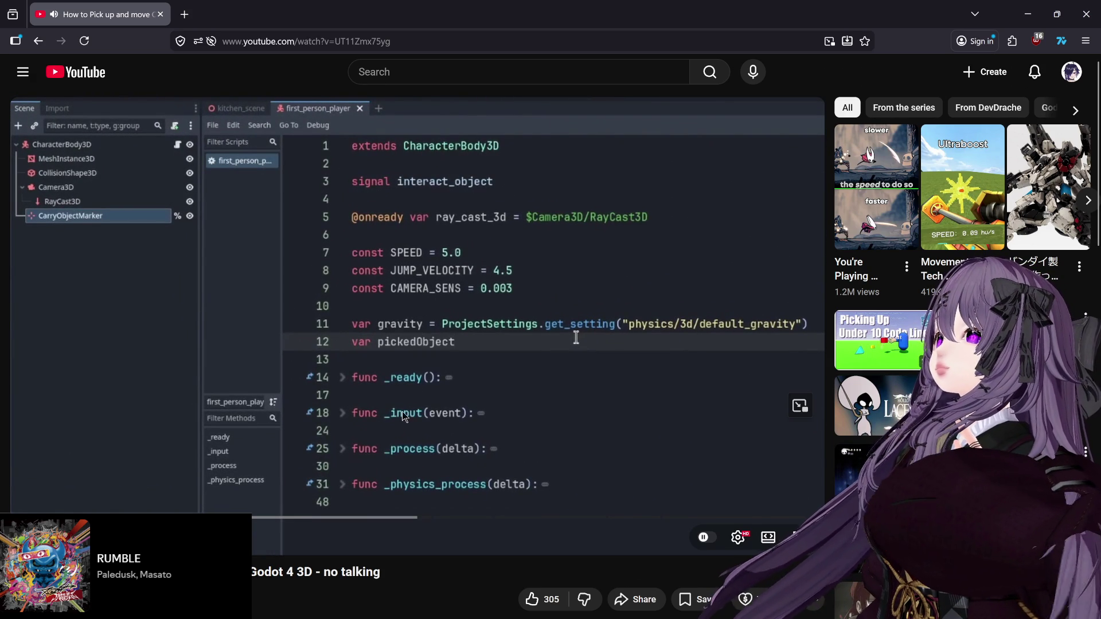
Play the tutorial on, seek it forward, and expand the video description.
{"action": "left_click", "coordinate": [415, 388]}
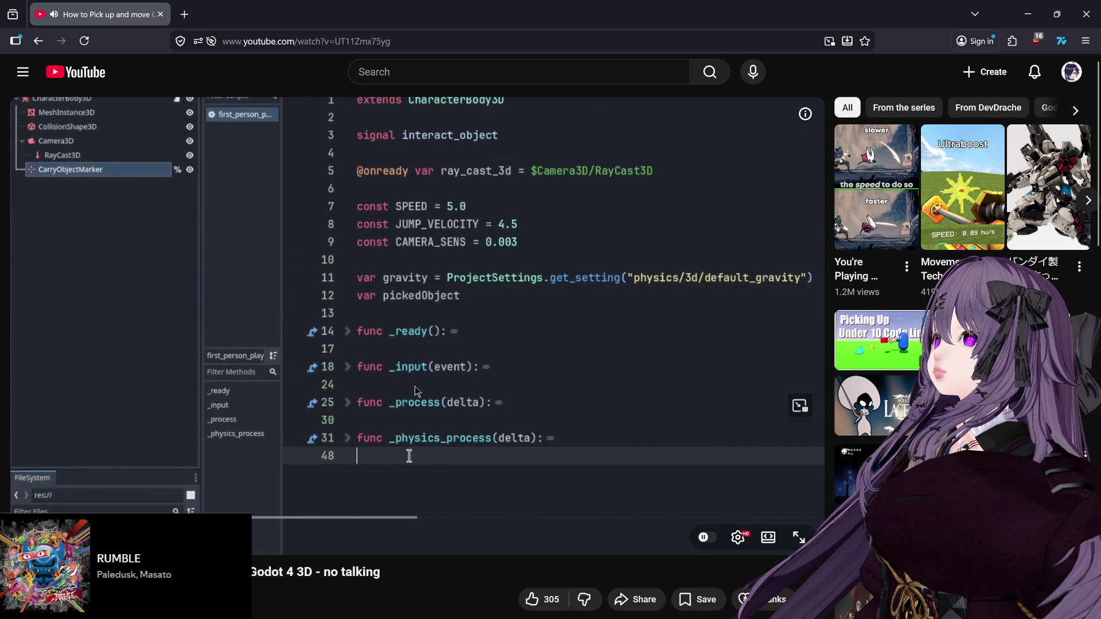
{"action": "left_click", "coordinate": [414, 386]}
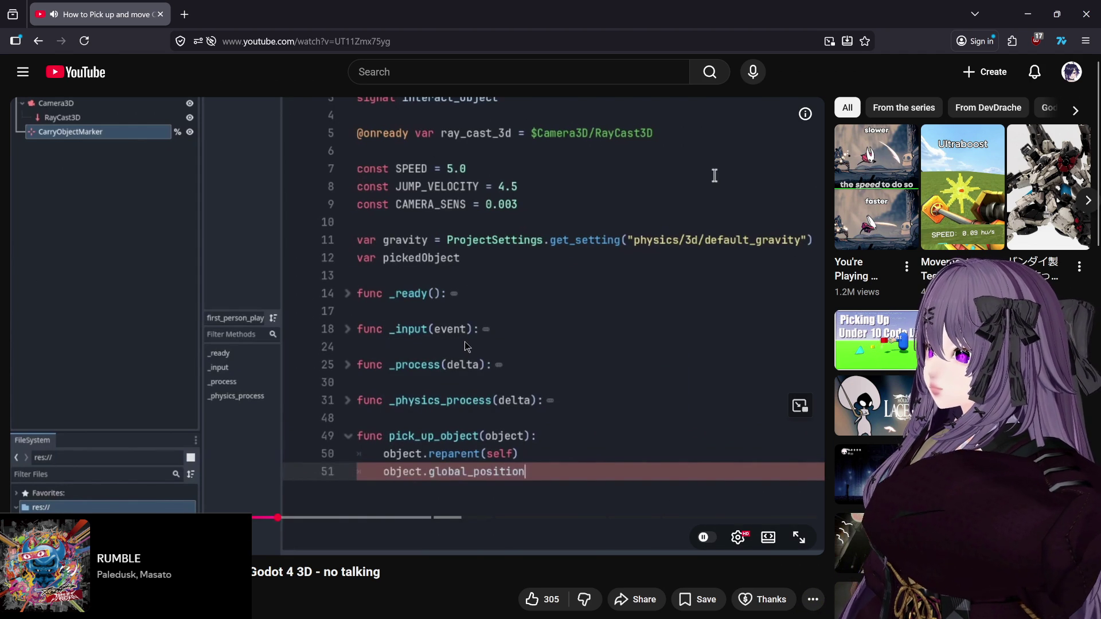
{"action": "mouse_move", "coordinate": [560, 613]}
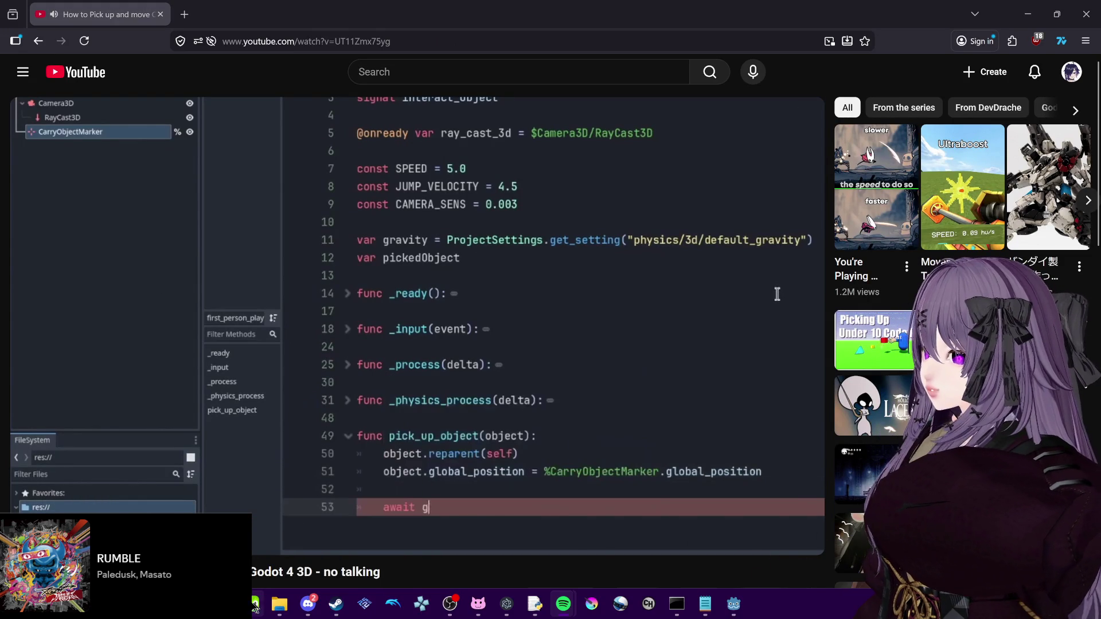
{"action": "mouse_move", "coordinate": [422, 604]}
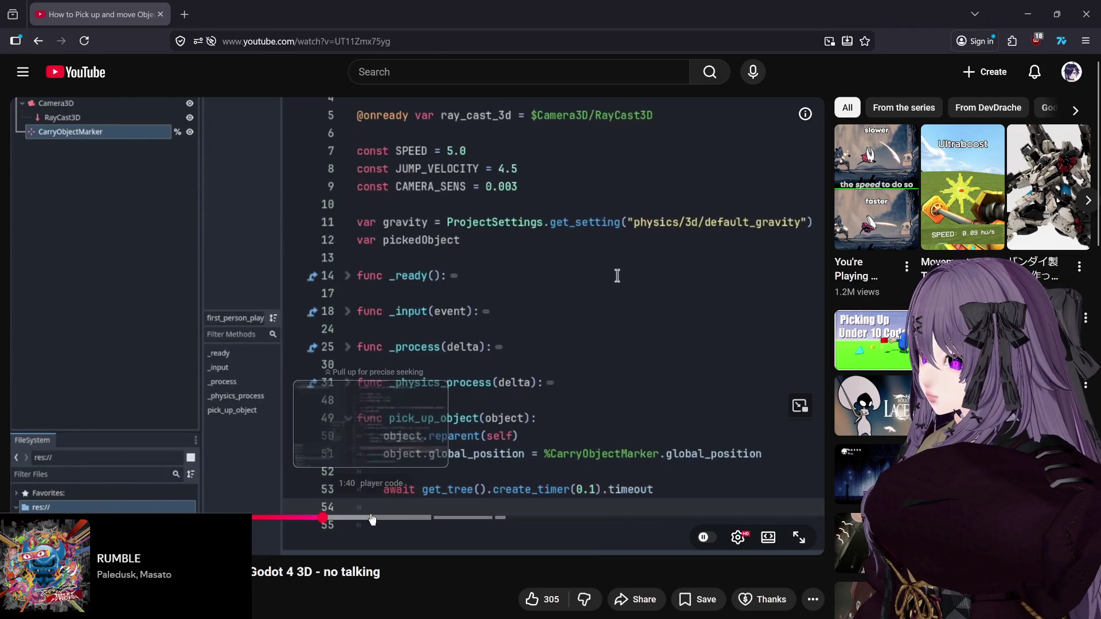
{"action": "left_click_drag", "start_coordinate": [367, 518], "coordinate": [421, 535]}
{"action": "scroll", "coordinate": [361, 508], "scroll_direction": "down", "scroll_amount": 5}
{"action": "left_click", "coordinate": [356, 401]}
{"action": "scroll", "coordinate": [389, 515], "scroll_direction": "down", "scroll_amount": 2}
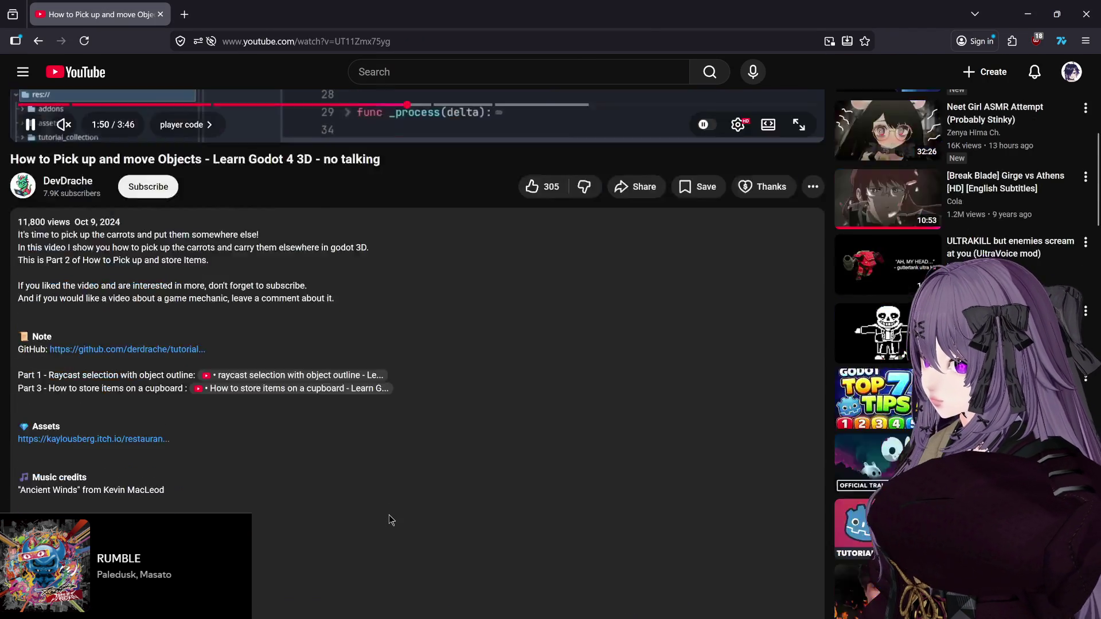
{"action": "scroll", "coordinate": [389, 515], "scroll_direction": "up", "scroll_amount": 1}
{"action": "scroll", "coordinate": [389, 515], "scroll_direction": "up", "scroll_amount": 5}
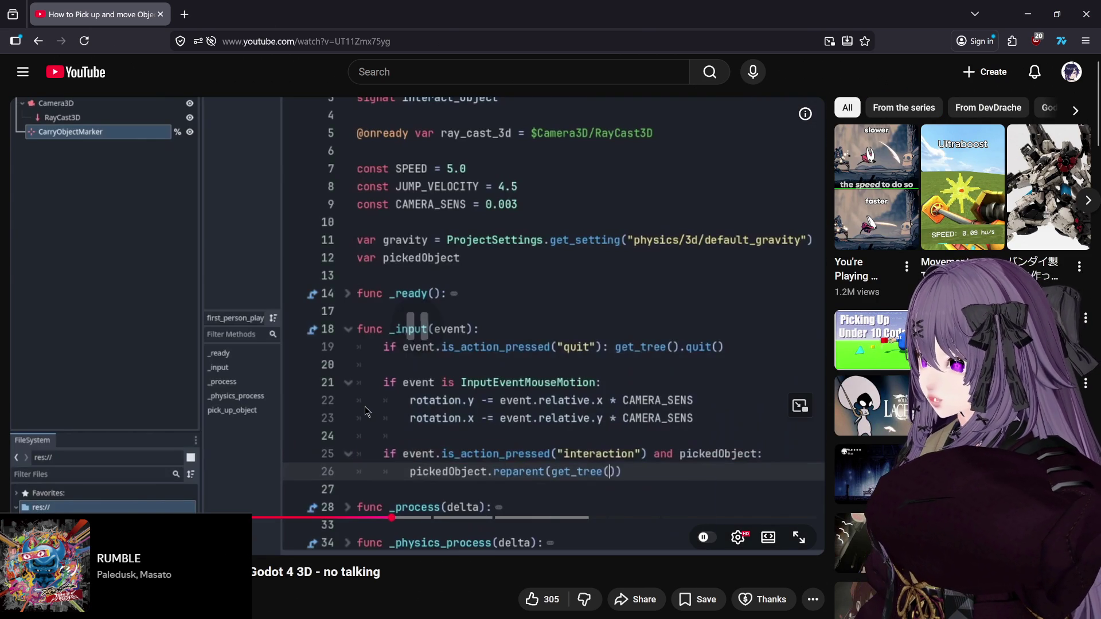
Pause the video, close the Spawning monsters window, and cycle back to the tutorial.
{"action": "left_click", "coordinate": [367, 412]}
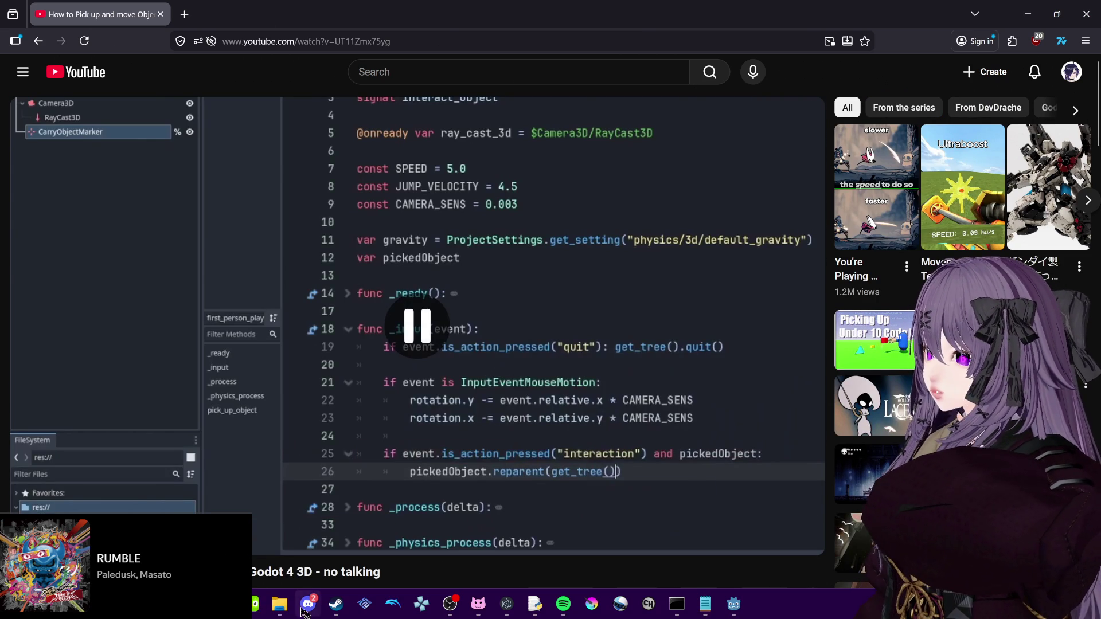
{"action": "mouse_move", "coordinate": [226, 604]}
{"action": "mouse_move", "coordinate": [267, 494]}
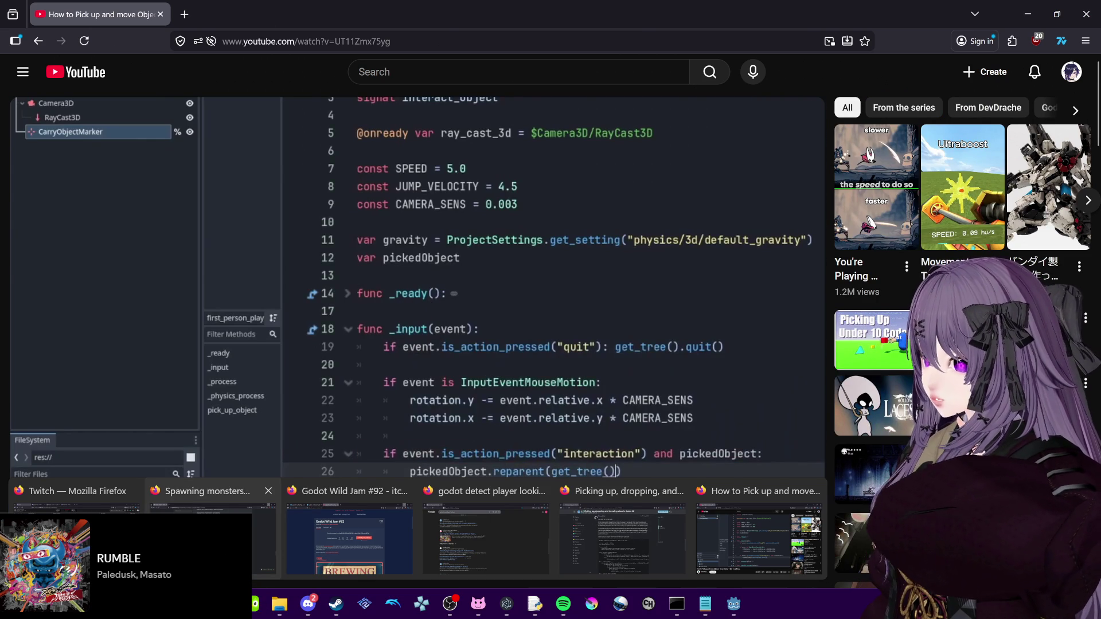
{"action": "left_click", "coordinate": [267, 494]}
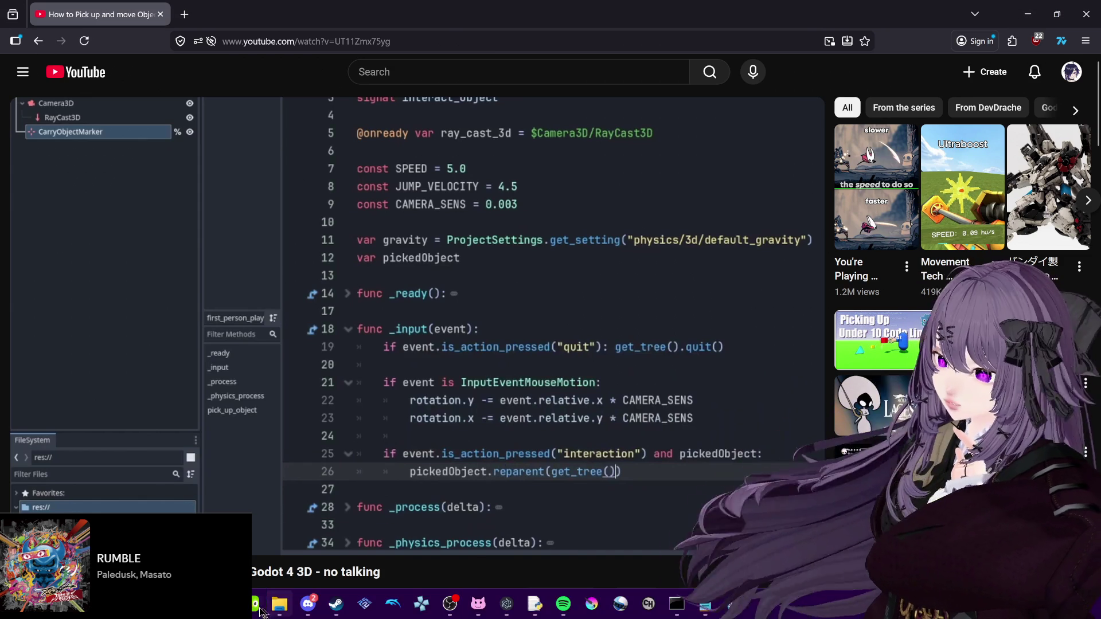
{"action": "key", "text": "ctrl+w"}
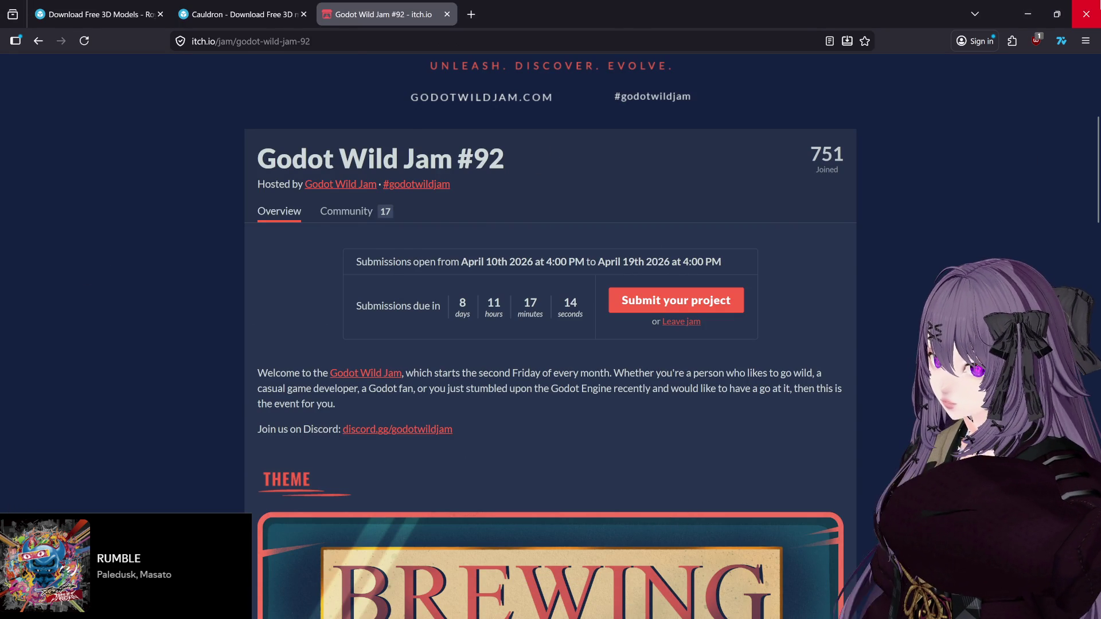
{"action": "key", "text": "alt+Tab"}
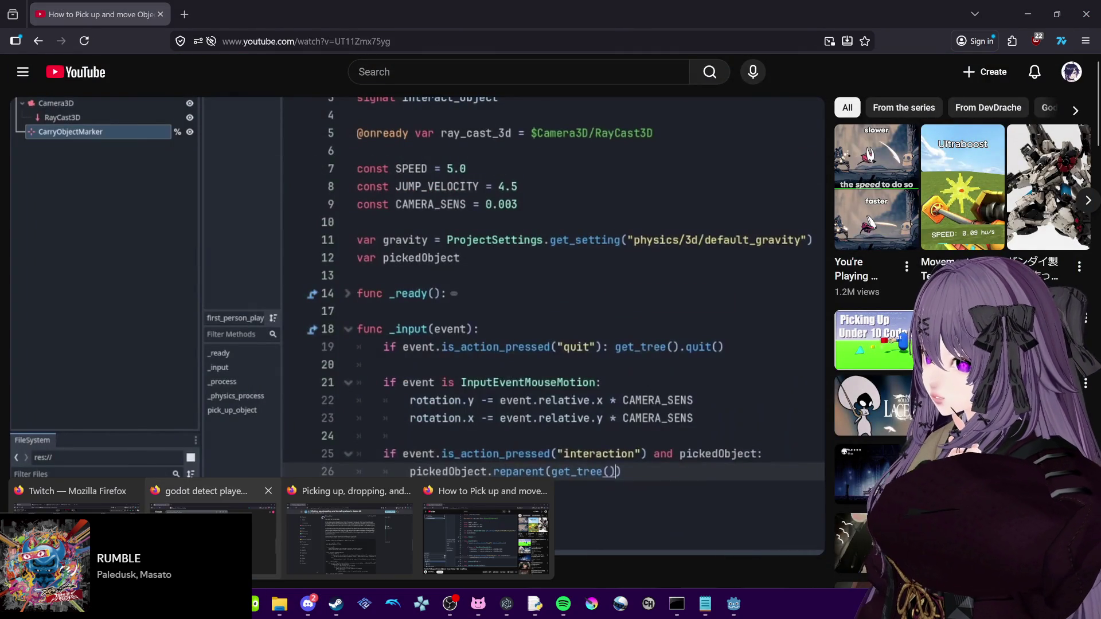
{"action": "key", "text": "alt+Tab"}
{"action": "key", "text": "alt+Tab"}
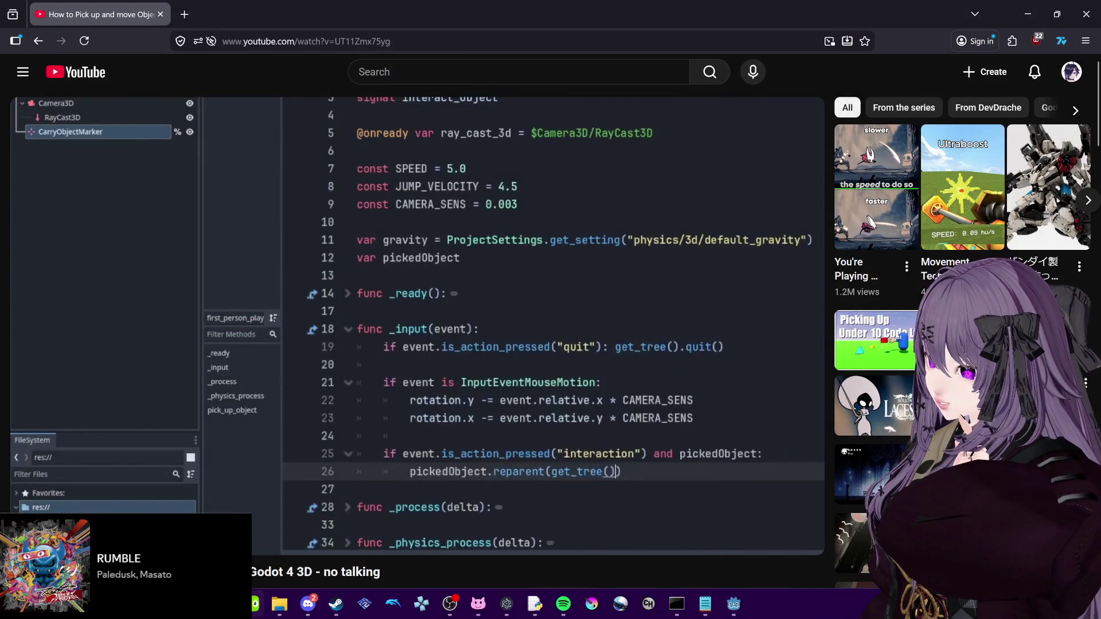
{"action": "key", "text": "alt+Tab"}
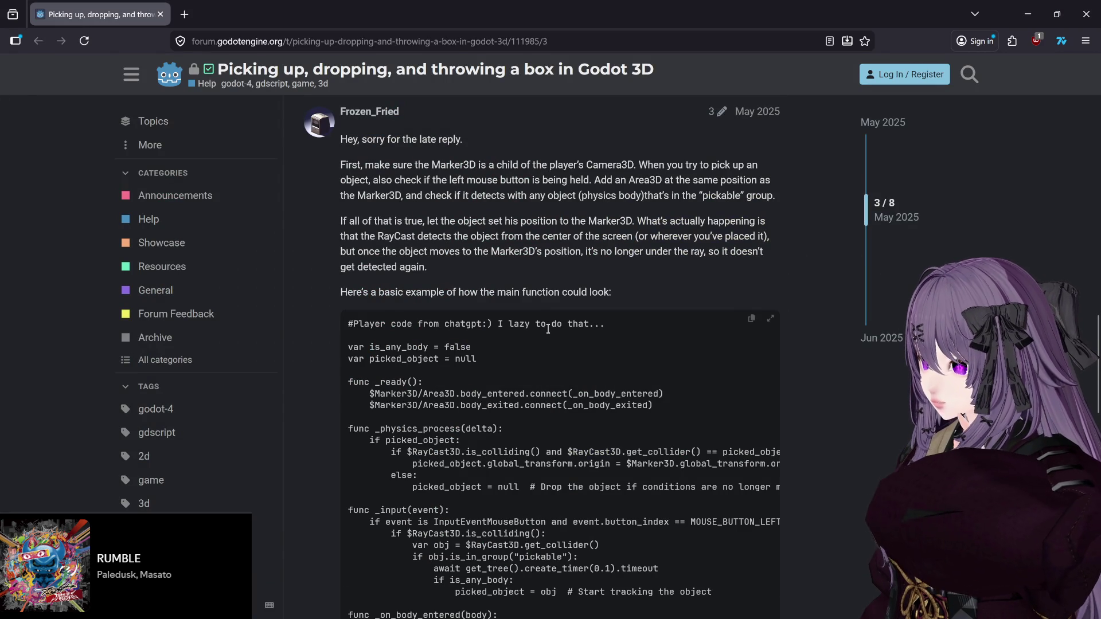
{"action": "key", "text": "alt+Tab"}
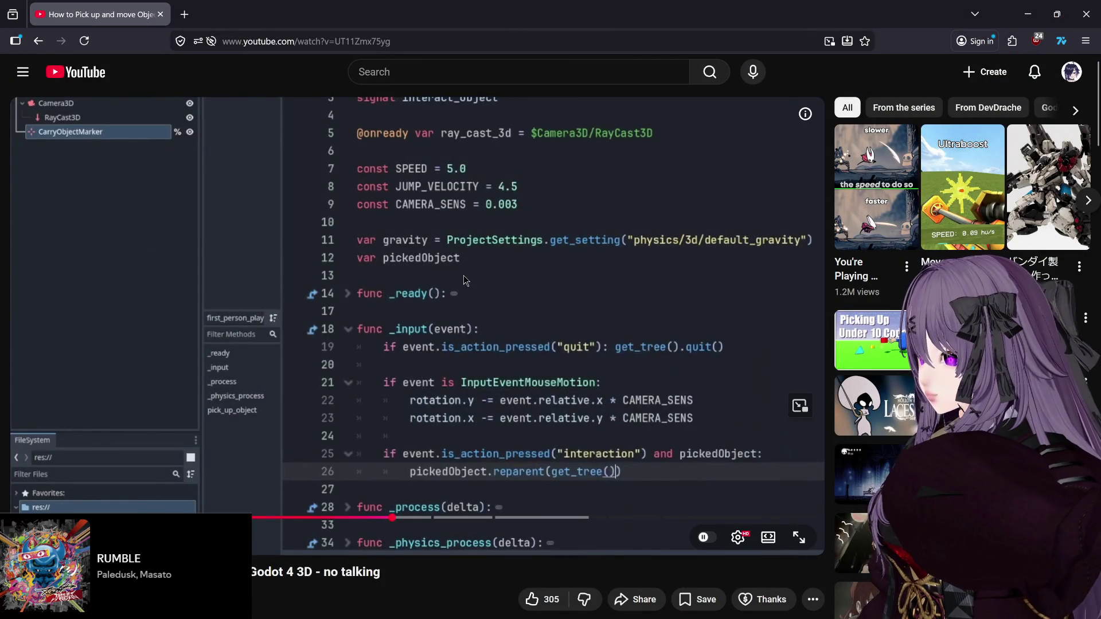
{"action": "left_click_drag", "start_coordinate": [390, 519], "coordinate": [391, 522]}
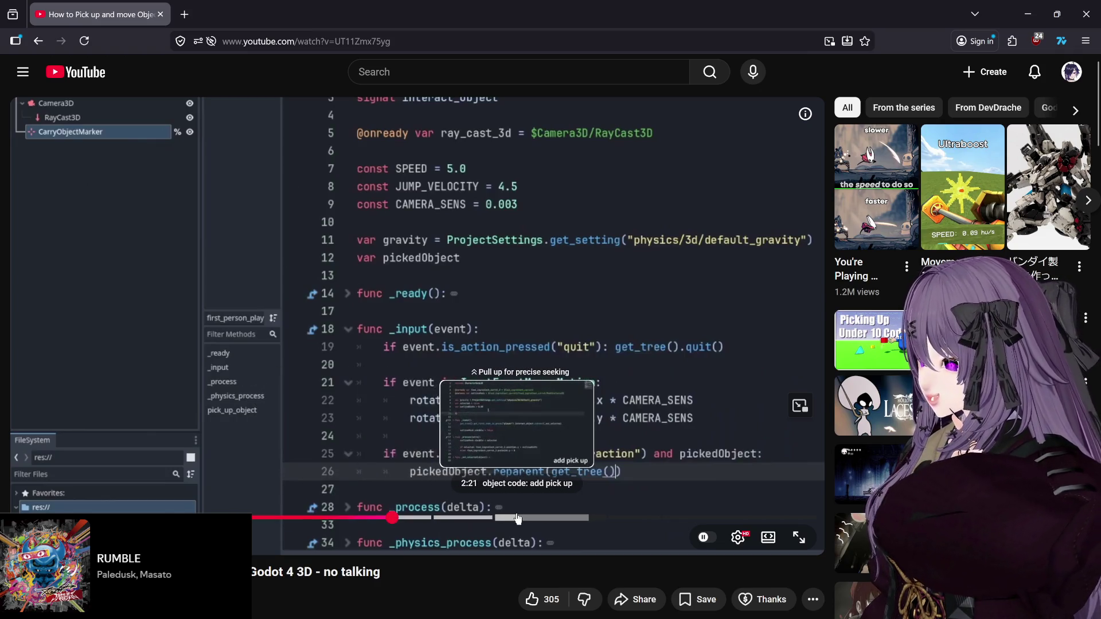
Rewind the tutorial to the carrot script extending CharacterBody3D, pause, and return to Godot.
{"action": "left_click", "coordinate": [493, 518]}
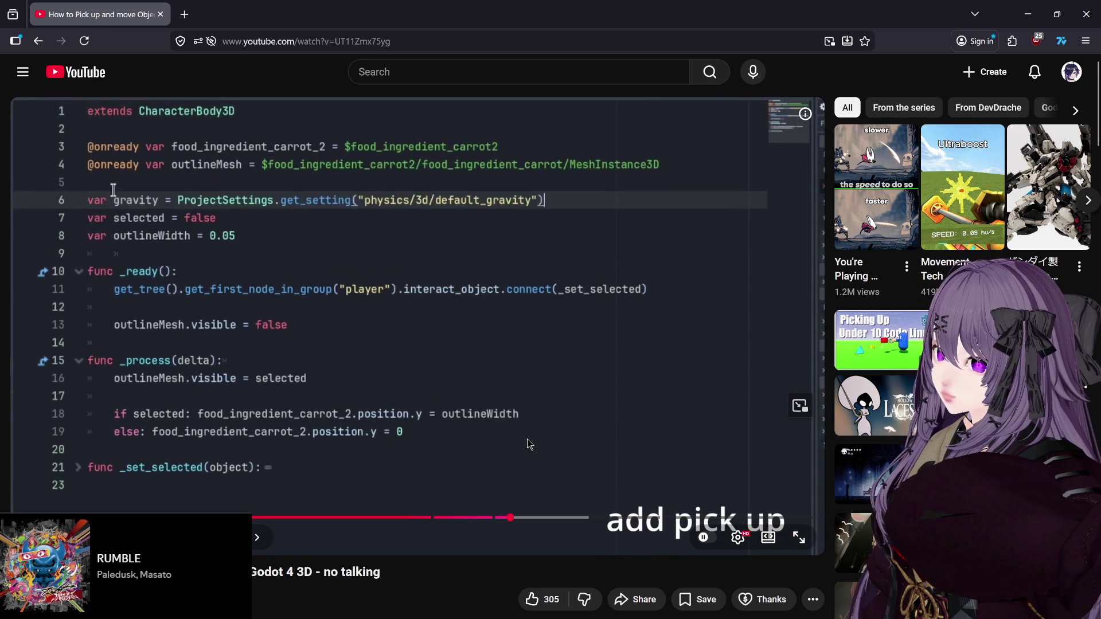
{"action": "left_click_drag", "start_coordinate": [510, 518], "coordinate": [490, 518]}
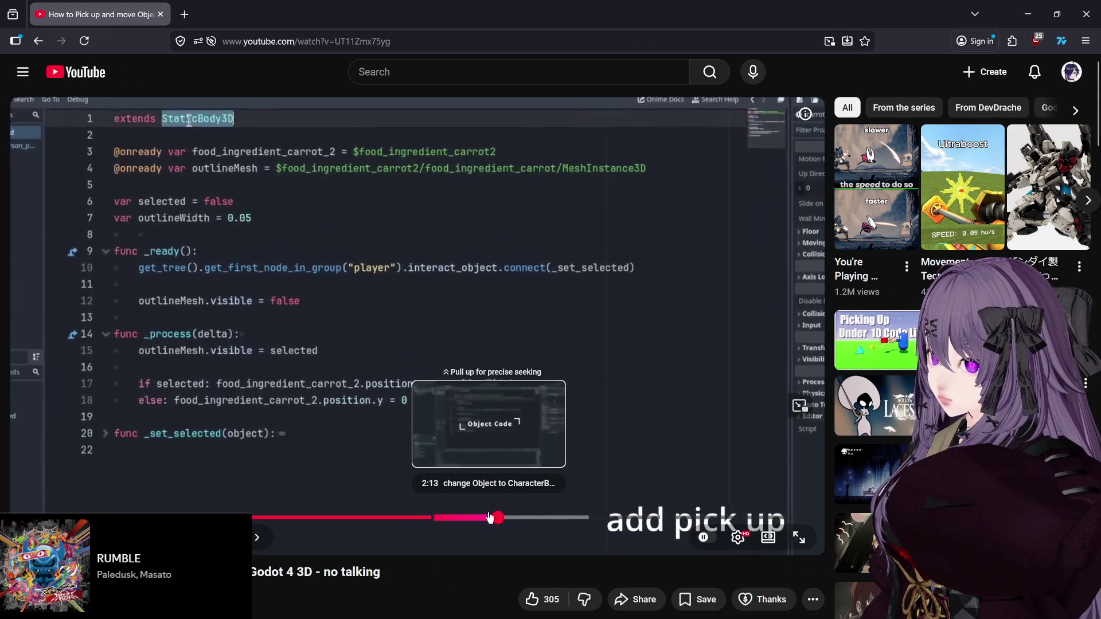
{"action": "left_click_drag", "start_coordinate": [499, 516], "coordinate": [512, 518]}
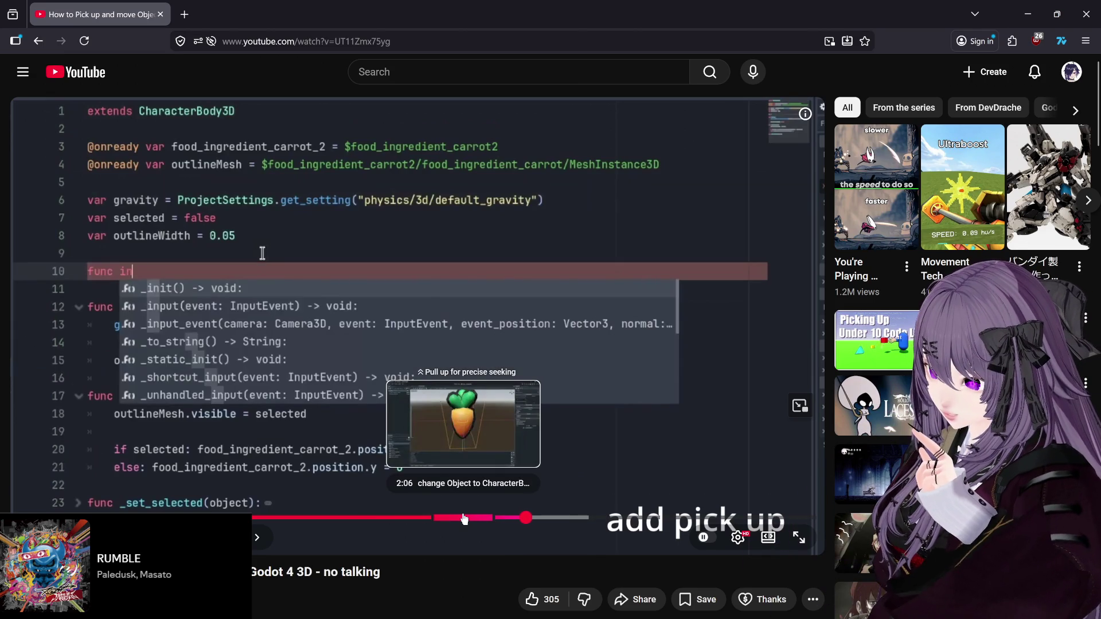
{"action": "left_click", "coordinate": [464, 518]}
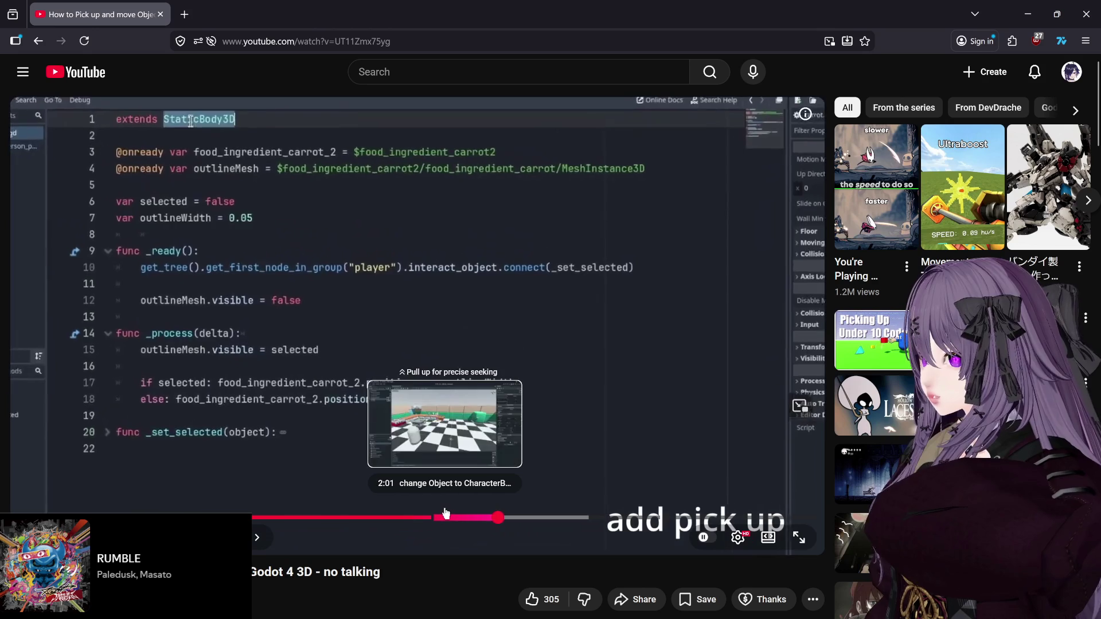
{"action": "left_click", "coordinate": [447, 445]}
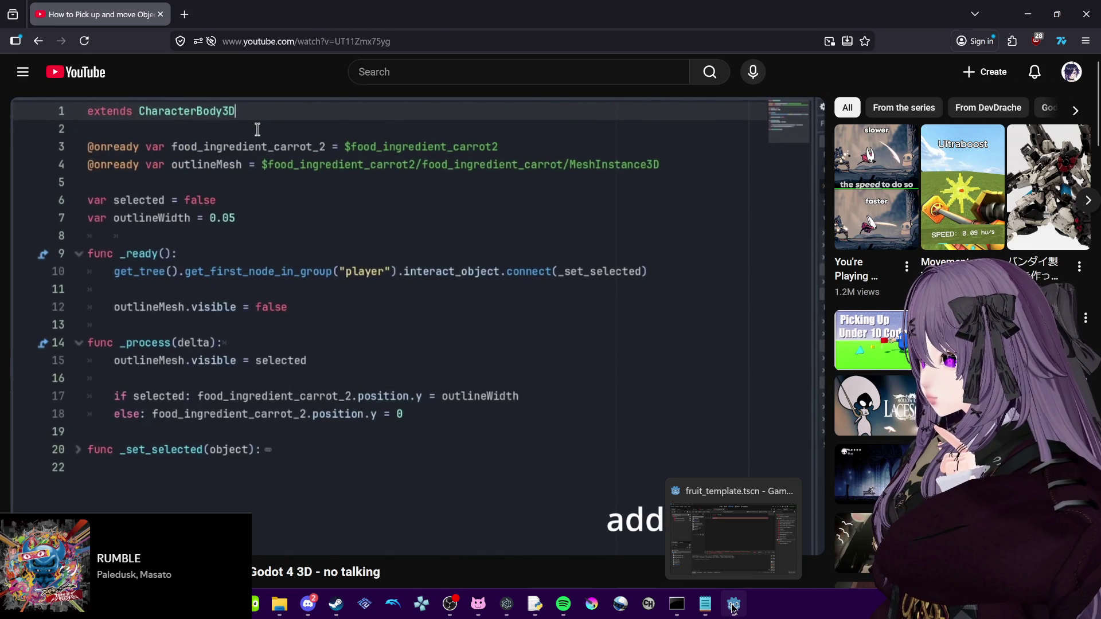
{"action": "left_click", "coordinate": [732, 608]}
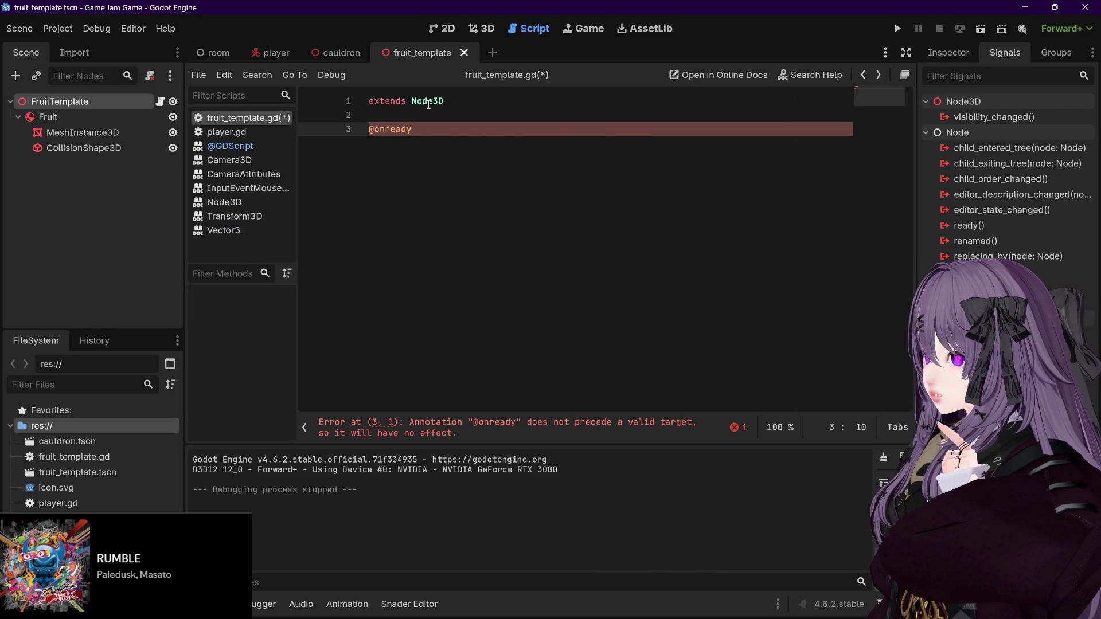
{"action": "mouse_move", "coordinate": [429, 105]}
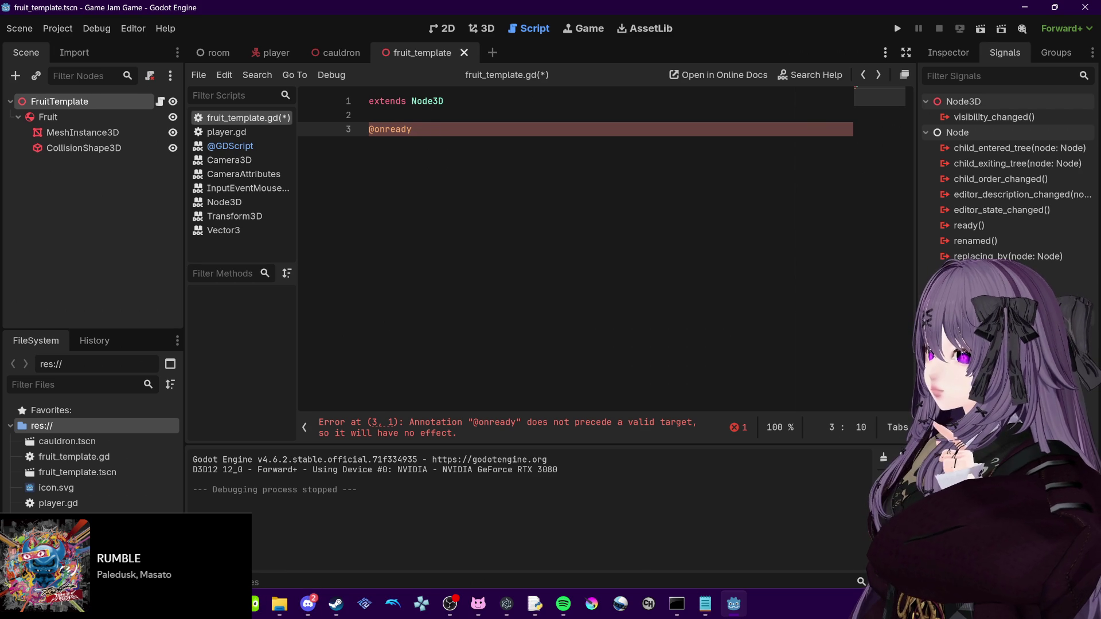
{"action": "mouse_move", "coordinate": [223, 605]}
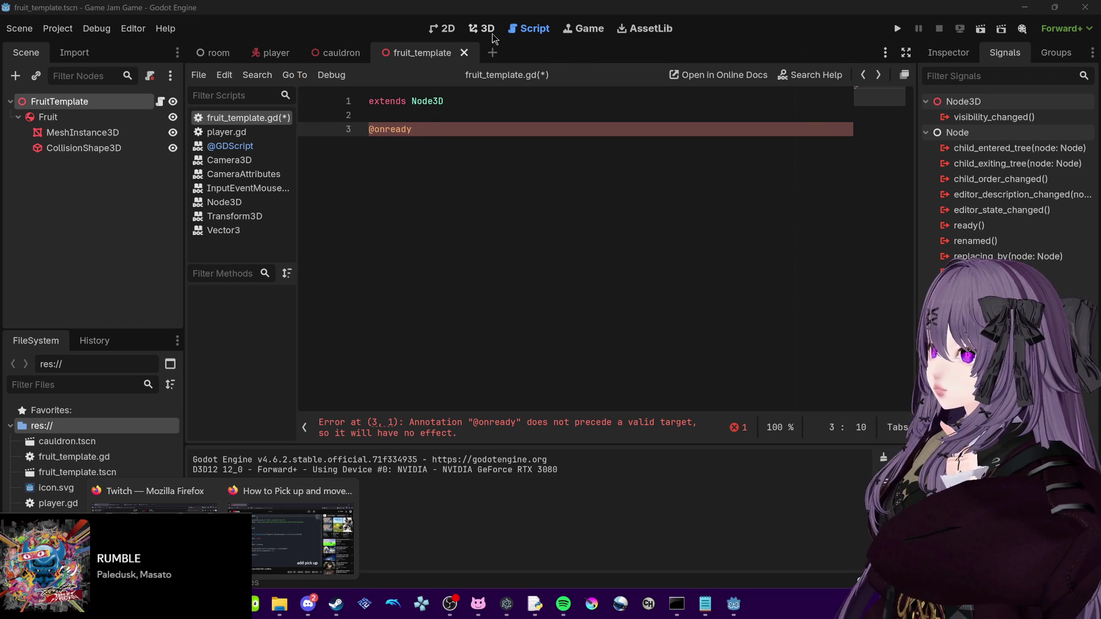
{"action": "left_click", "coordinate": [490, 31]}
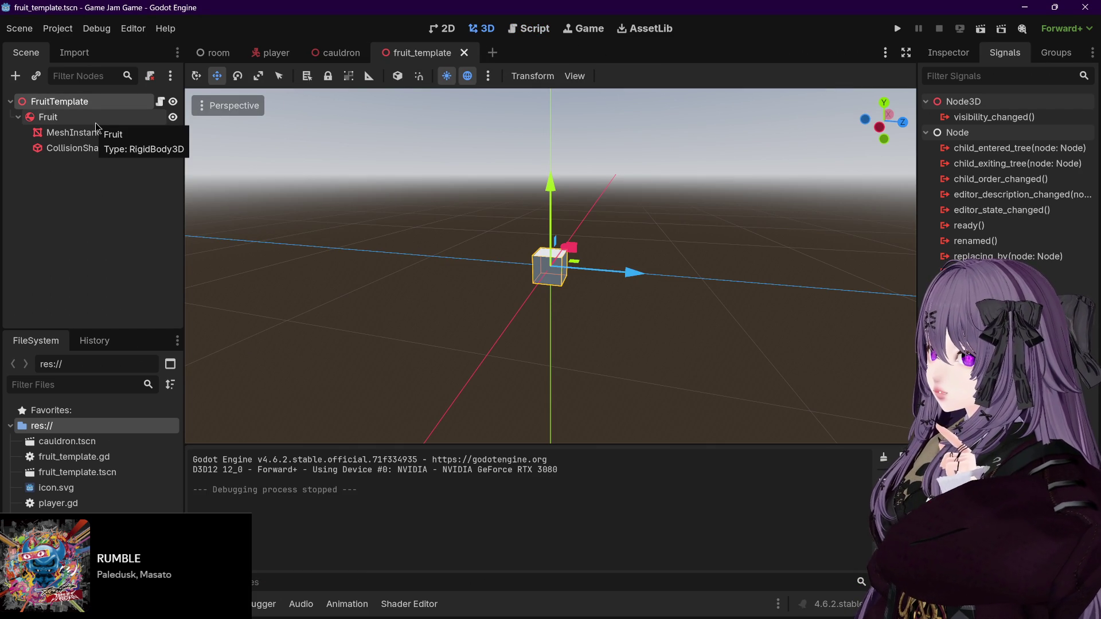
{"action": "left_click", "coordinate": [339, 53]}
{"action": "left_click", "coordinate": [274, 52]}
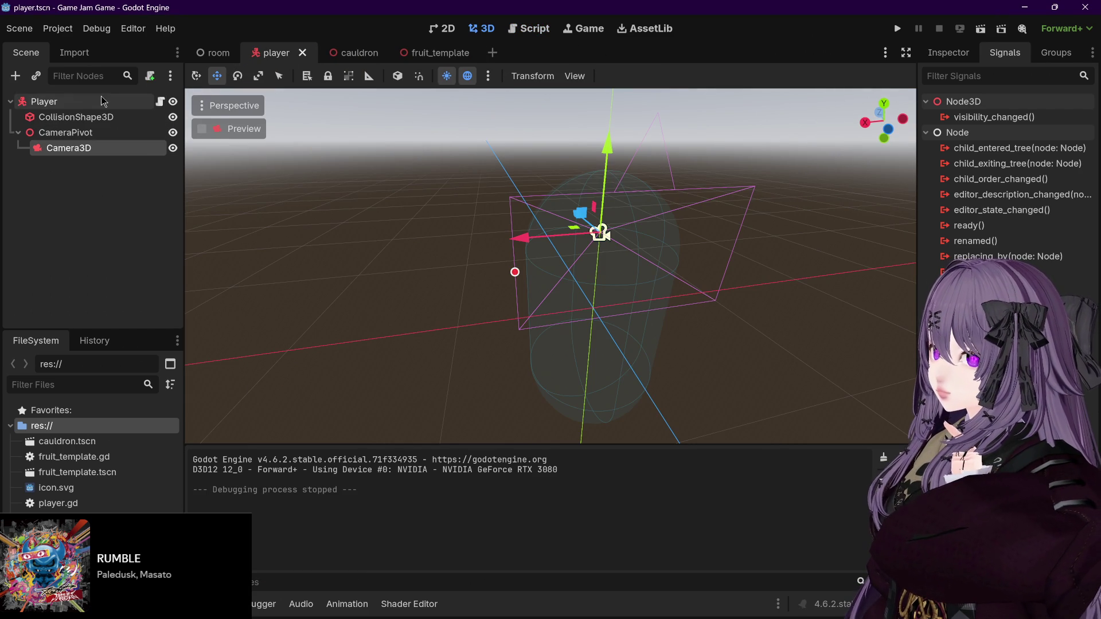
{"action": "left_click", "coordinate": [347, 52]}
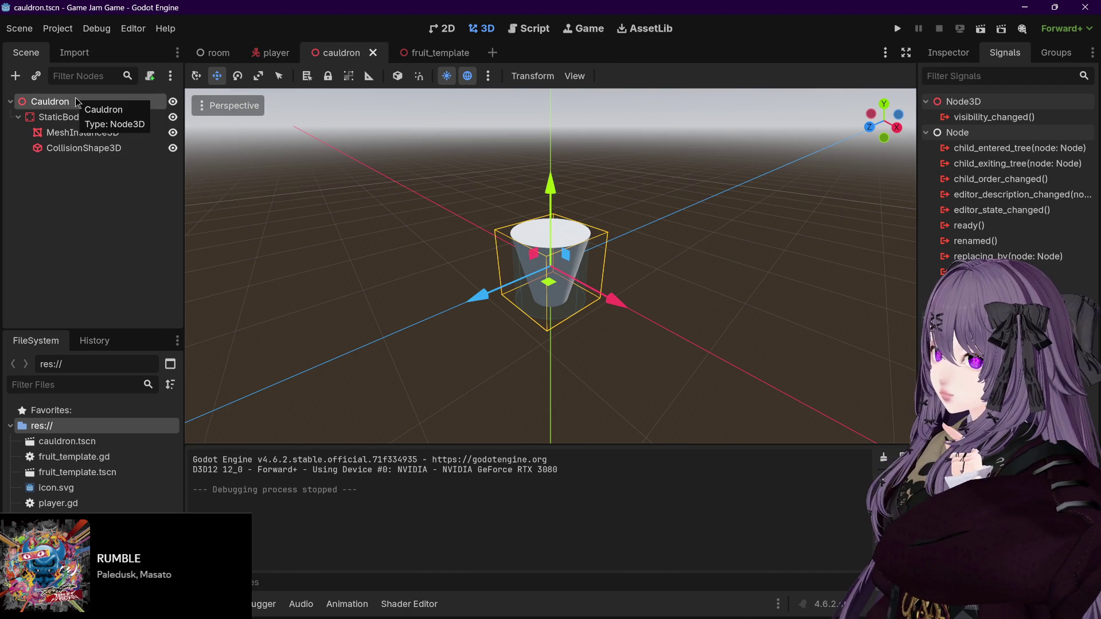
{"action": "left_click", "coordinate": [442, 54]}
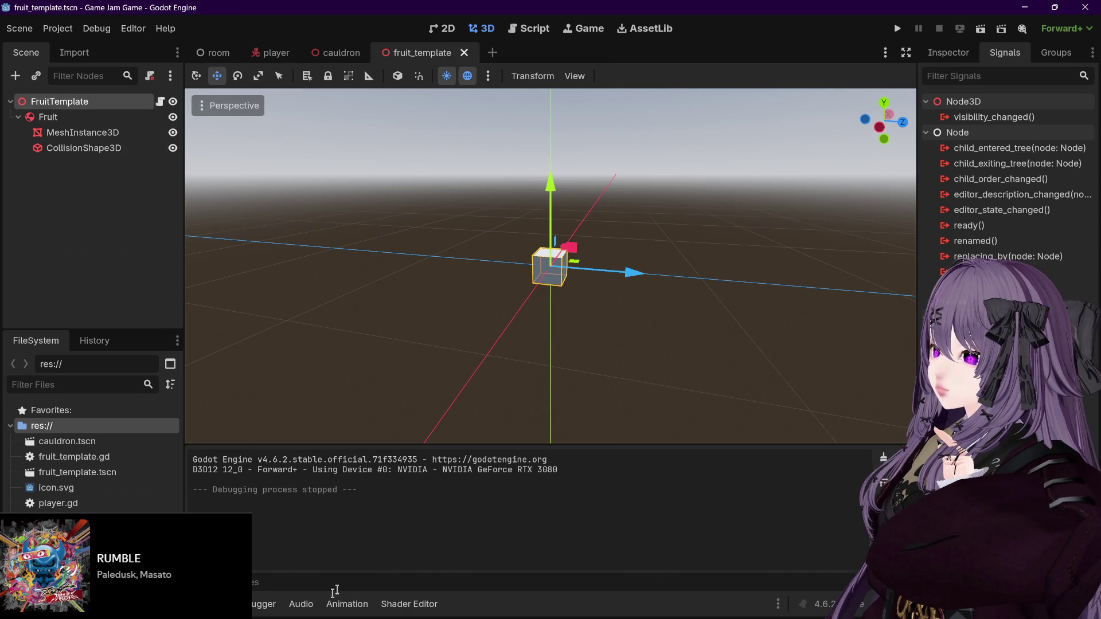
{"action": "mouse_move", "coordinate": [281, 603]}
{"action": "left_click", "coordinate": [294, 490]}
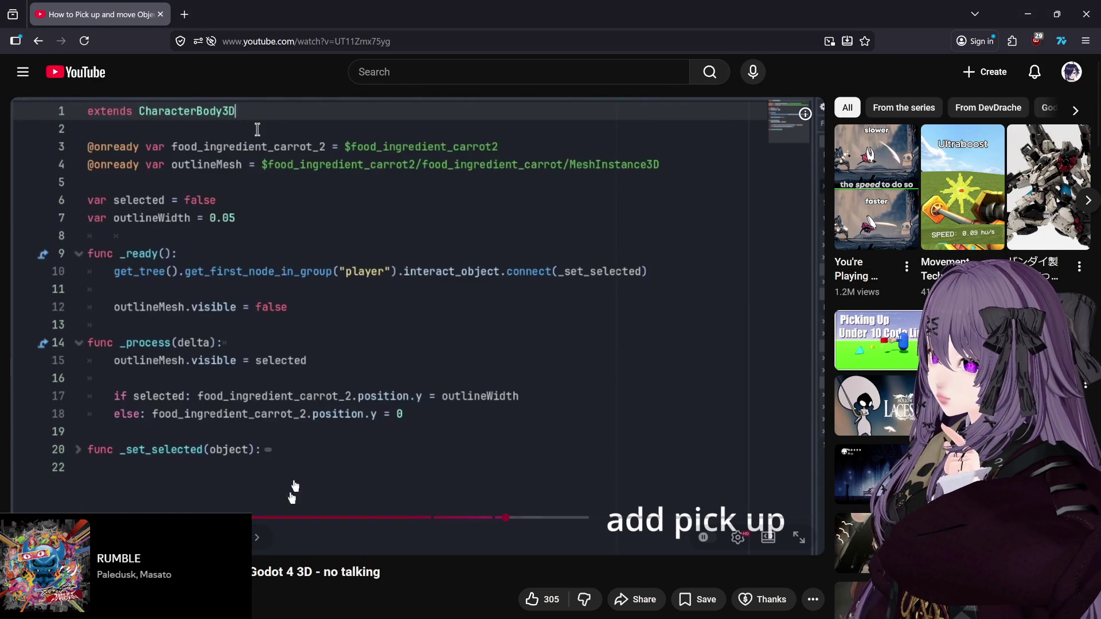
Seek the tutorial to the code calling player.pick_up_object(self), pause it, and return to Godot.
{"action": "left_click", "coordinate": [293, 486]}
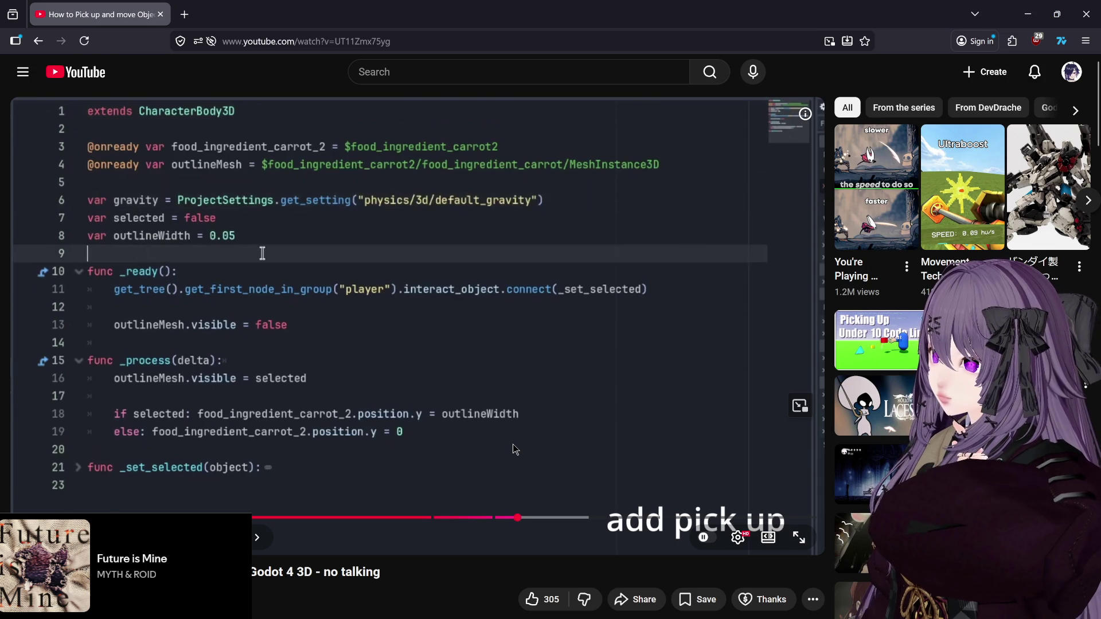
{"action": "left_click", "coordinate": [512, 444]}
{"action": "left_click", "coordinate": [514, 449]}
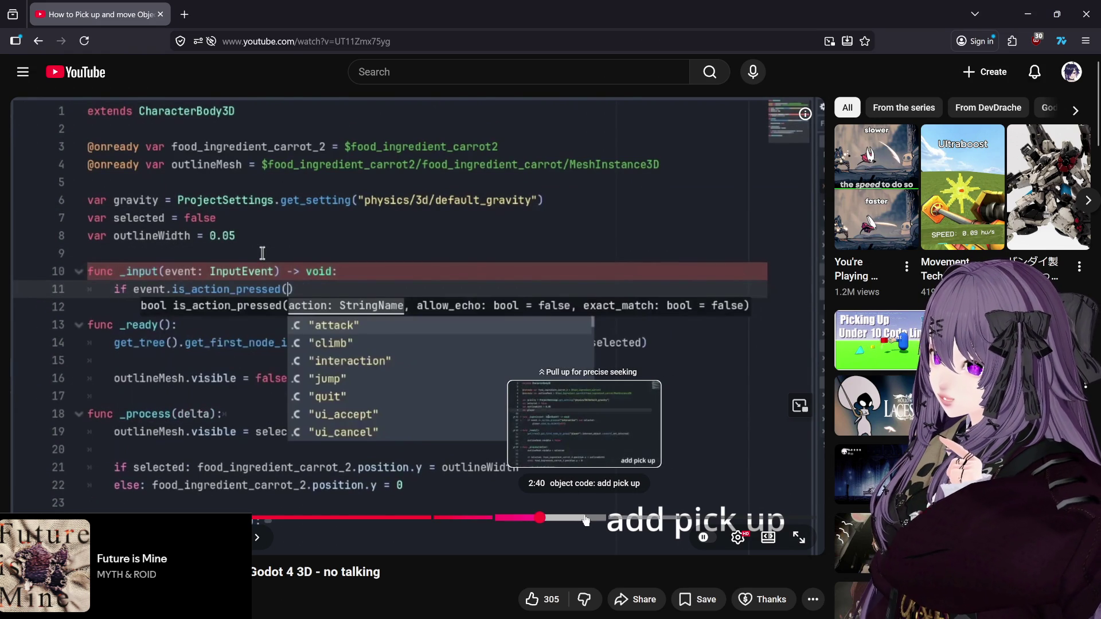
{"action": "left_click", "coordinate": [587, 519]}
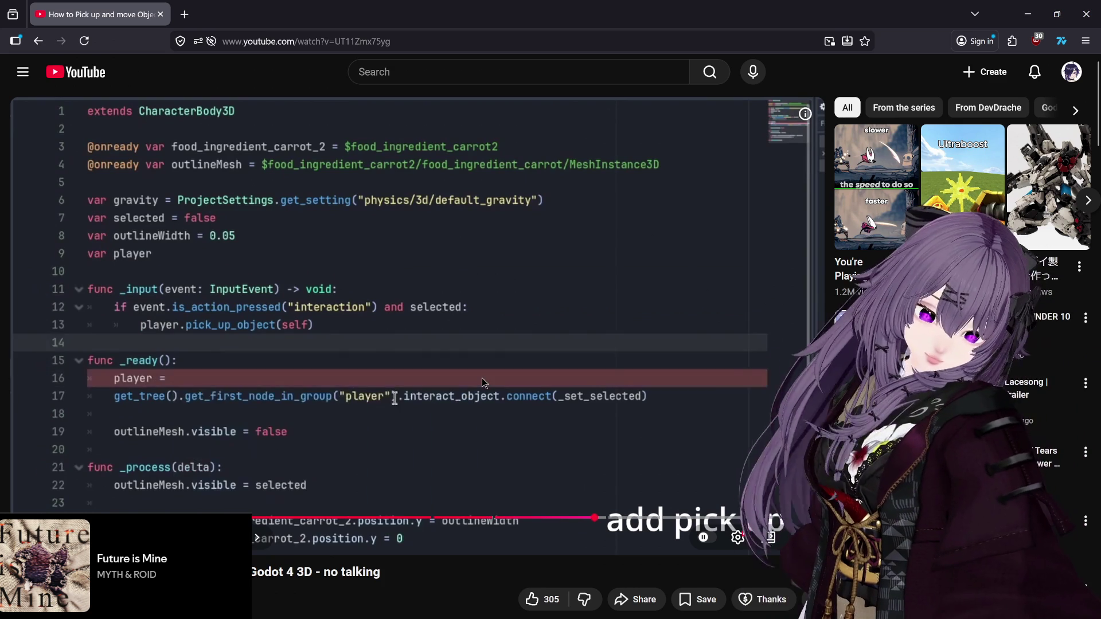
{"action": "left_click", "coordinate": [482, 377]}
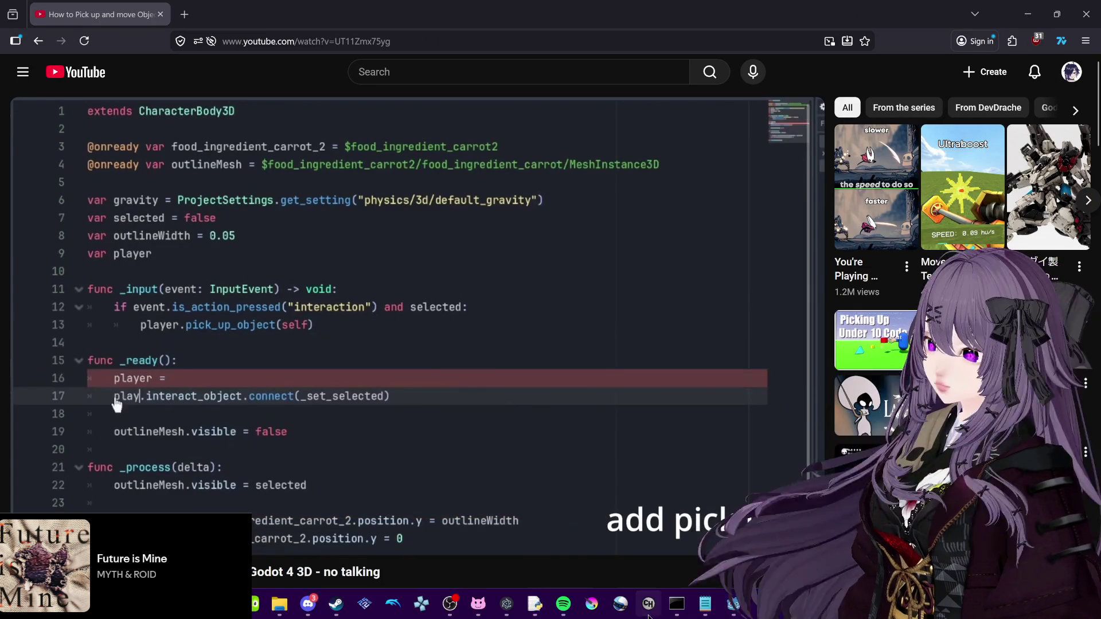
{"action": "left_click", "coordinate": [728, 615]}
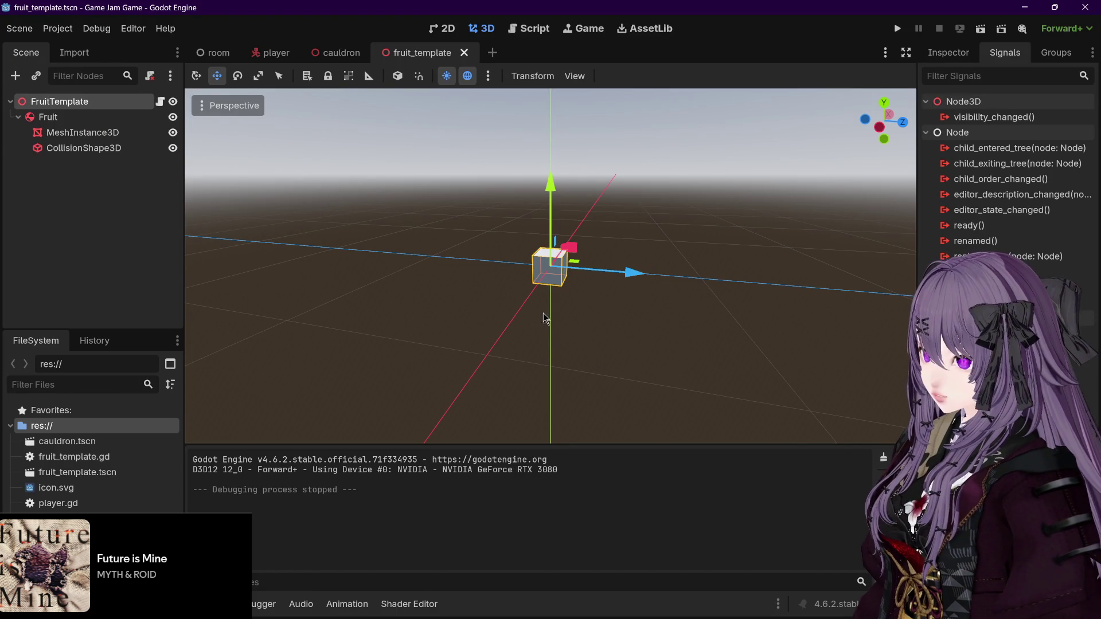
Instantiate fruit_template.tscn as a child scene of the Player node.
{"action": "left_click", "coordinate": [218, 53]}
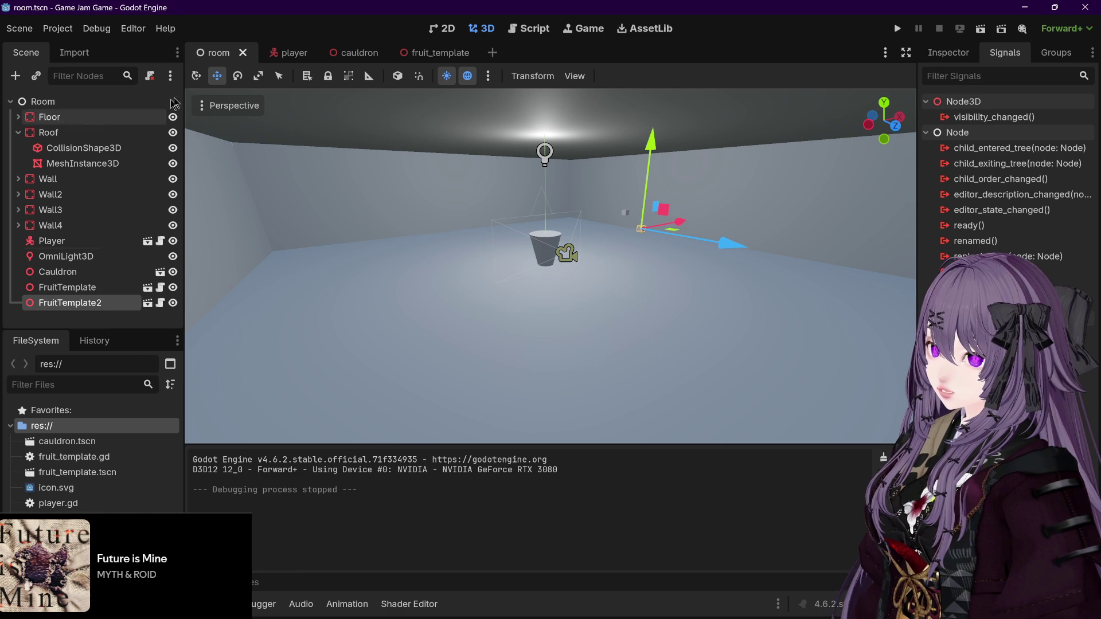
{"action": "left_click", "coordinate": [284, 56]}
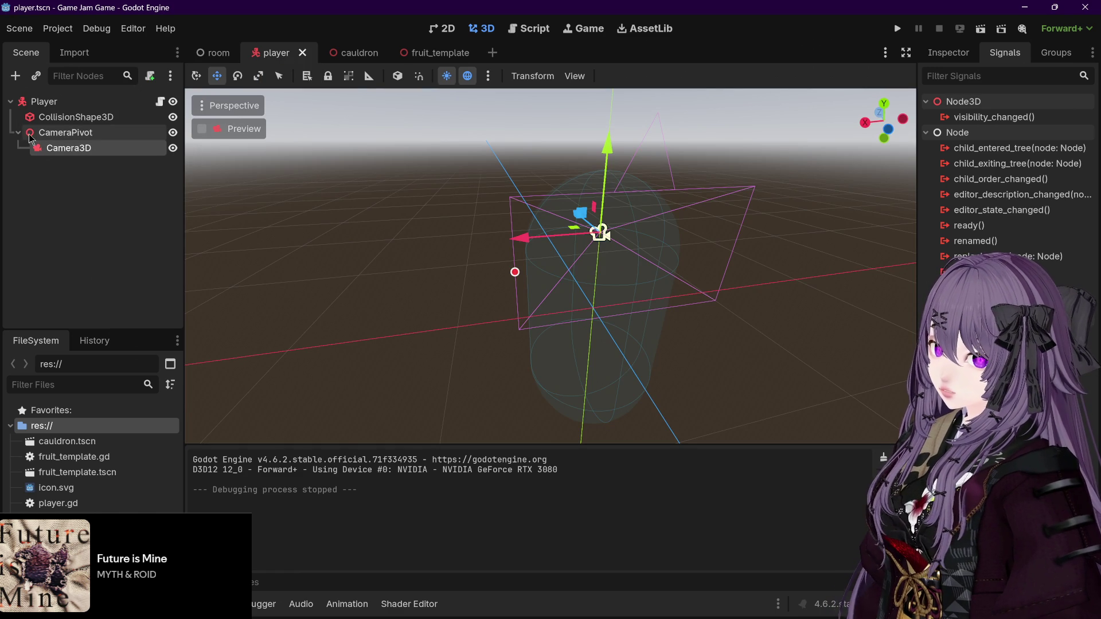
{"action": "left_click", "coordinate": [90, 185]}
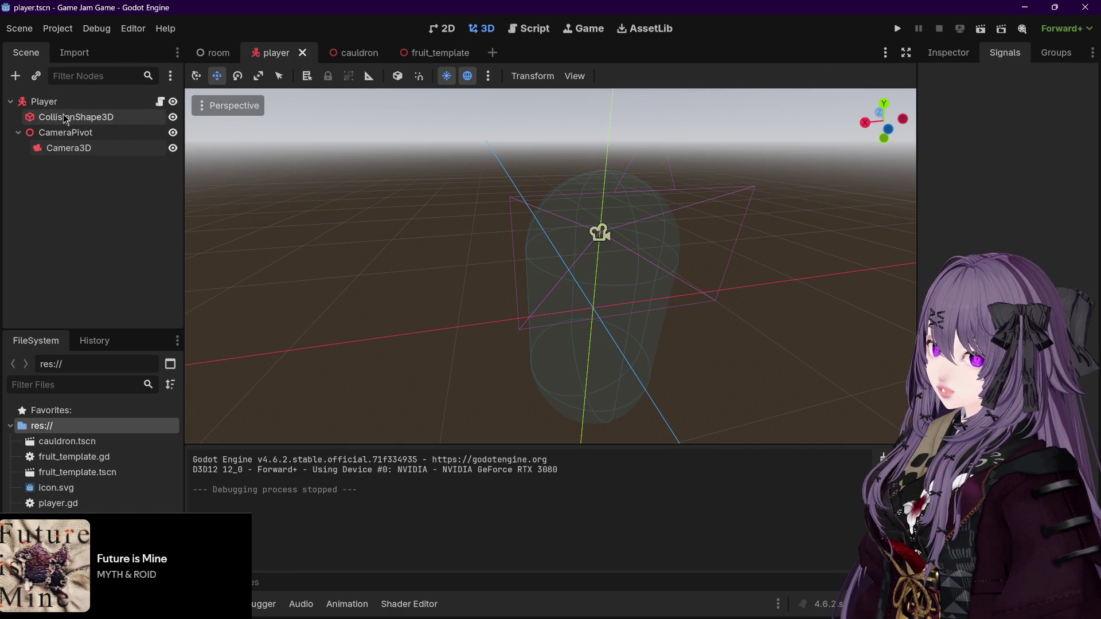
{"action": "right_click", "coordinate": [60, 103]}
{"action": "mouse_move", "coordinate": [115, 118]}
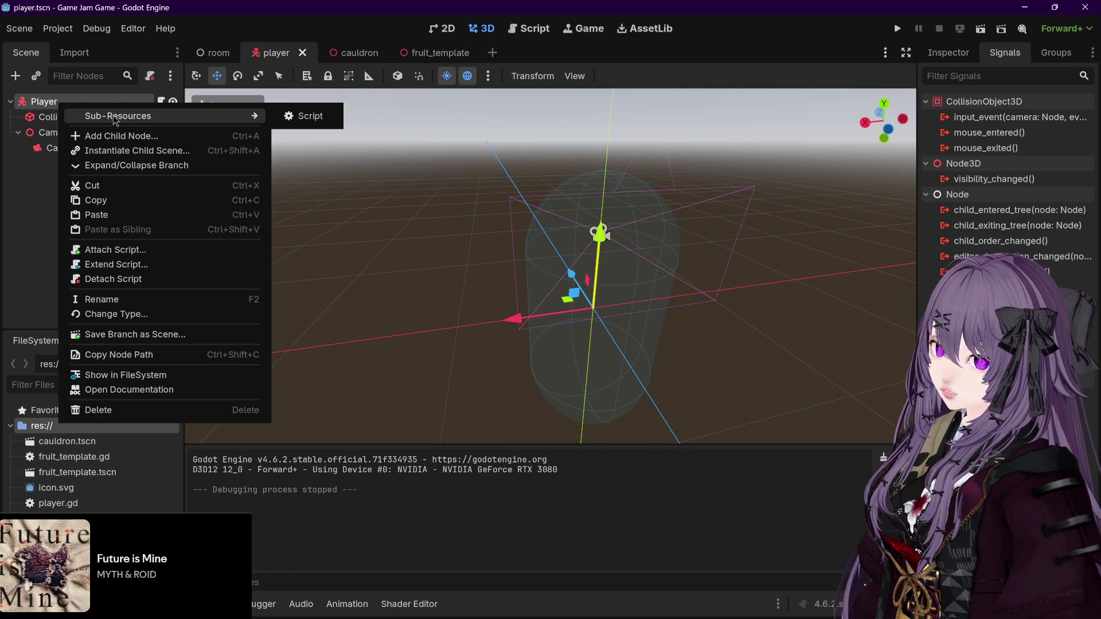
{"action": "left_click", "coordinate": [114, 152]}
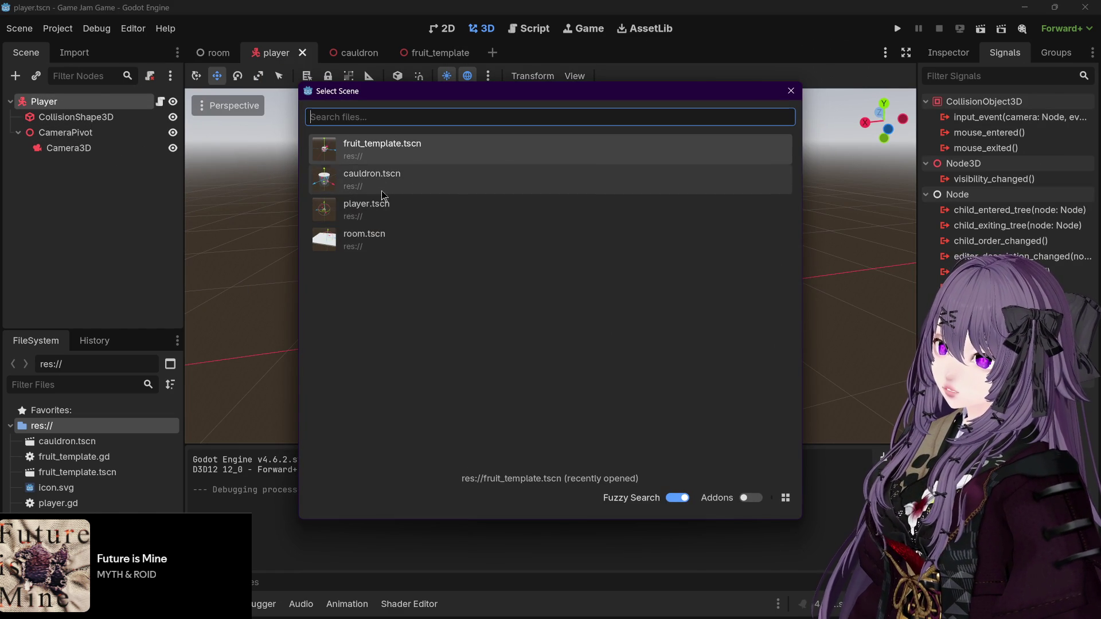
{"action": "left_click", "coordinate": [396, 151]}
Move the FruitTemplate instance out along Z and up along Y beside the player.
{"action": "mouse_move", "coordinate": [356, 229]}
{"action": "left_mouse_down"}
{"action": "mouse_move", "coordinate": [386, 229]}
{"action": "mouse_move", "coordinate": [357, 224]}
{"action": "mouse_move", "coordinate": [357, 235]}
{"action": "left_mouse_up"}
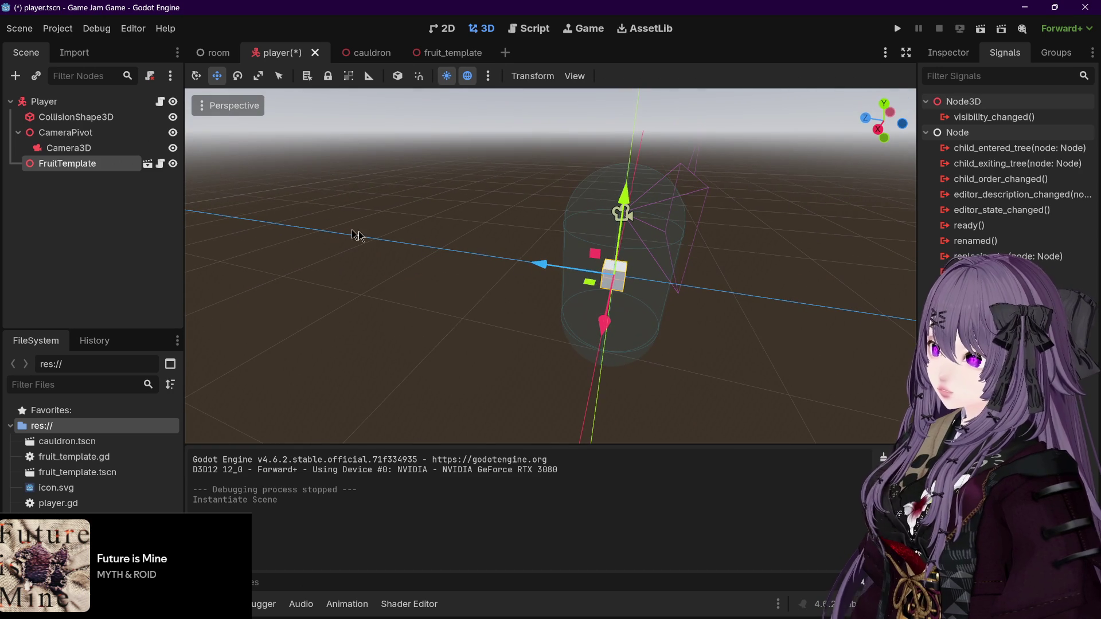
{"action": "left_click_drag", "start_coordinate": [550, 270], "coordinate": [751, 255]}
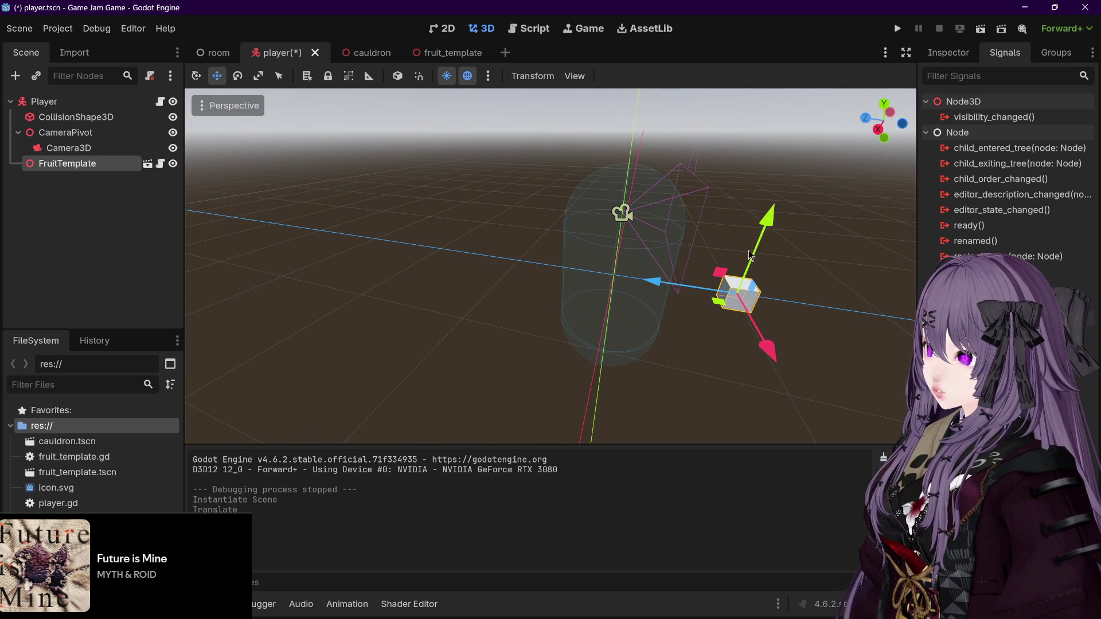
{"action": "left_click", "coordinate": [770, 229]}
{"action": "left_click", "coordinate": [748, 281]}
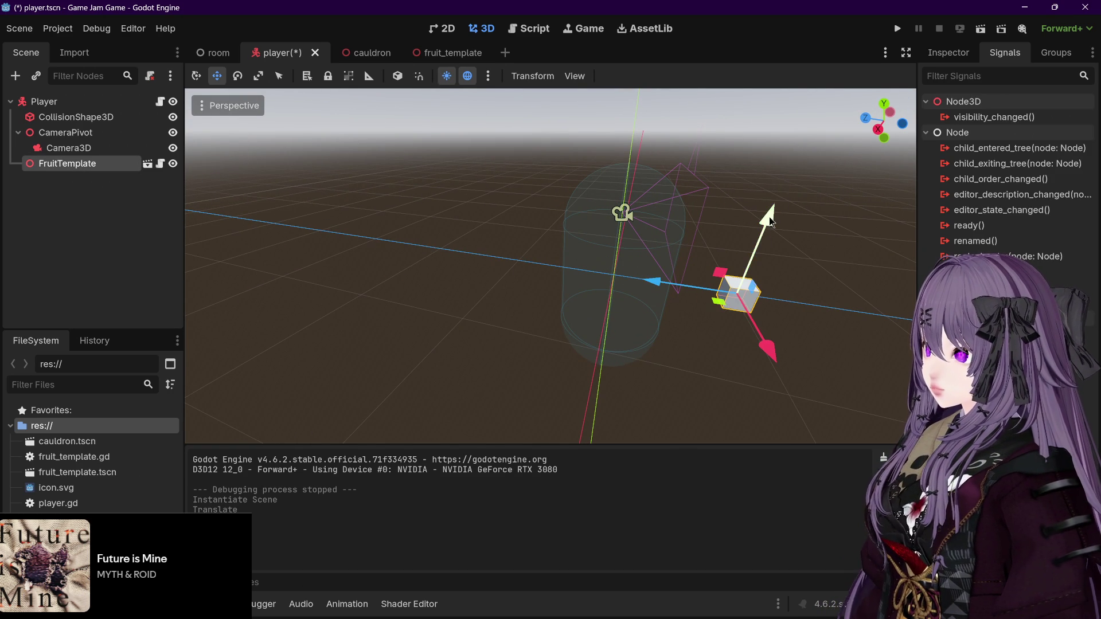
{"action": "left_click_drag", "start_coordinate": [769, 217], "coordinate": [770, 192]}
Check the fruit's placement and nest FruitTemplate under CameraPivot.
{"action": "left_click", "coordinate": [213, 53]}
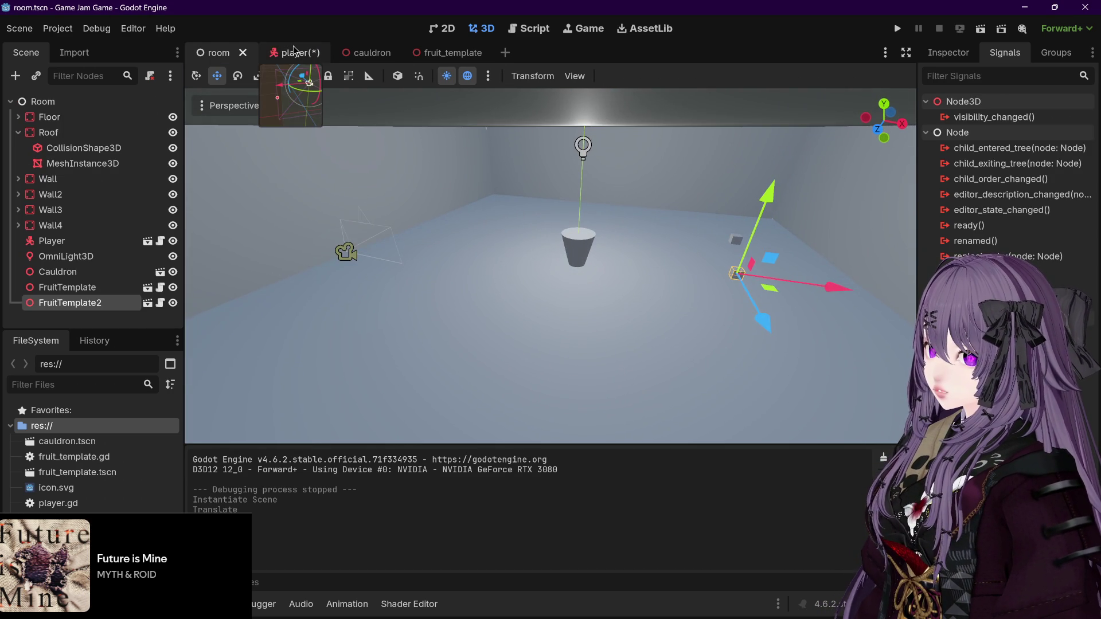
{"action": "left_click", "coordinate": [294, 52]}
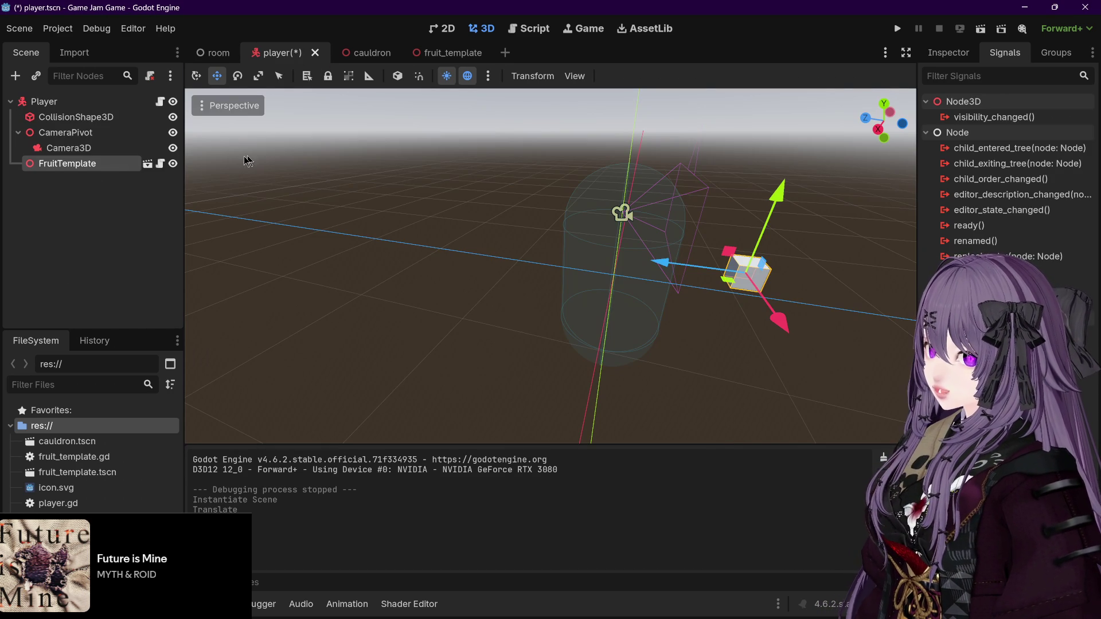
{"action": "left_click_drag", "start_coordinate": [491, 238], "coordinate": [421, 232]}
{"action": "left_click_drag", "start_coordinate": [613, 375], "coordinate": [777, 351]}
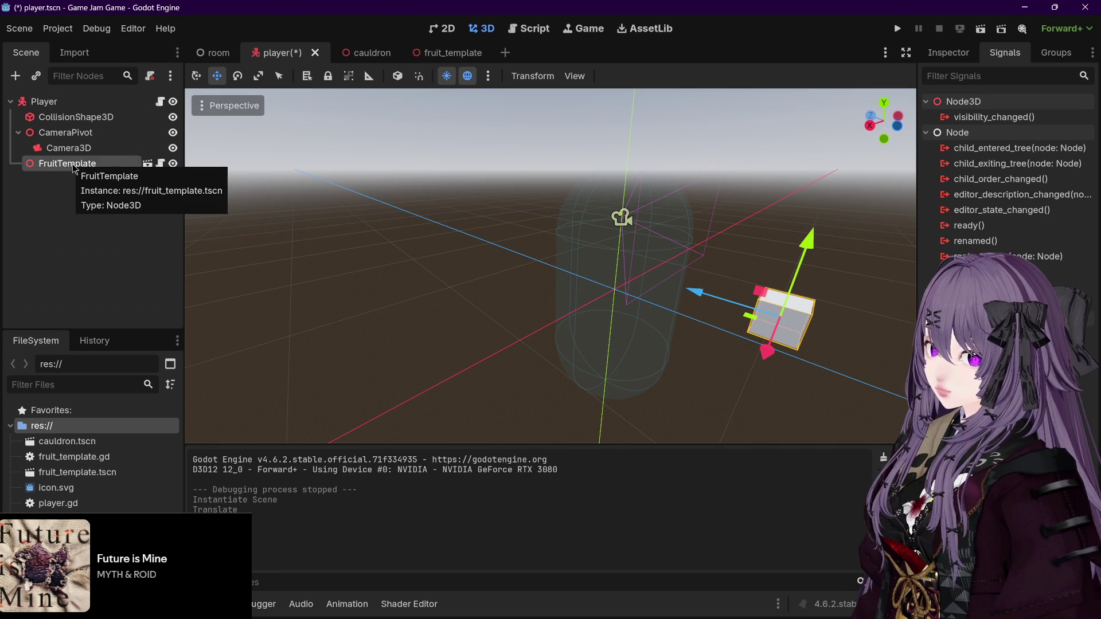
{"action": "left_click_drag", "start_coordinate": [81, 165], "coordinate": [88, 156]}
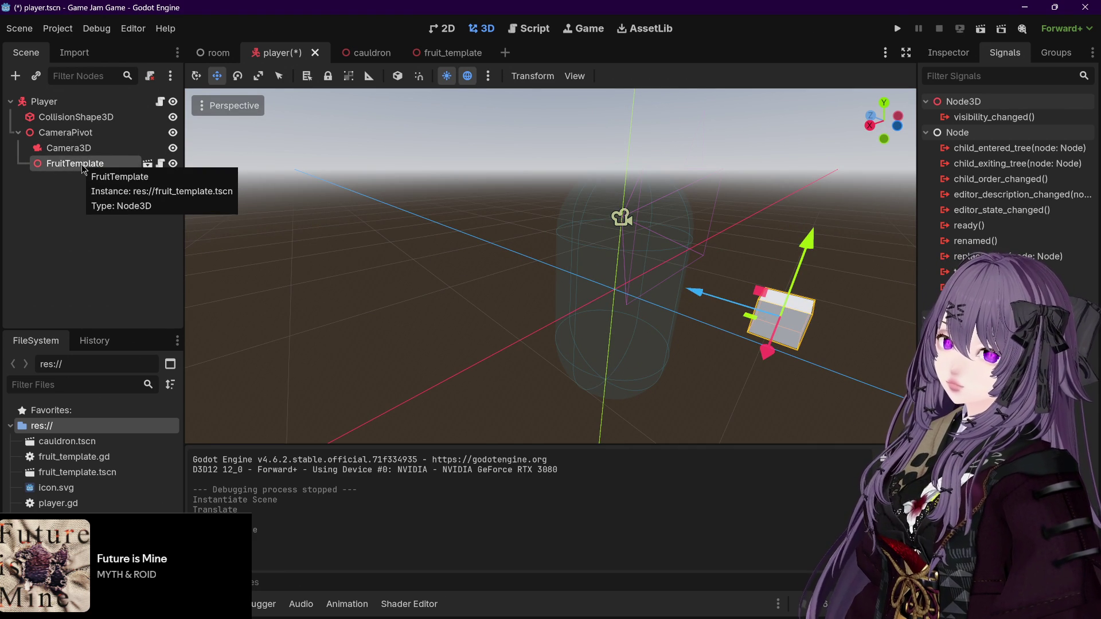
{"action": "left_click_drag", "start_coordinate": [81, 164], "coordinate": [67, 172]}
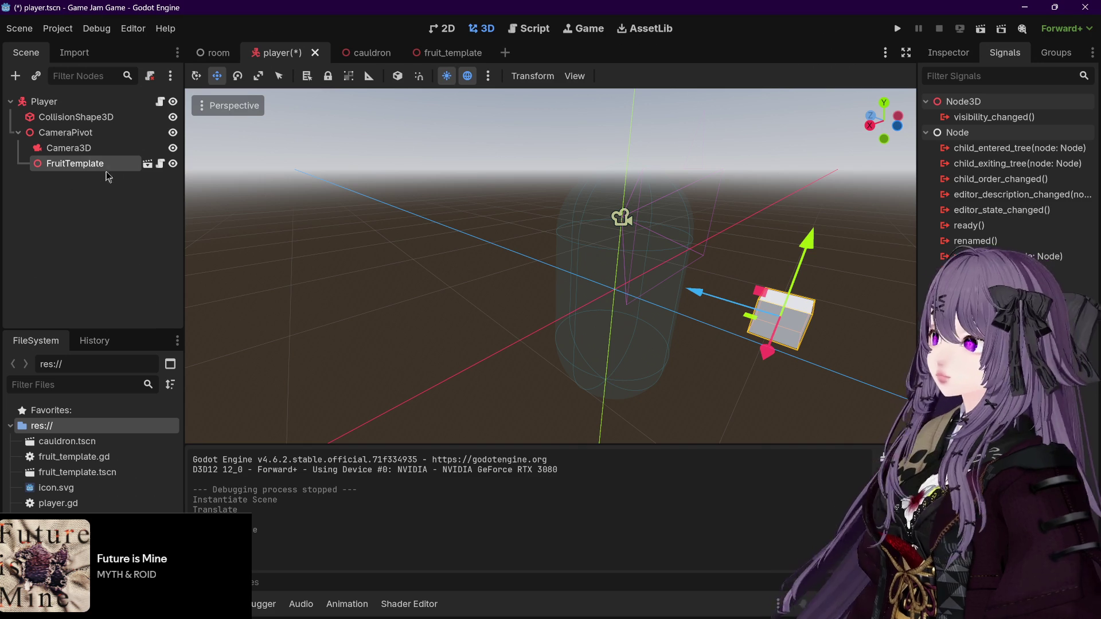
{"action": "left_click", "coordinate": [446, 52]}
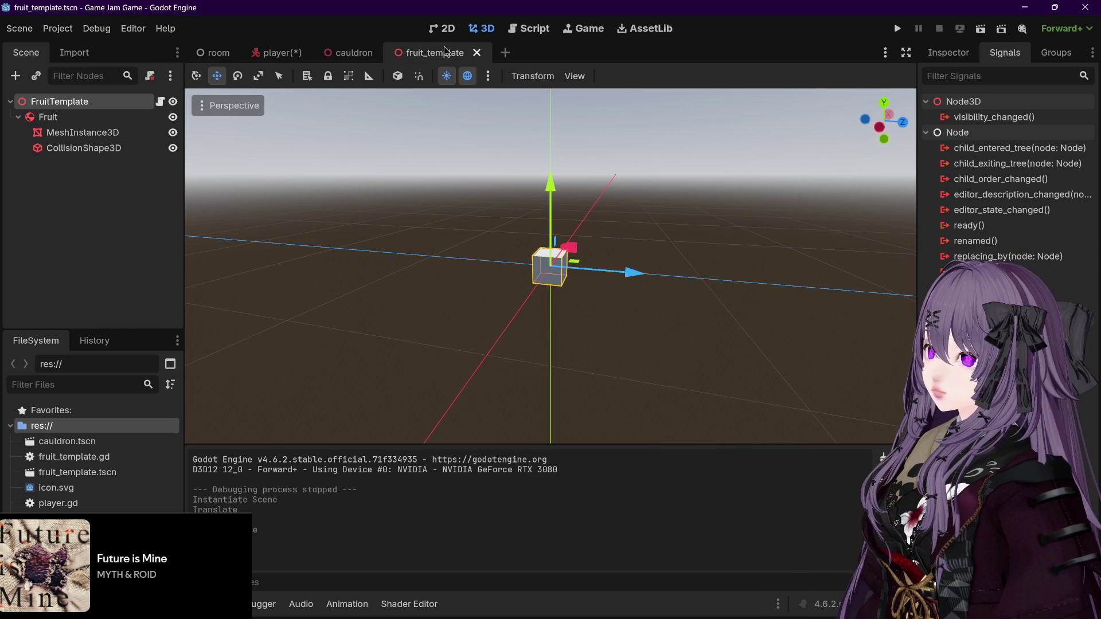
Save all scenes, then test-run the room with its cauldron and fruit cubes and close the game.
{"action": "left_click", "coordinate": [532, 34]}
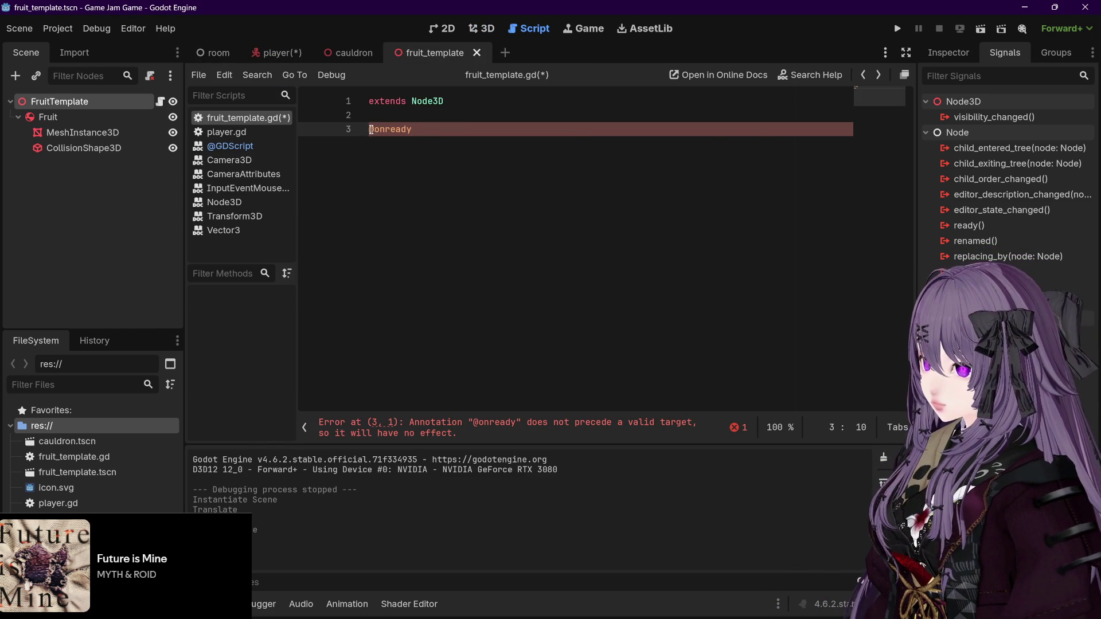
{"action": "left_click", "coordinate": [482, 29]}
{"action": "key", "text": "ctrl+s"}
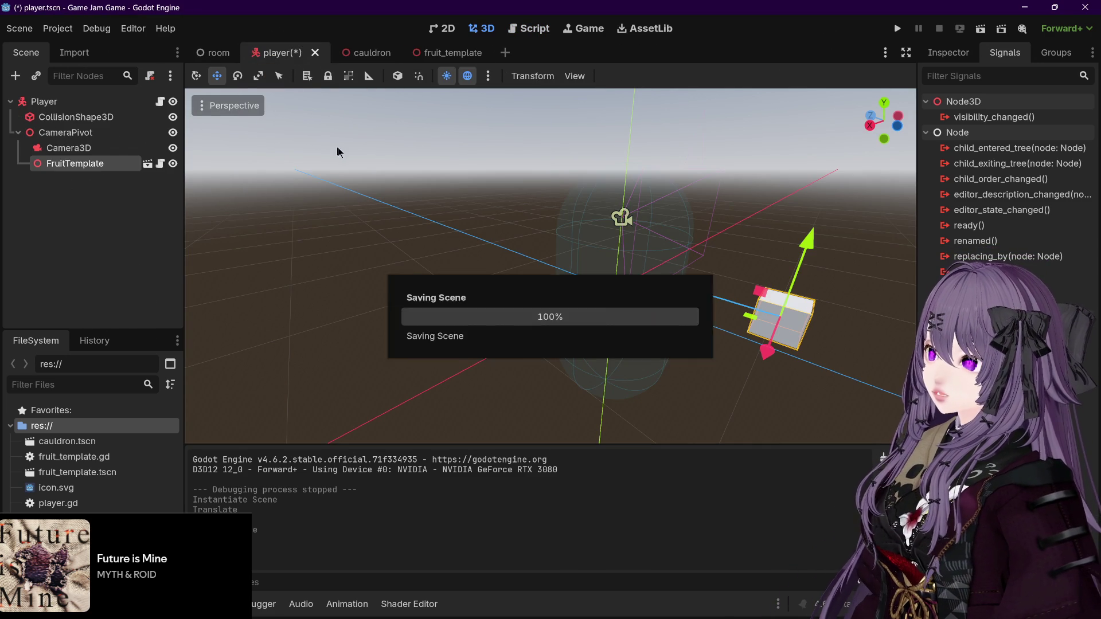
{"action": "scroll", "coordinate": [425, 187], "scroll_direction": "up", "scroll_amount": 3}
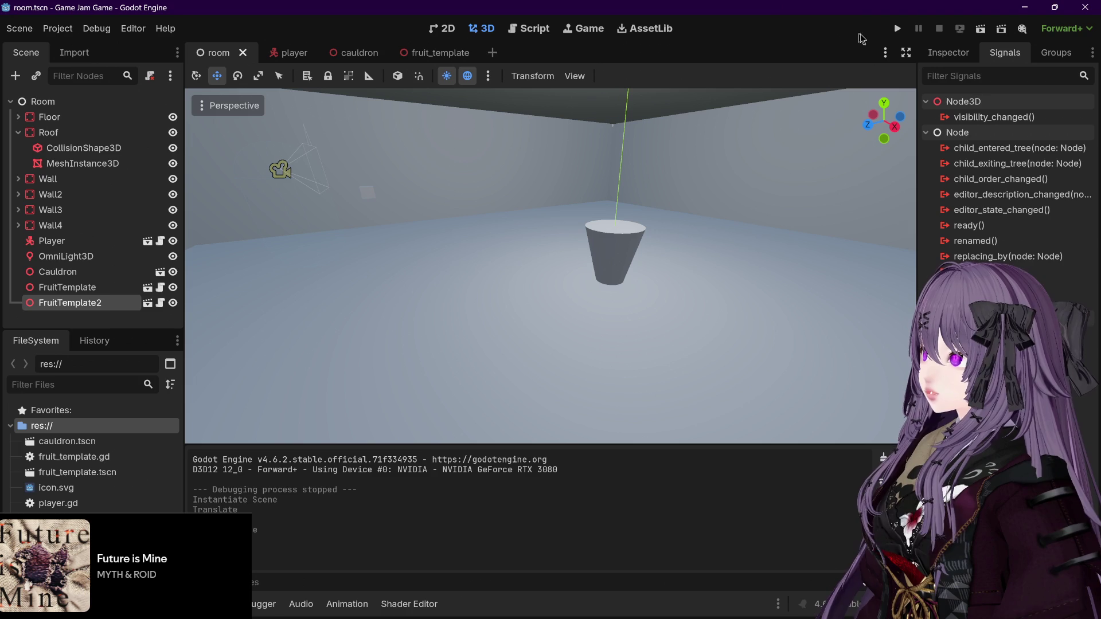
{"action": "left_click", "coordinate": [897, 30]}
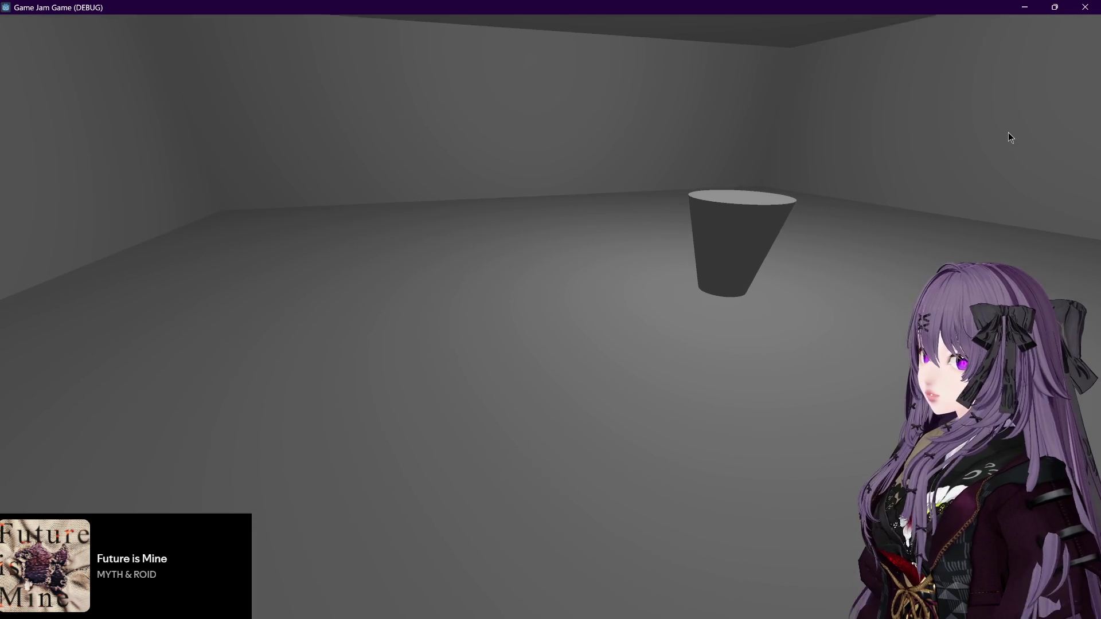
{"action": "key", "text": "alt+F4"}
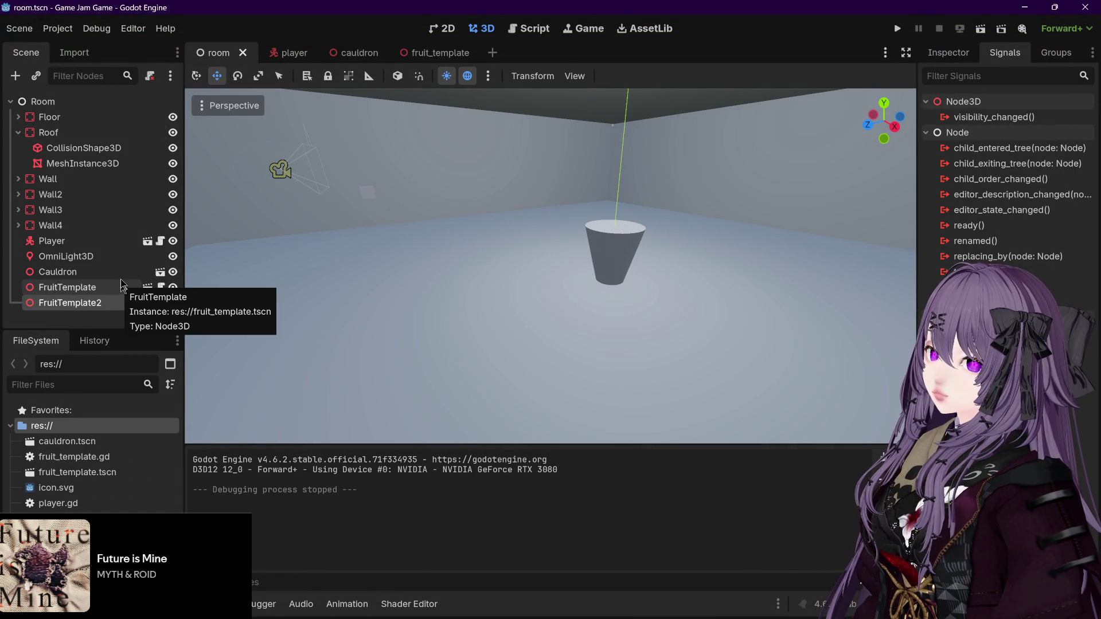
{"action": "left_click", "coordinate": [282, 53]}
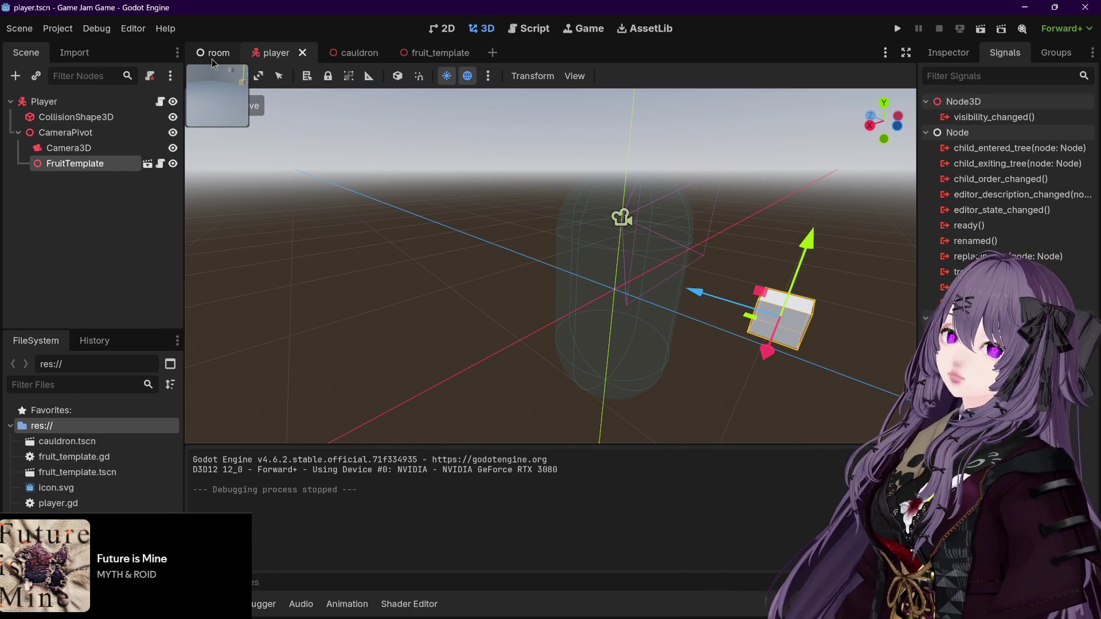
{"action": "left_click", "coordinate": [212, 60]}
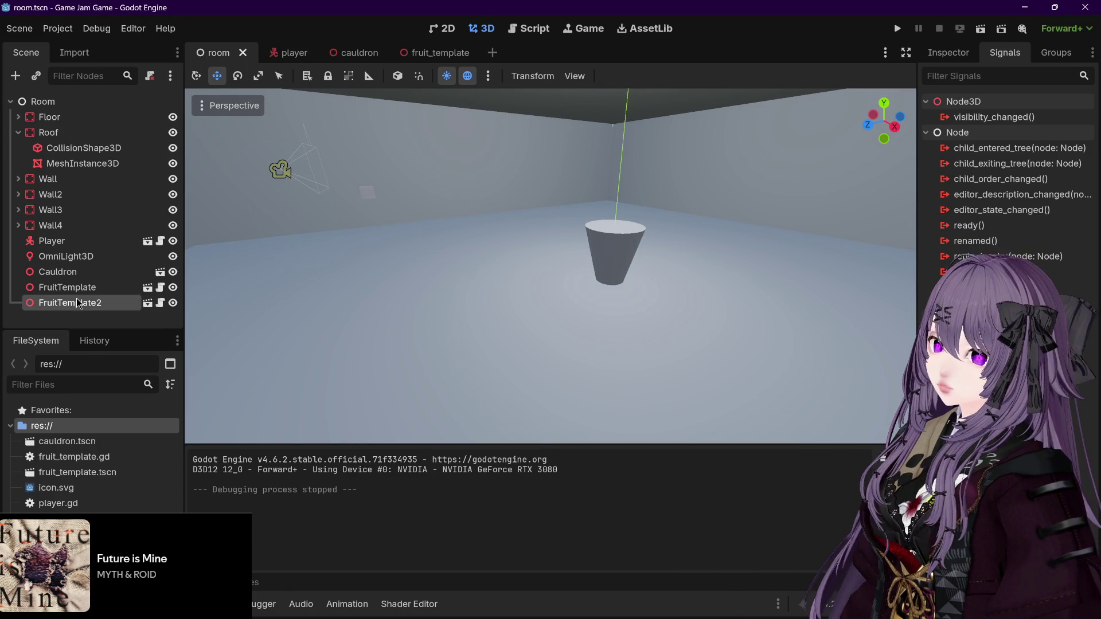
{"action": "left_click", "coordinate": [289, 52]}
{"action": "left_click", "coordinate": [212, 52]}
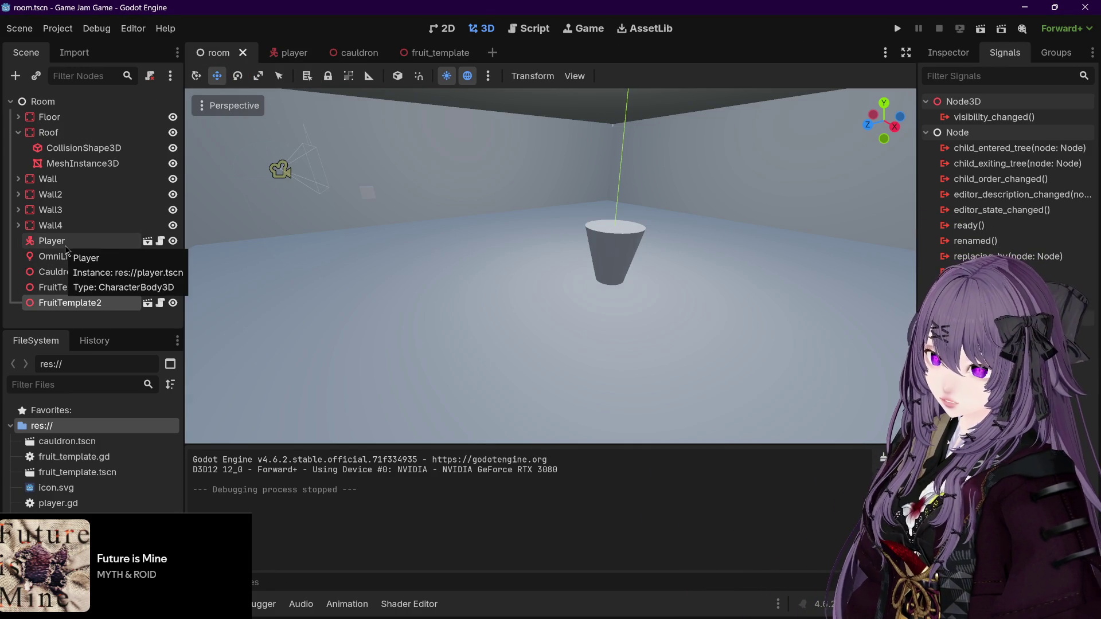
{"action": "key", "text": "f"}
{"action": "left_click_drag", "start_coordinate": [477, 280], "coordinate": [351, 268]}
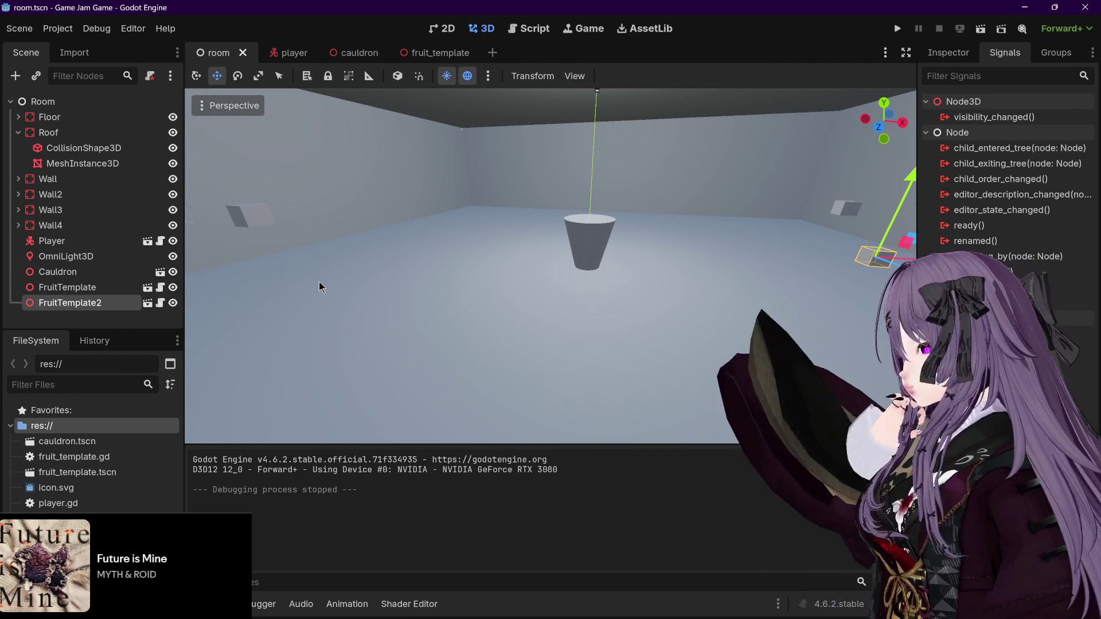
{"action": "mouse_move", "coordinate": [608, 618]}
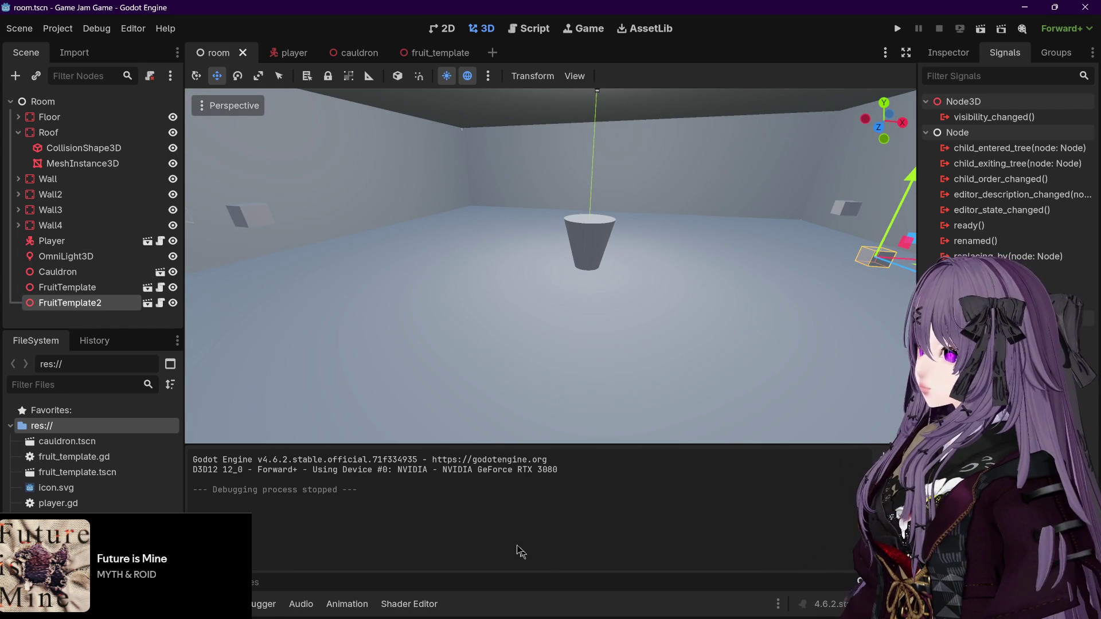
{"action": "mouse_move", "coordinate": [563, 251]}
{"action": "left_mouse_down"}
{"action": "mouse_move", "coordinate": [669, 245]}
{"action": "mouse_move", "coordinate": [651, 249]}
{"action": "left_mouse_up"}
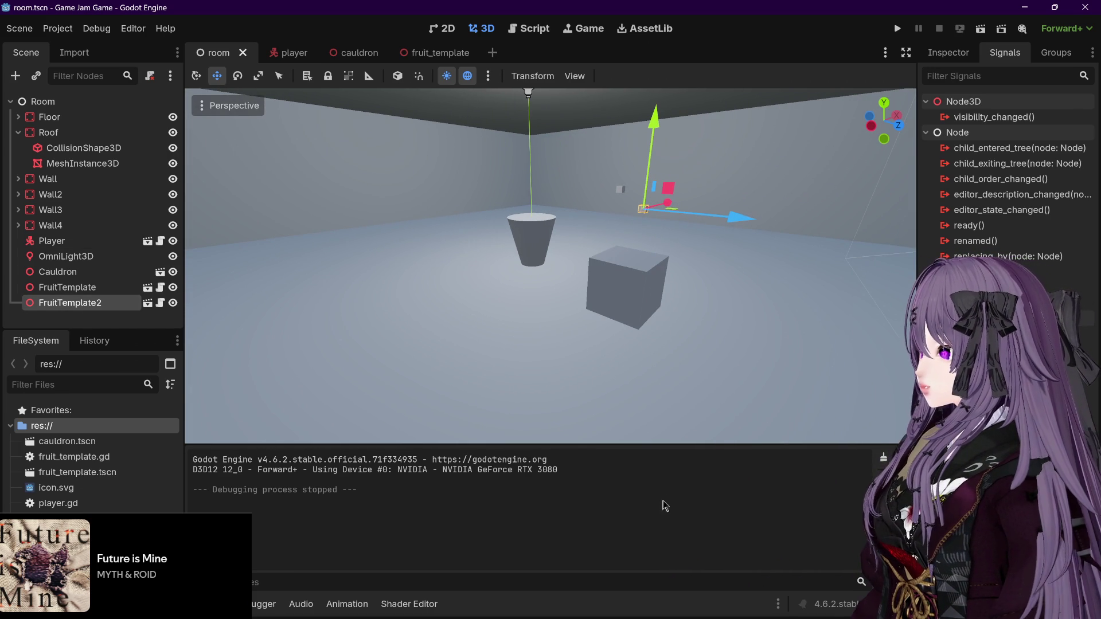
{"action": "mouse_move", "coordinate": [347, 224]}
{"action": "left_mouse_down"}
{"action": "mouse_move", "coordinate": [310, 222]}
{"action": "mouse_move", "coordinate": [321, 213]}
{"action": "left_mouse_up"}
{"action": "left_click", "coordinate": [287, 53]}
{"action": "mouse_move", "coordinate": [358, 175]}
{"action": "left_mouse_down"}
{"action": "mouse_move", "coordinate": [423, 201]}
{"action": "mouse_move", "coordinate": [443, 194]}
{"action": "left_mouse_up"}
{"action": "left_click", "coordinate": [231, 56]}
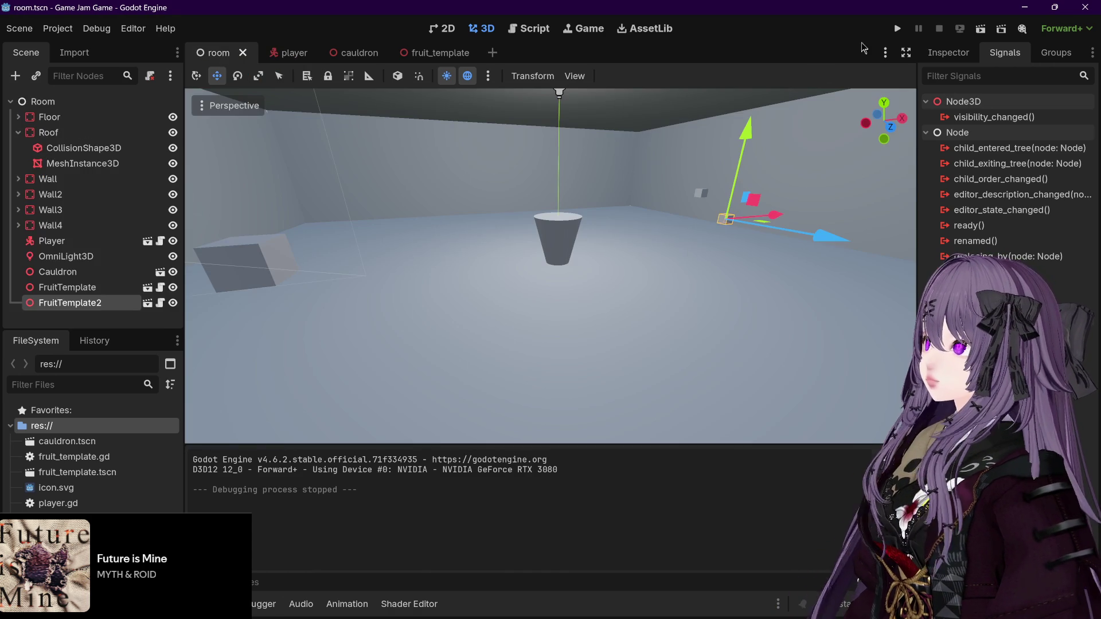
Test-run the room scene twice, stopping each run with Esc.
{"action": "left_click", "coordinate": [897, 28]}
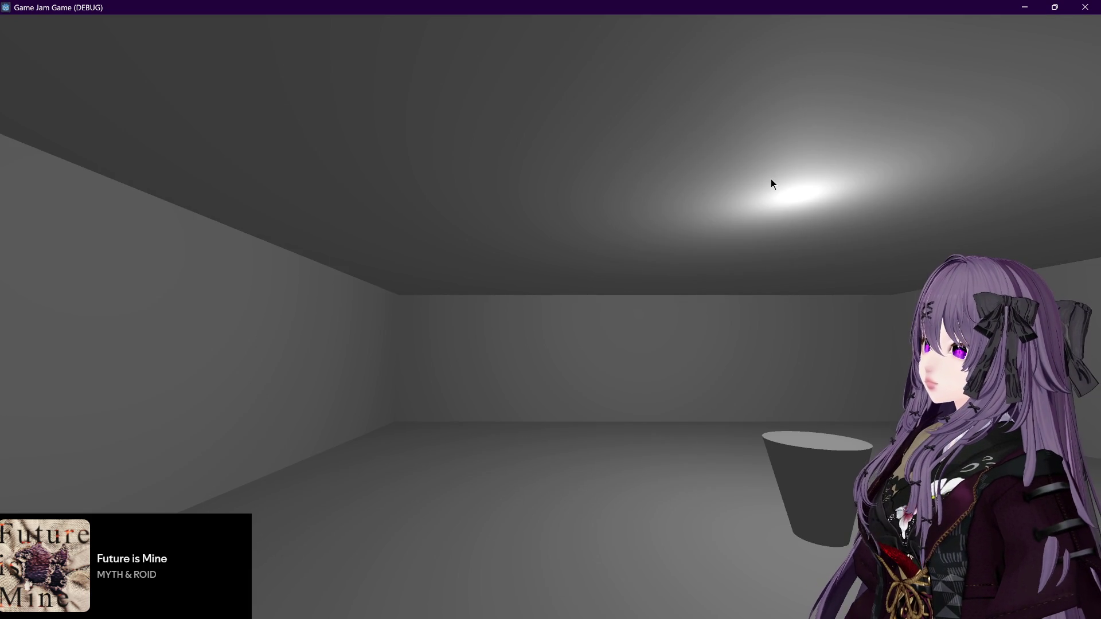
{"action": "mouse_move", "coordinate": [773, 194]}
{"action": "mouse_move", "coordinate": [773, 171]}
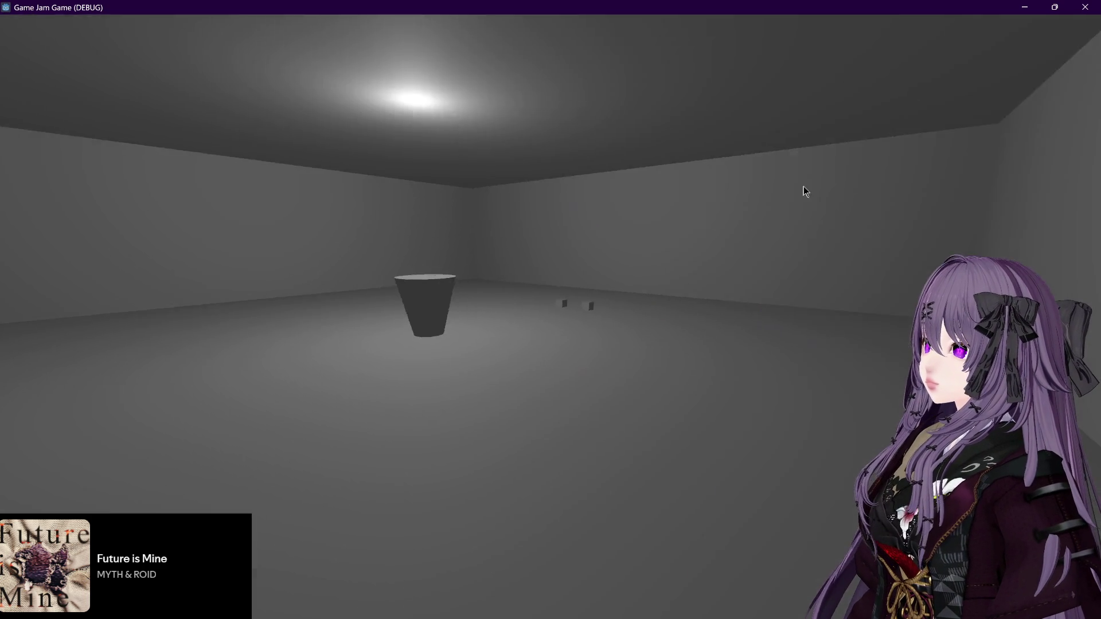
{"action": "mouse_move", "coordinate": [863, 171]}
{"action": "key", "text": "Escape"}
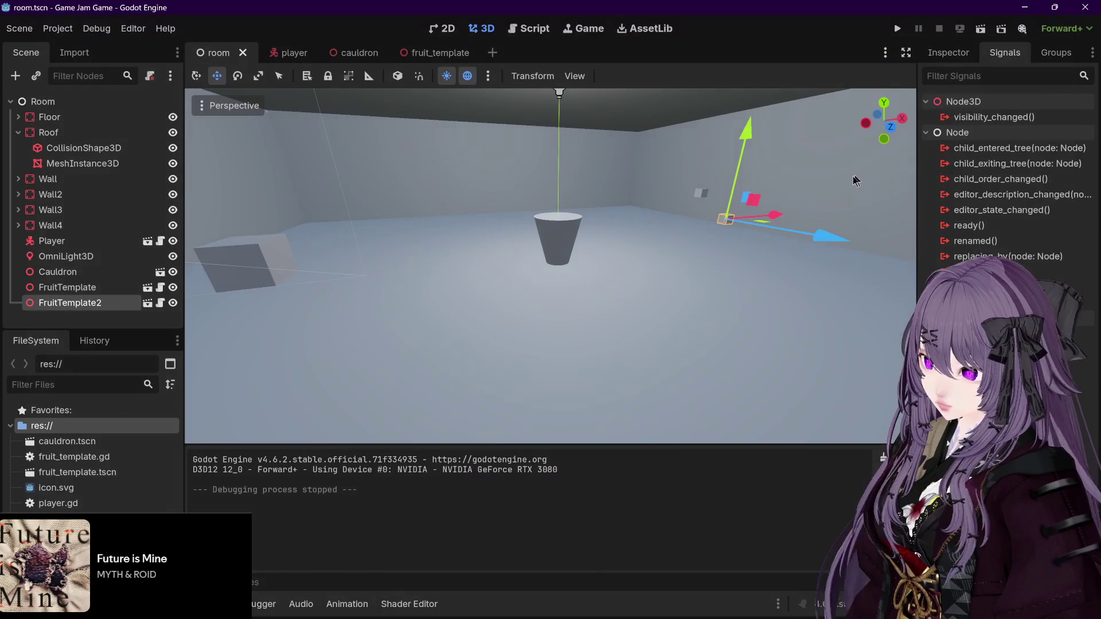
{"action": "left_click", "coordinate": [896, 28]}
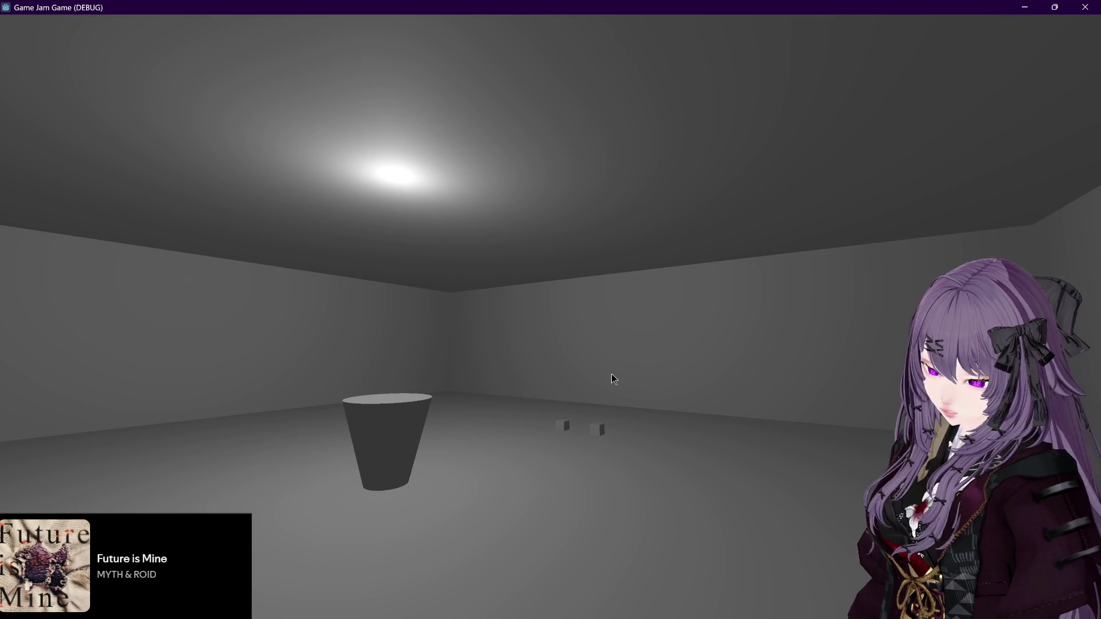
{"action": "key", "text": "Escape"}
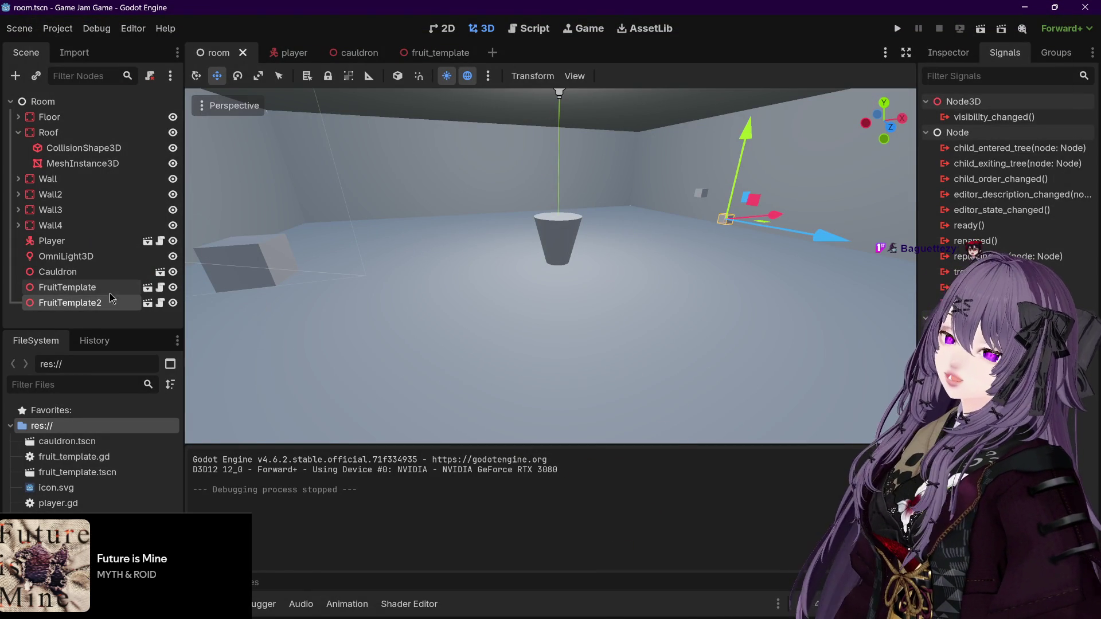
Open the fruit_template scene and bring up the actions for its Fruit node.
{"action": "left_click", "coordinate": [283, 54]}
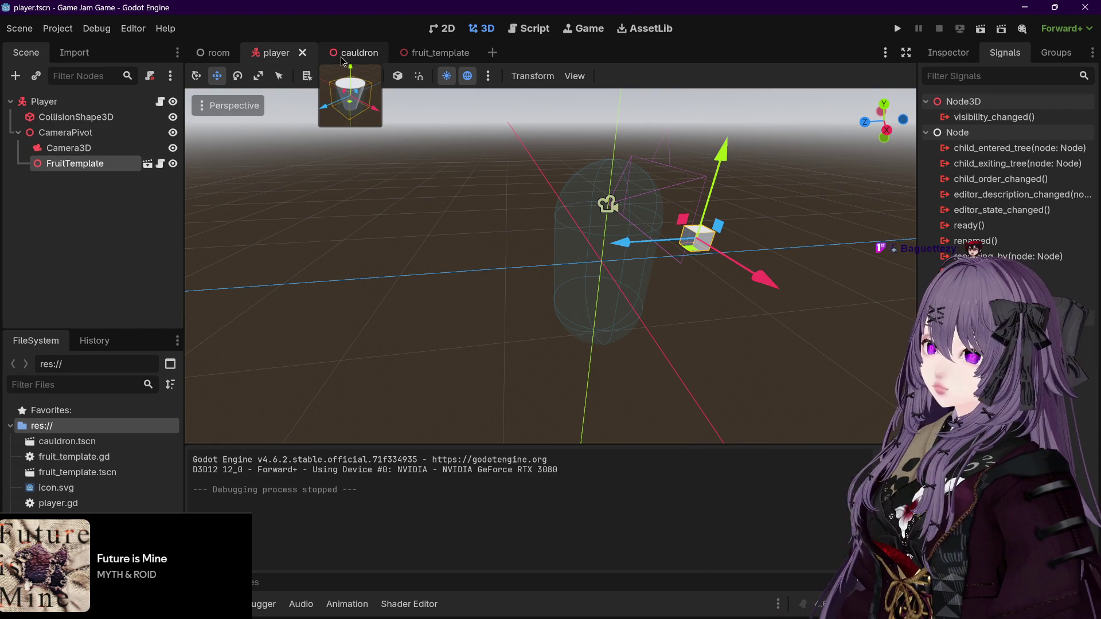
{"action": "left_click", "coordinate": [427, 57]}
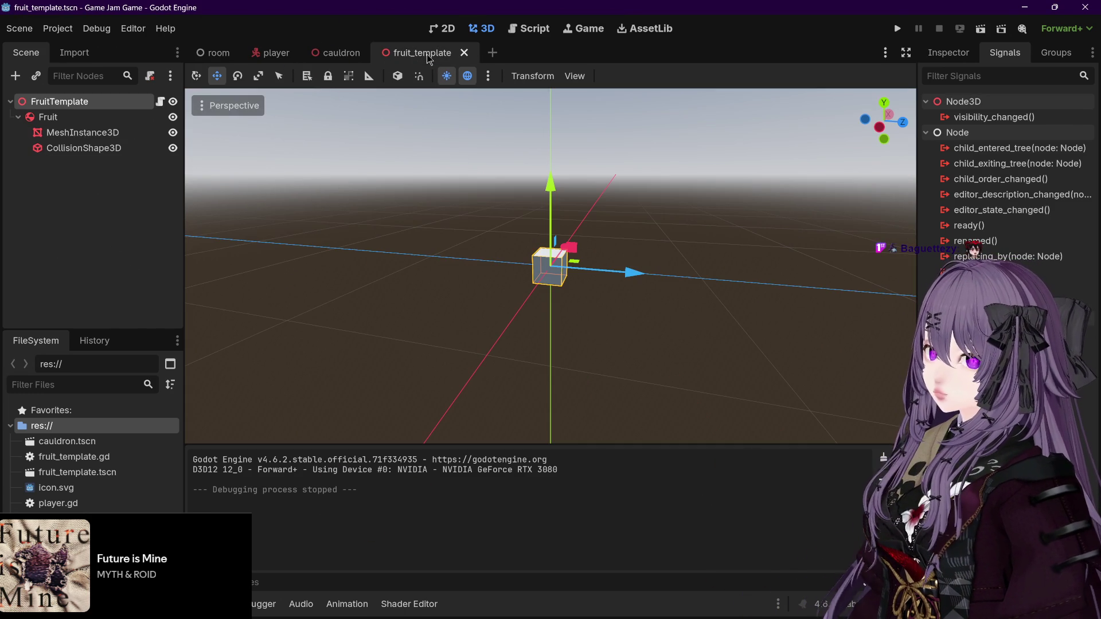
{"action": "left_click", "coordinate": [81, 117]}
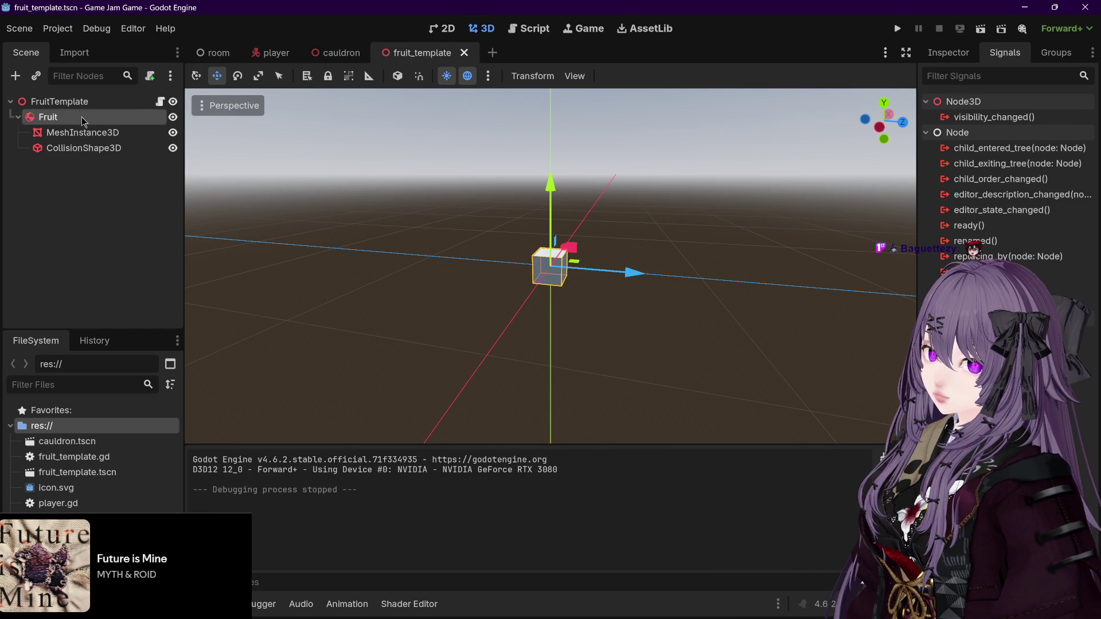
{"action": "right_click", "coordinate": [81, 119]}
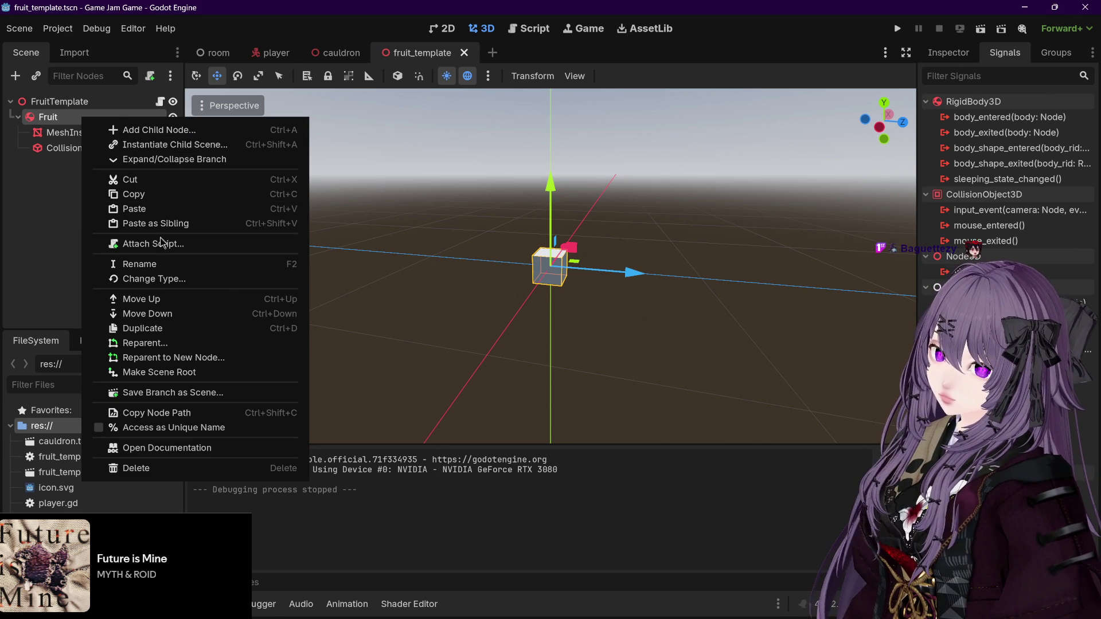
Change the Fruit node's type to CharacterBody3D via a 'body' search, then save.
{"action": "left_click", "coordinate": [154, 278]}
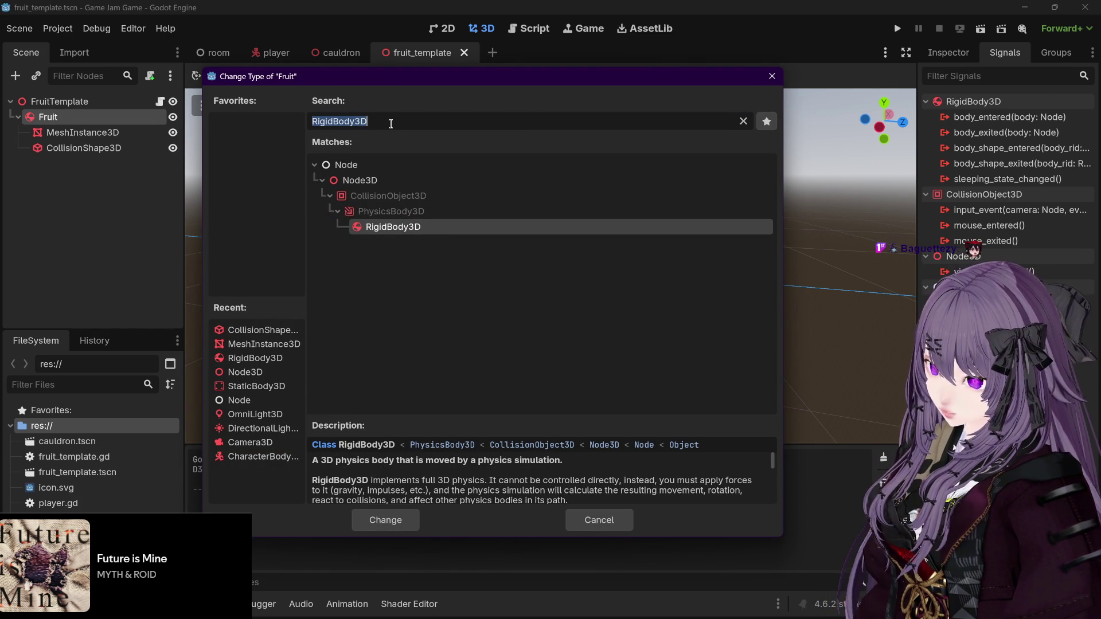
{"action": "type", "text": "body"}
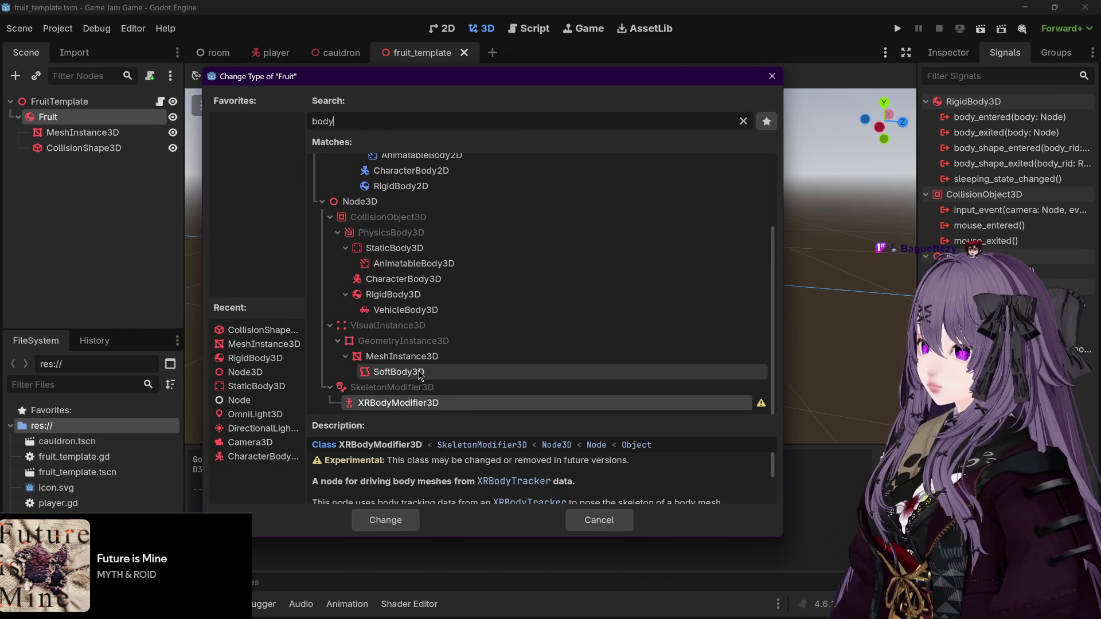
{"action": "left_click", "coordinate": [415, 279]}
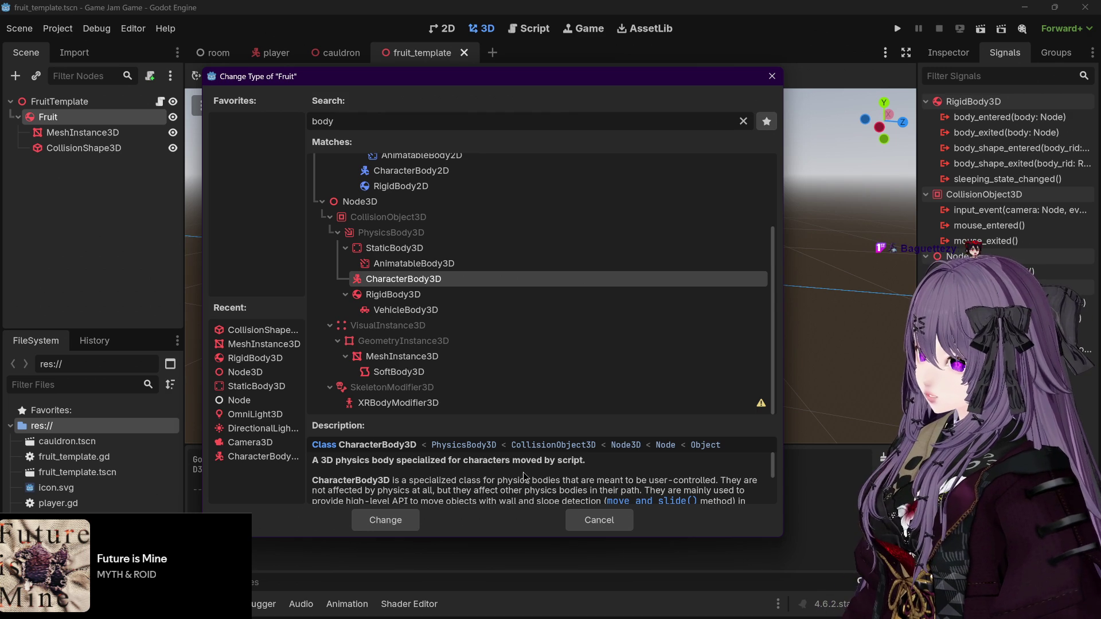
{"action": "scroll", "coordinate": [523, 473], "scroll_direction": "down", "scroll_amount": 3}
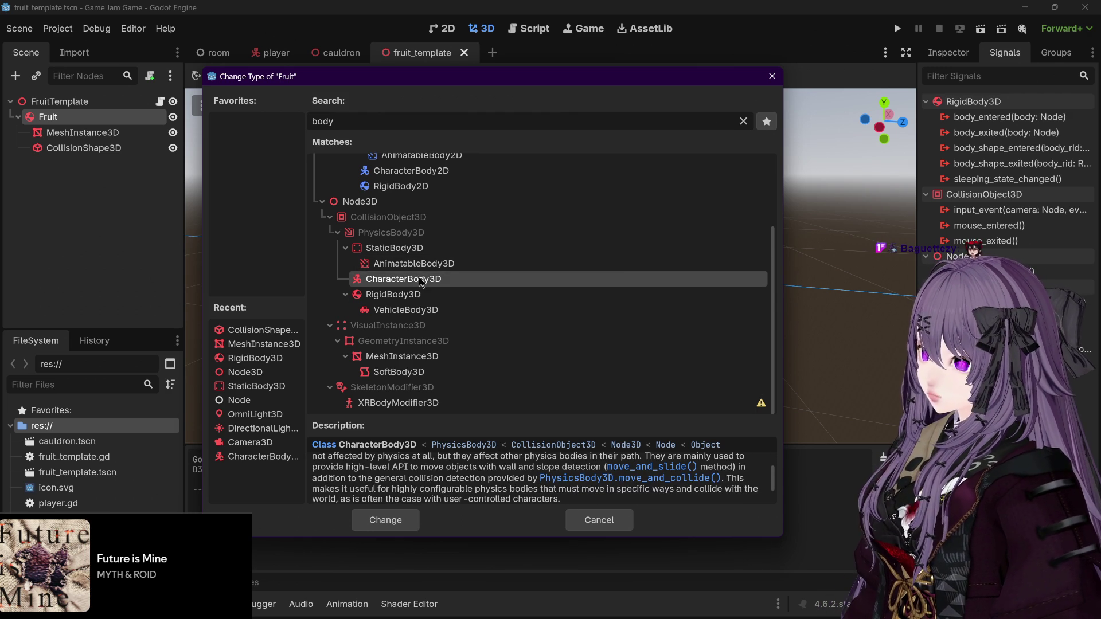
{"action": "double_click", "coordinate": [420, 281]}
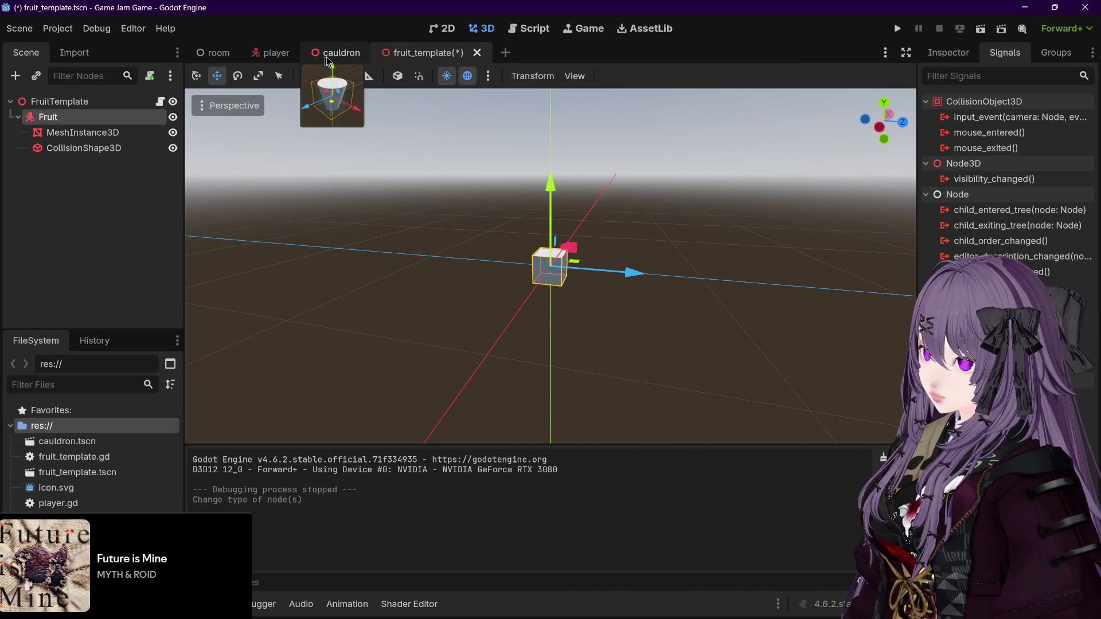
{"action": "key", "text": "ctrl+s"}
Test-run the room scene, stop it, and return to the player scene.
{"action": "left_click", "coordinate": [276, 52]}
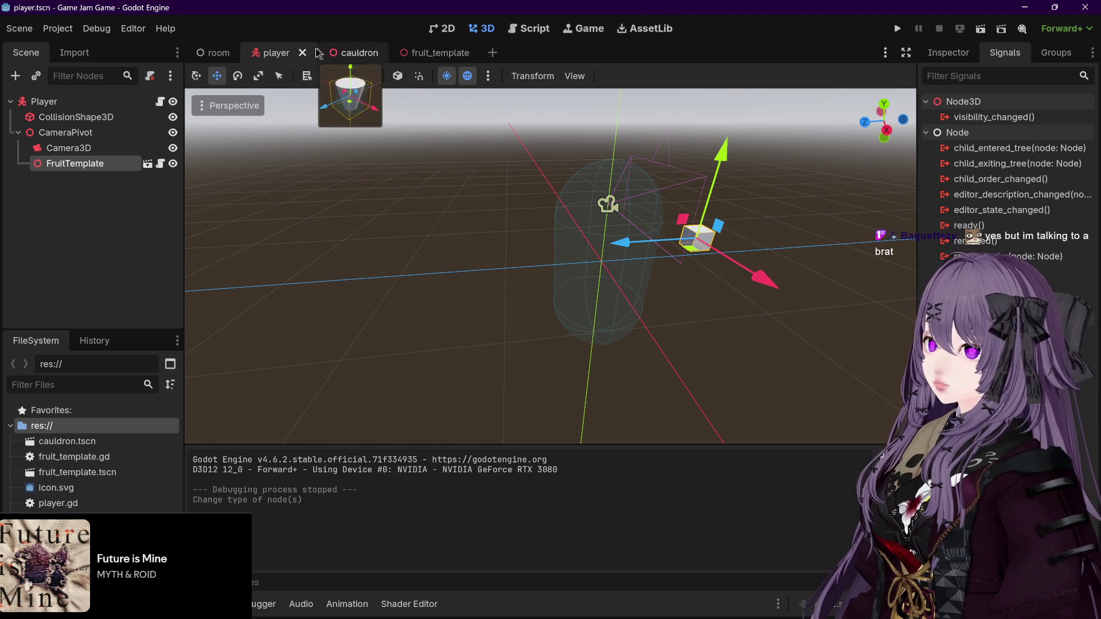
{"action": "left_click", "coordinate": [212, 55]}
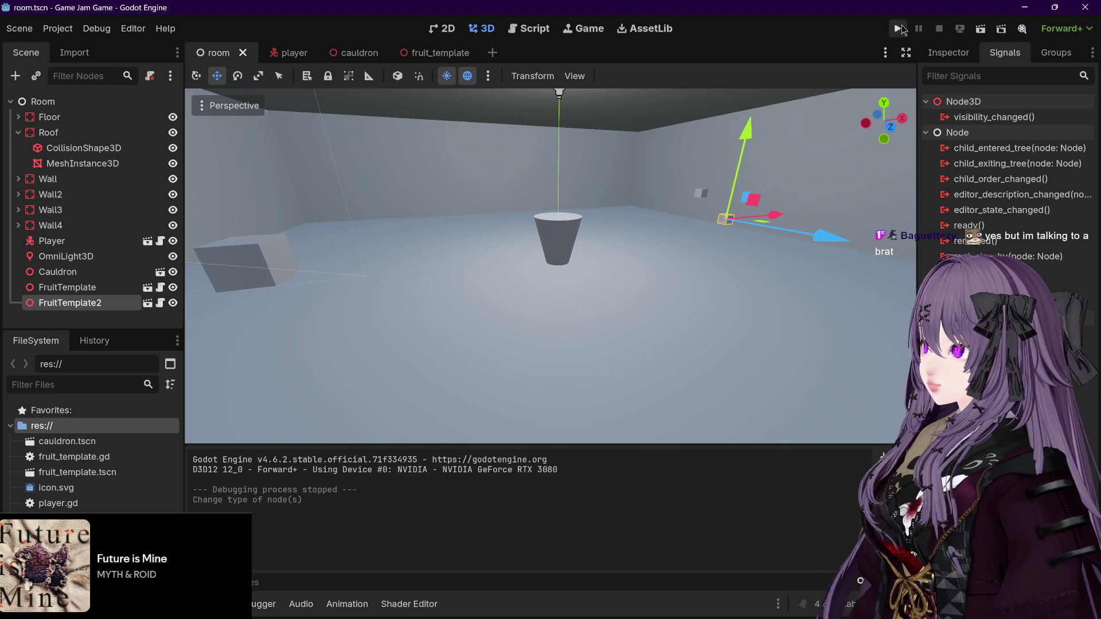
{"action": "left_click", "coordinate": [900, 27]}
{"action": "key", "text": "alt+F4"}
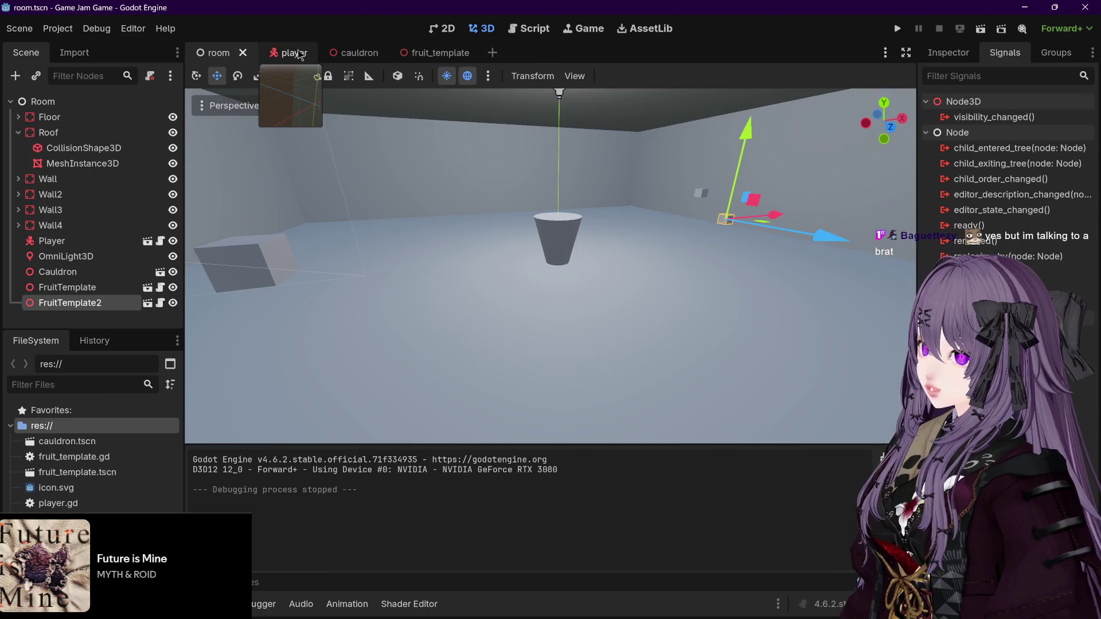
{"action": "left_click", "coordinate": [277, 53]}
{"action": "left_click", "coordinate": [205, 55]}
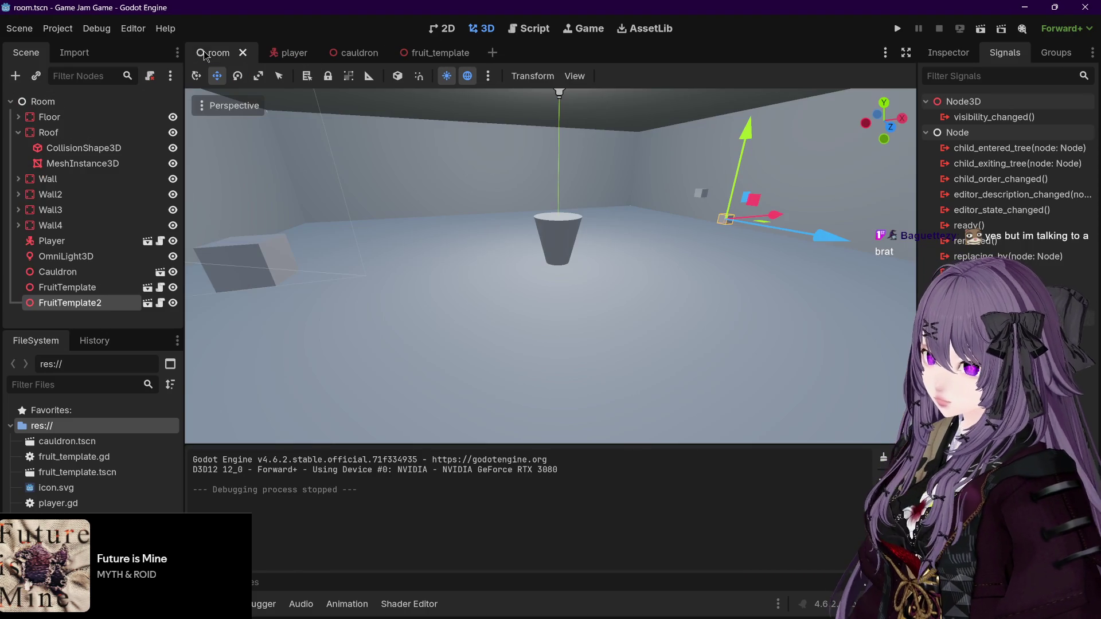
{"action": "left_click", "coordinate": [296, 55]}
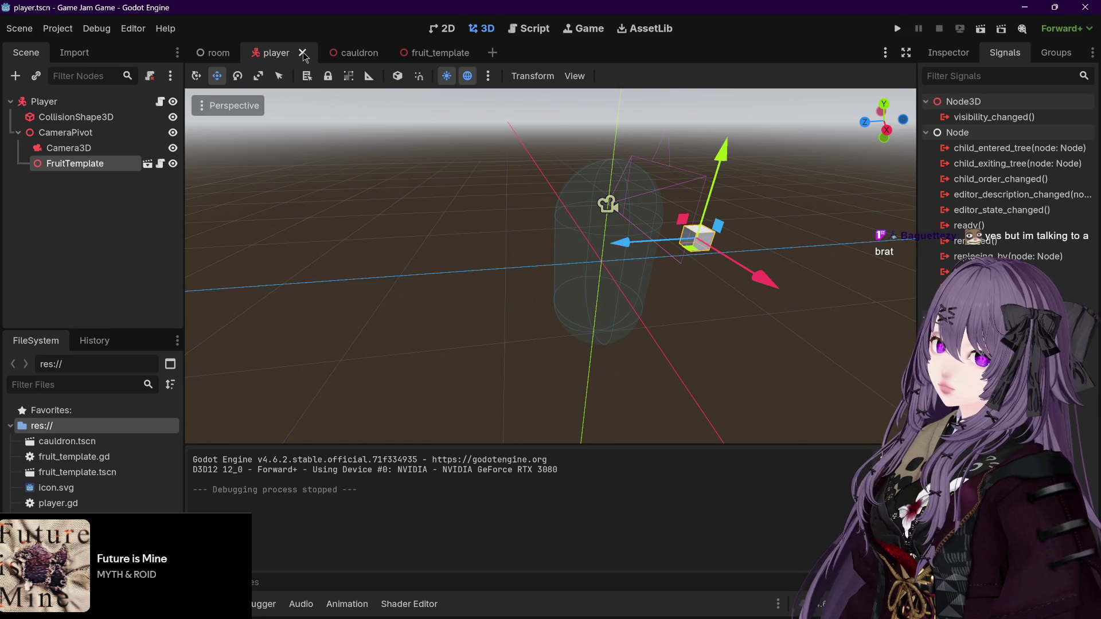
Delete the FruitTemplate instance from the player scene and save it.
{"action": "left_click", "coordinate": [112, 148]}
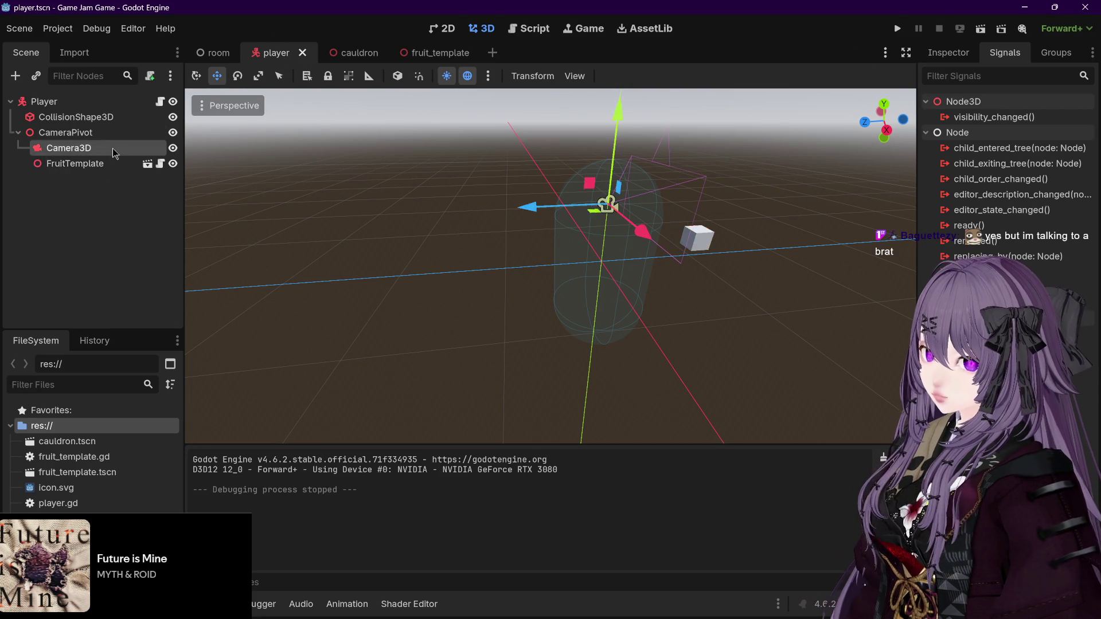
{"action": "left_click", "coordinate": [108, 165]}
{"action": "key", "text": "Delete"}
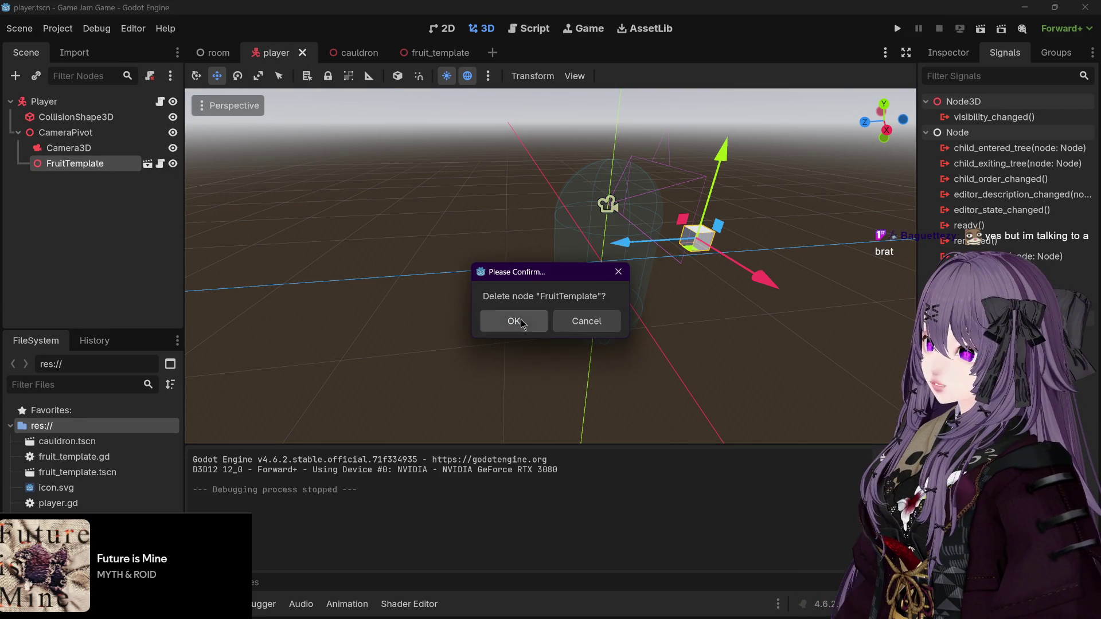
{"action": "left_click", "coordinate": [521, 319]}
{"action": "key", "text": "ctrl+s"}
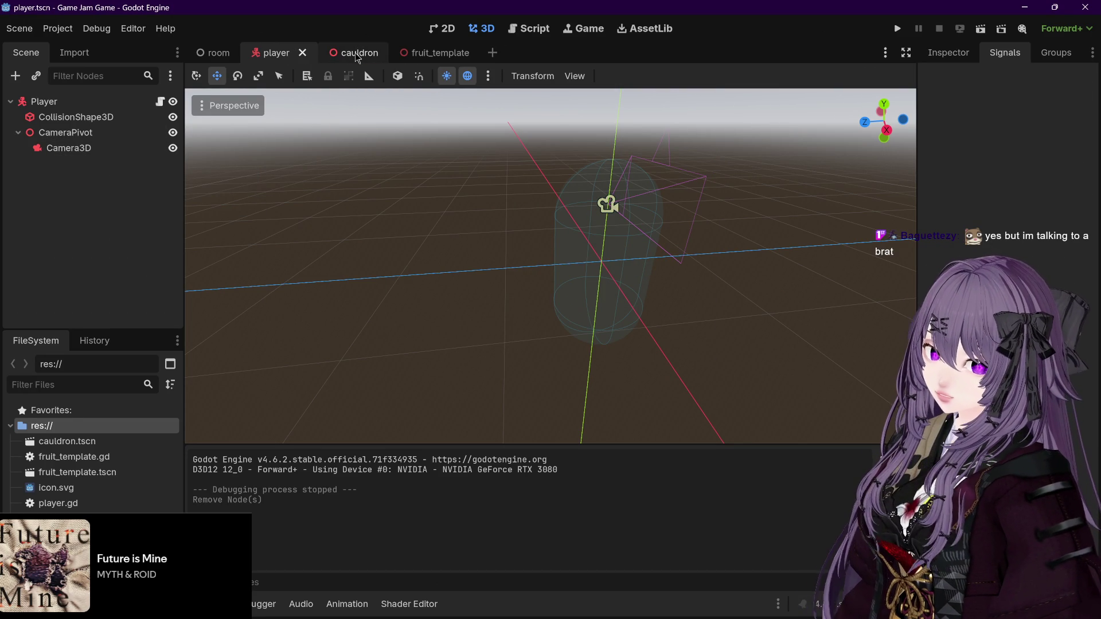
Confirm fruit_template's Fruit node is a CharacterBody3D and check its root node's type.
{"action": "mouse_move", "coordinate": [419, 54]}
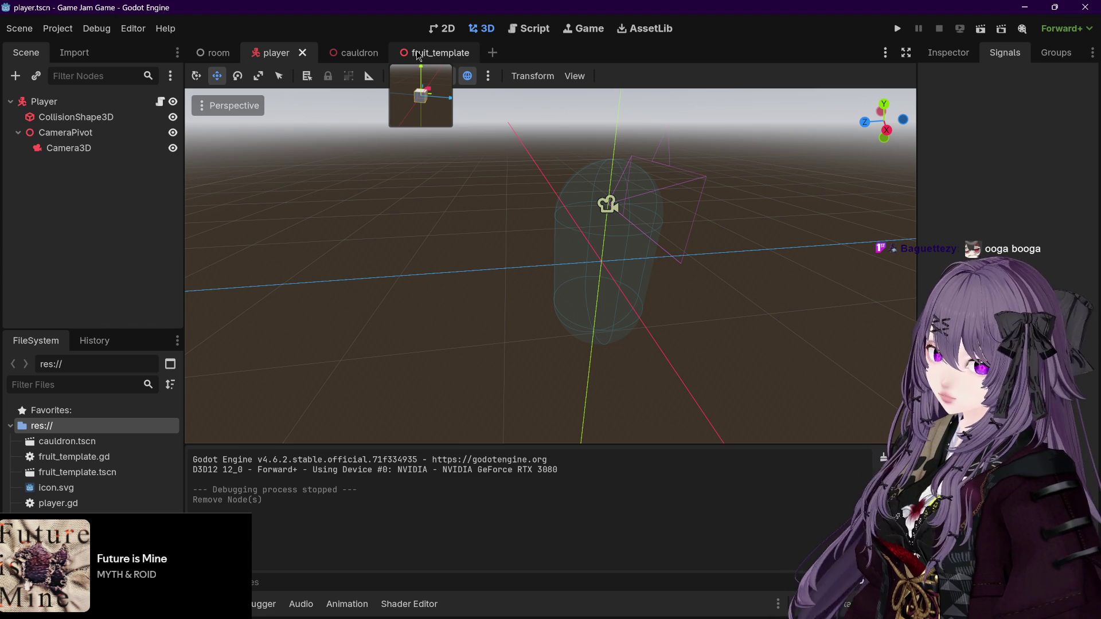
{"action": "left_click", "coordinate": [419, 55]}
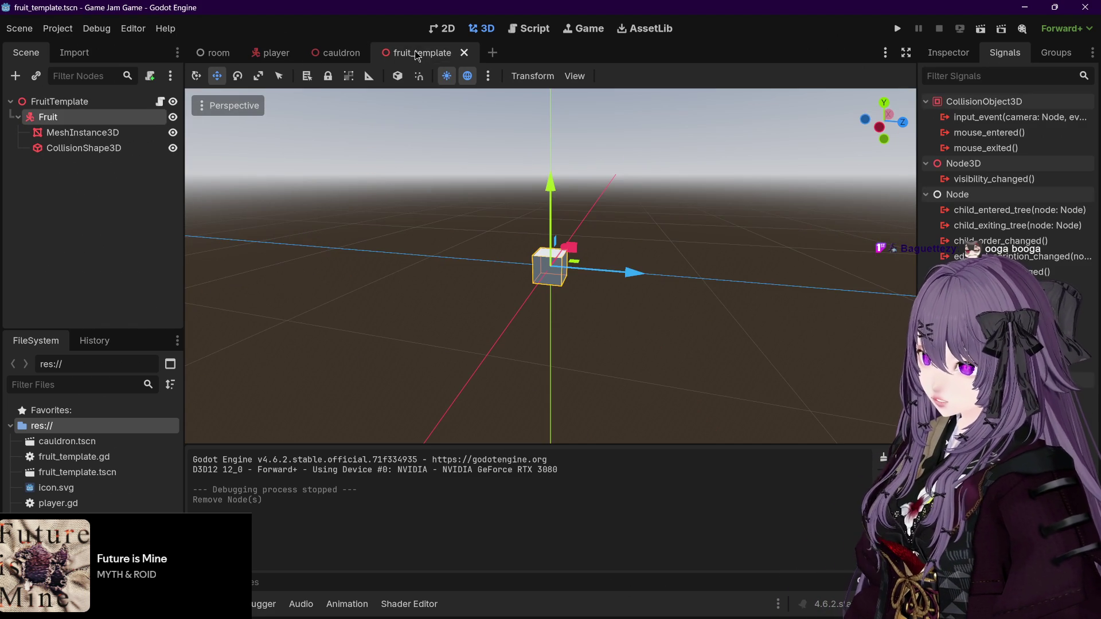
{"action": "mouse_move", "coordinate": [358, 54]}
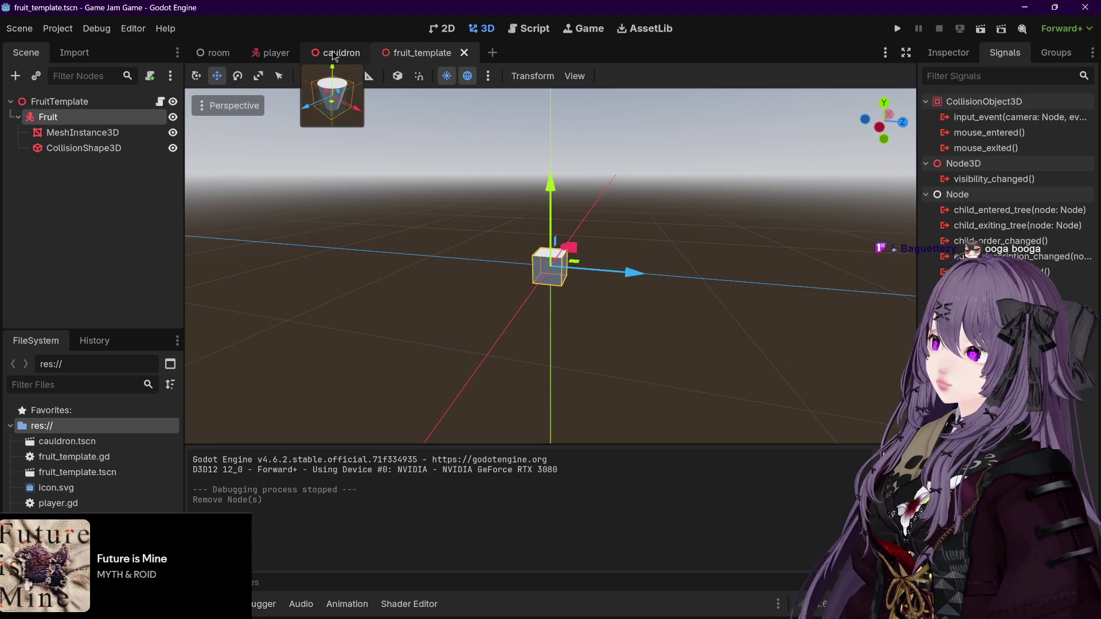
{"action": "left_click", "coordinate": [335, 56]}
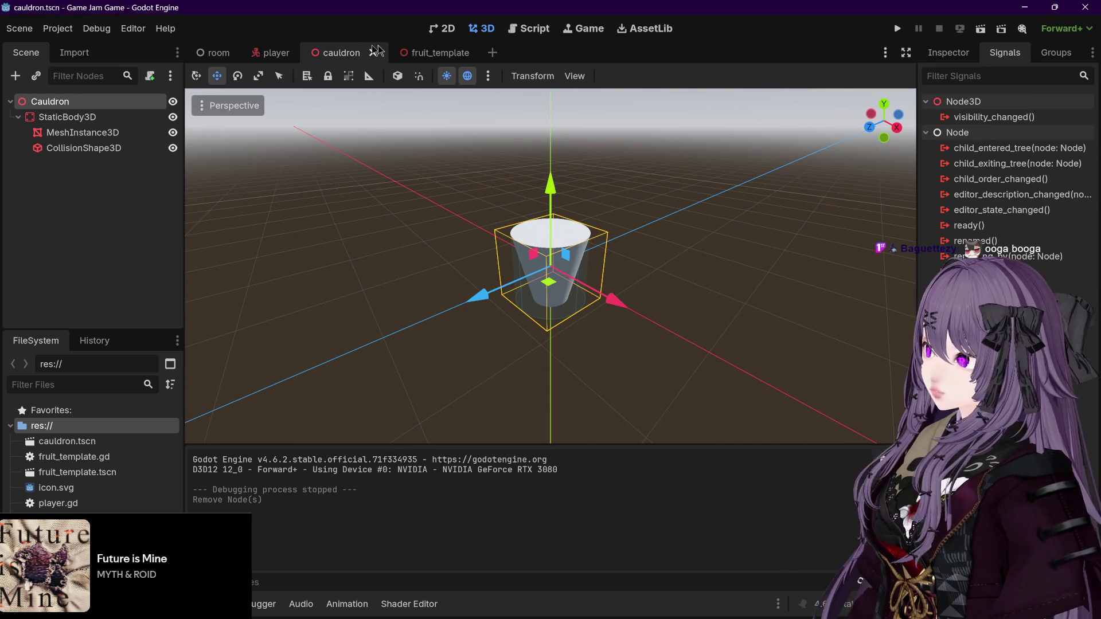
{"action": "left_click", "coordinate": [437, 53]}
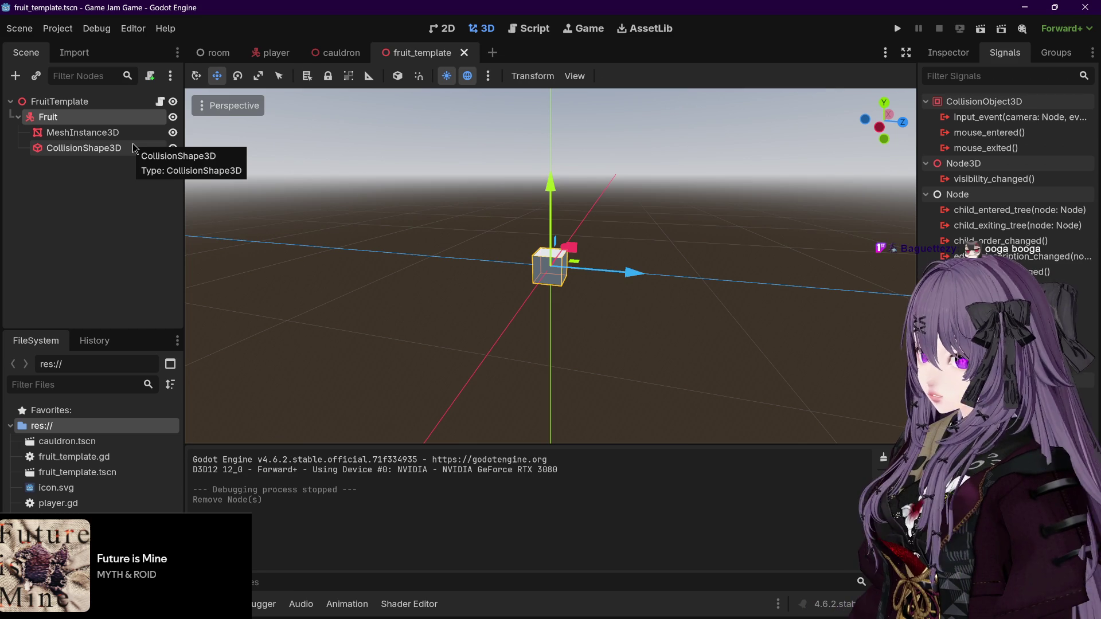
{"action": "right_click", "coordinate": [100, 122]}
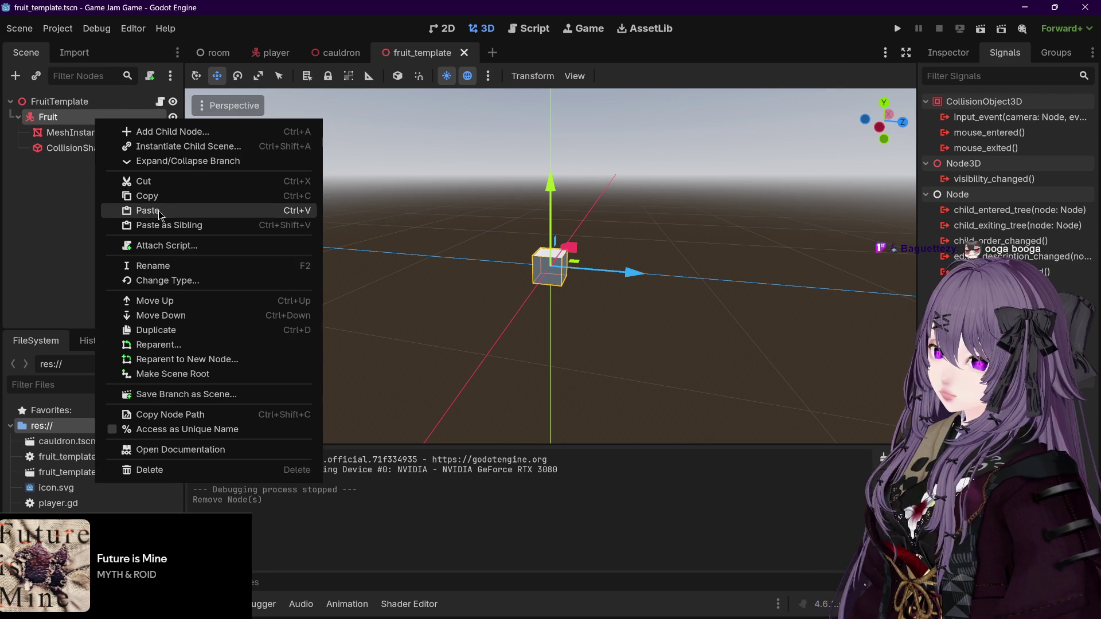
{"action": "left_click", "coordinate": [57, 219]}
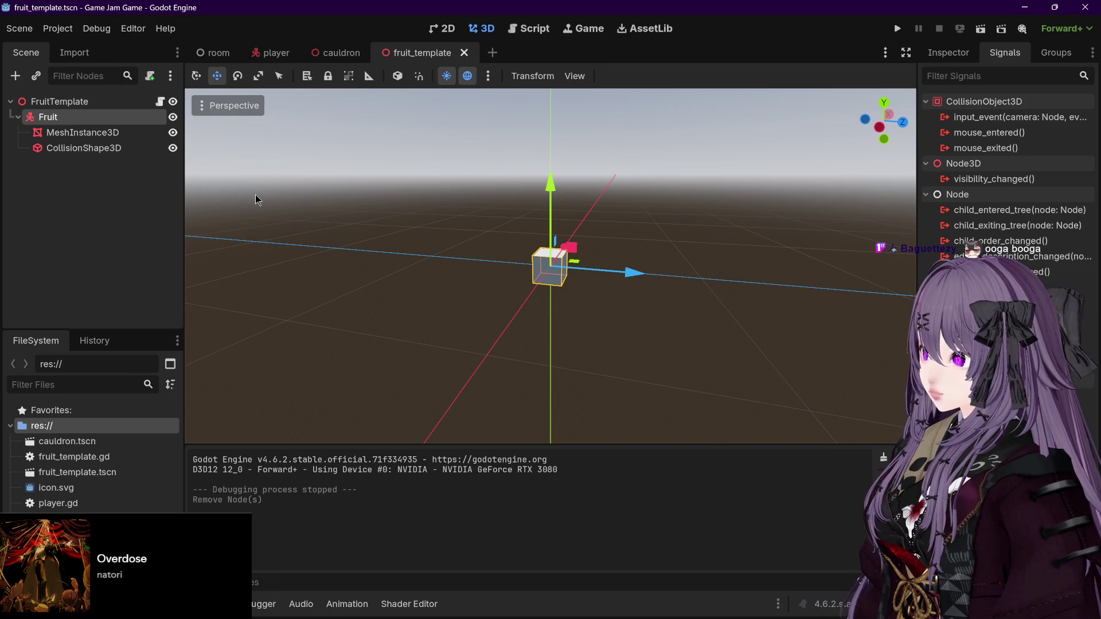
{"action": "left_click", "coordinate": [98, 105]}
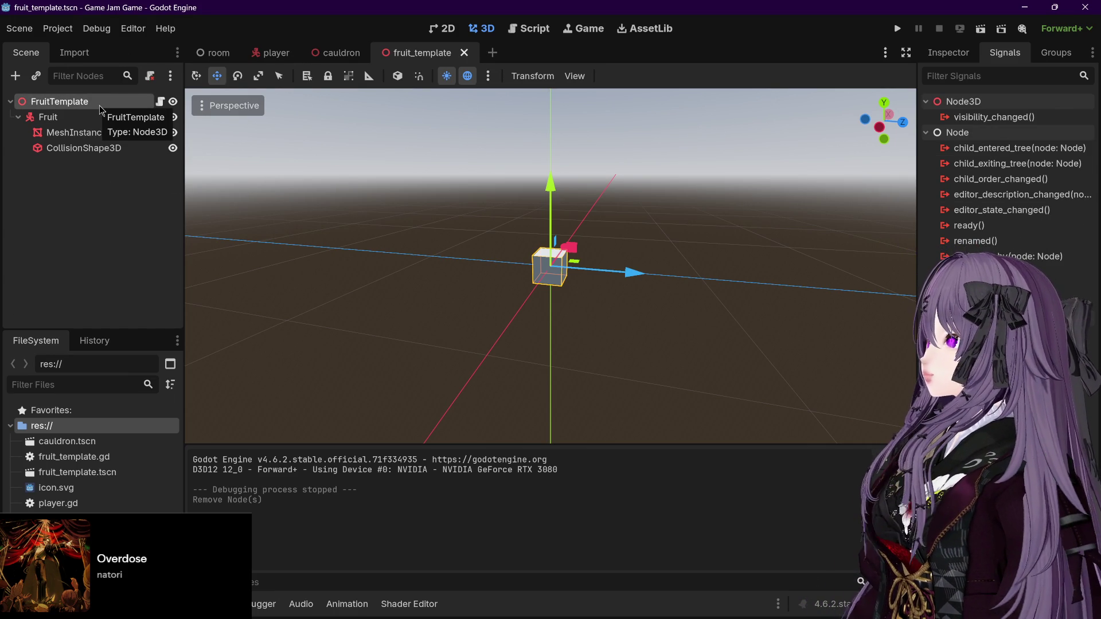
{"action": "left_click", "coordinate": [103, 121]}
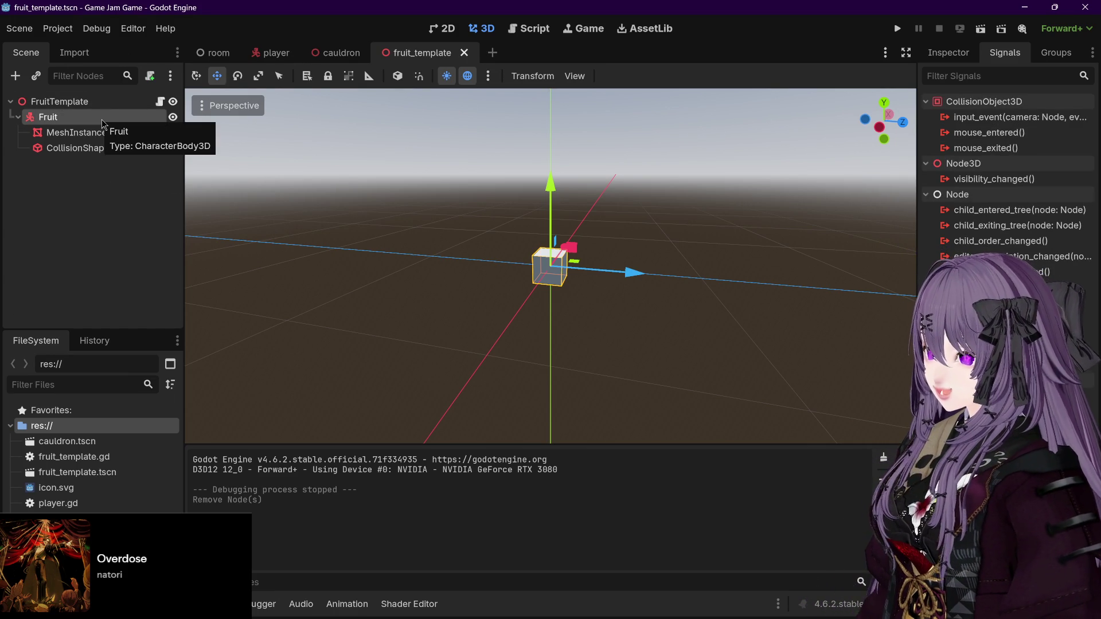
{"action": "left_click", "coordinate": [260, 54]}
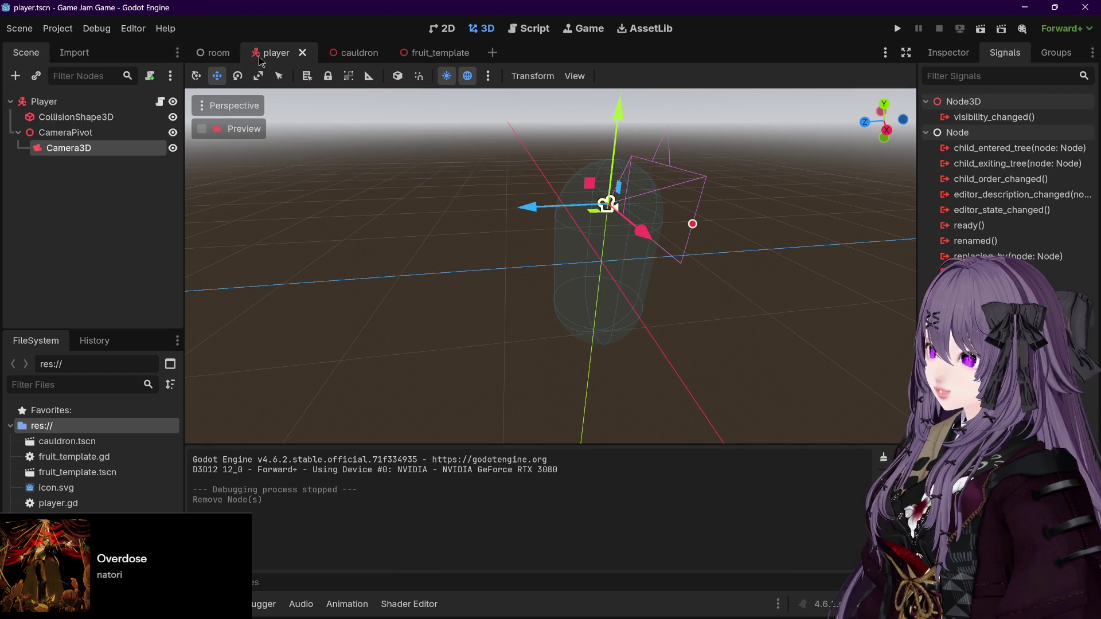
Instantiate fruit_template.tscn again directly under the Player node, next to CameraPivot.
{"action": "mouse_move", "coordinate": [516, 213]}
{"action": "left_mouse_down"}
{"action": "mouse_move", "coordinate": [494, 203]}
{"action": "mouse_move", "coordinate": [499, 213]}
{"action": "left_mouse_up"}
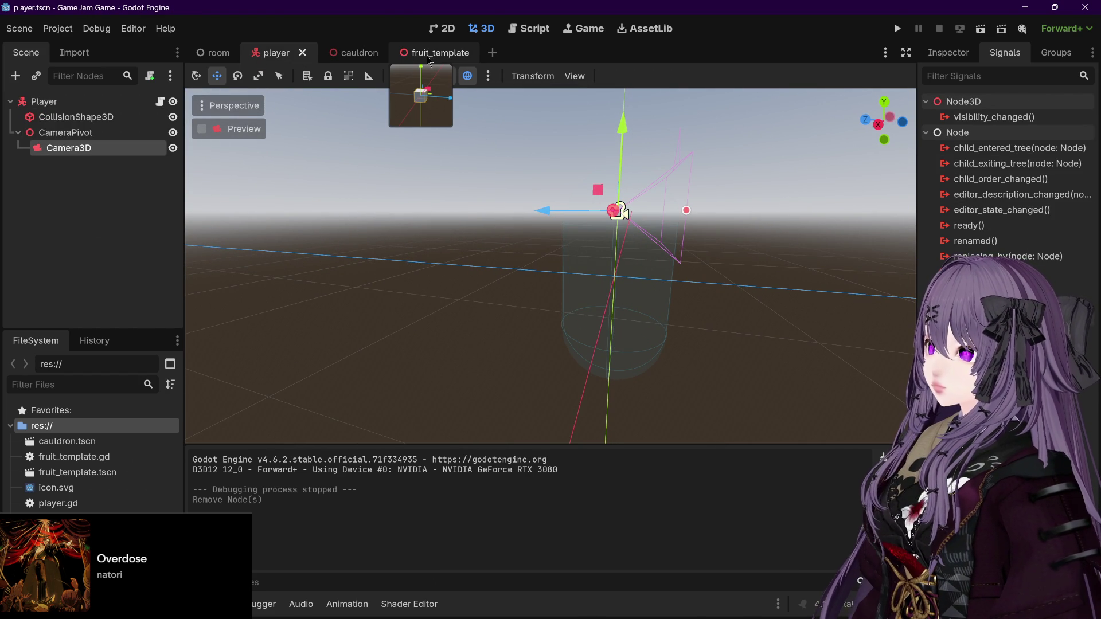
{"action": "left_click", "coordinate": [955, 55]}
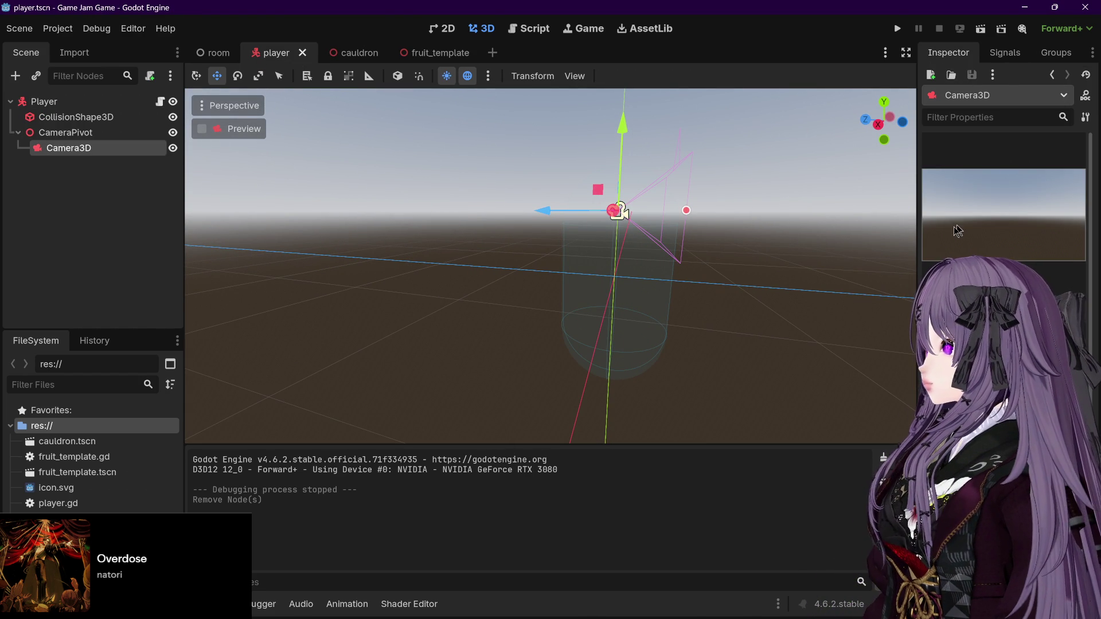
{"action": "right_click", "coordinate": [131, 103]}
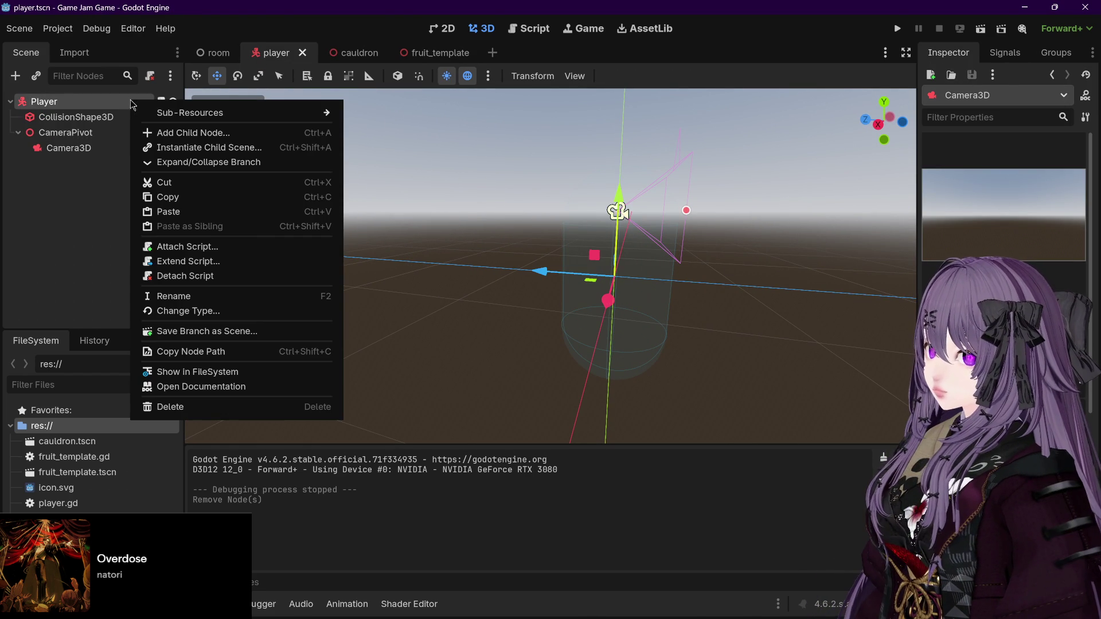
{"action": "left_click", "coordinate": [208, 148]}
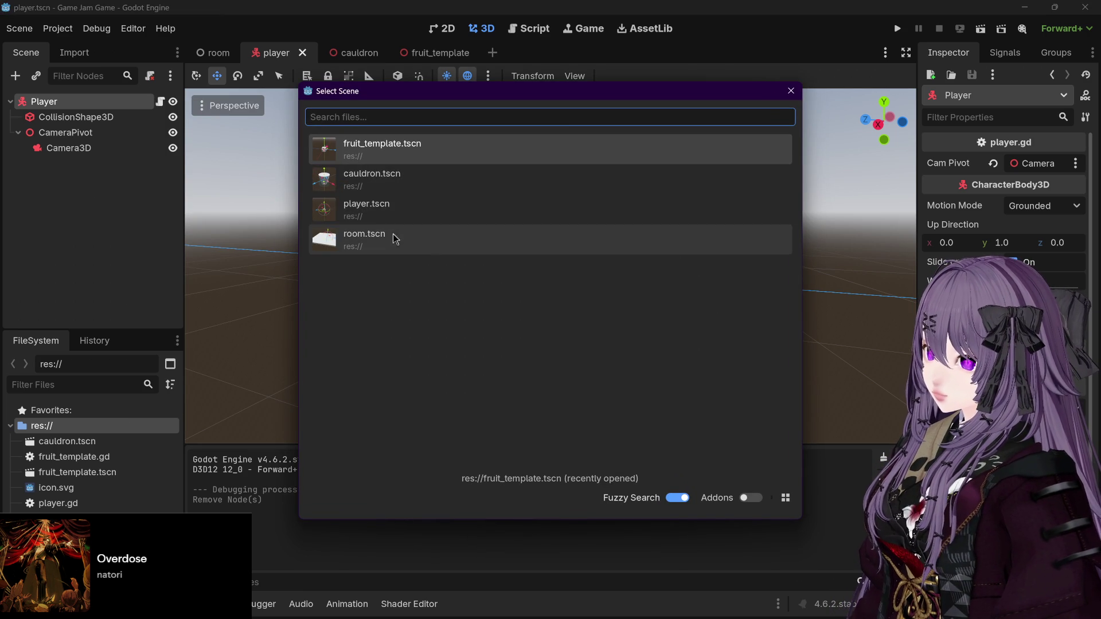
{"action": "double_click", "coordinate": [416, 154]}
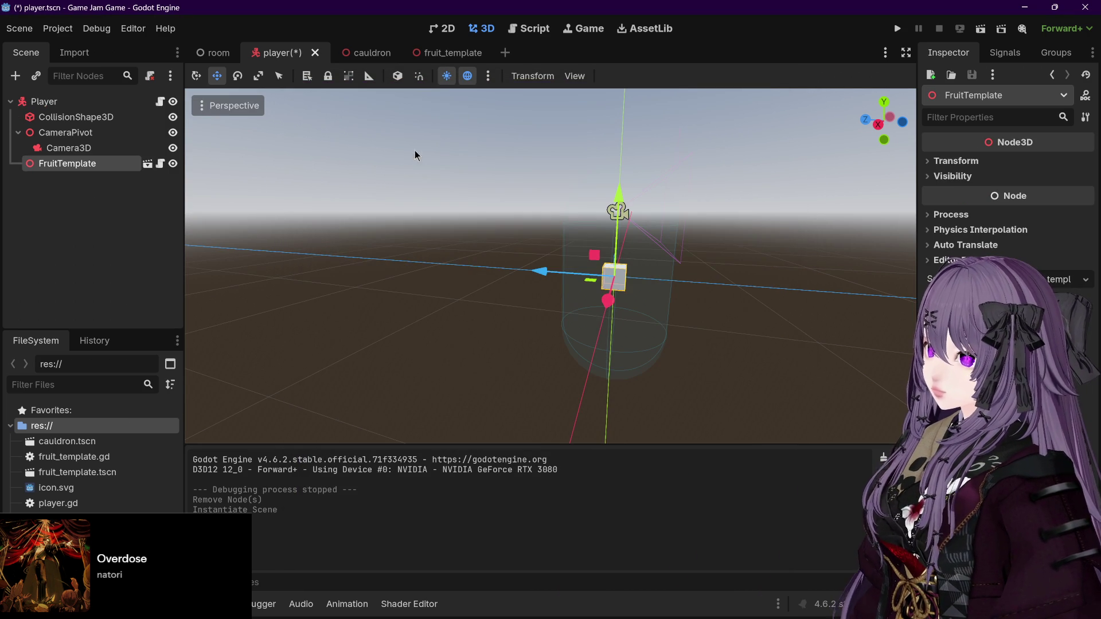
{"action": "left_click", "coordinate": [98, 150]}
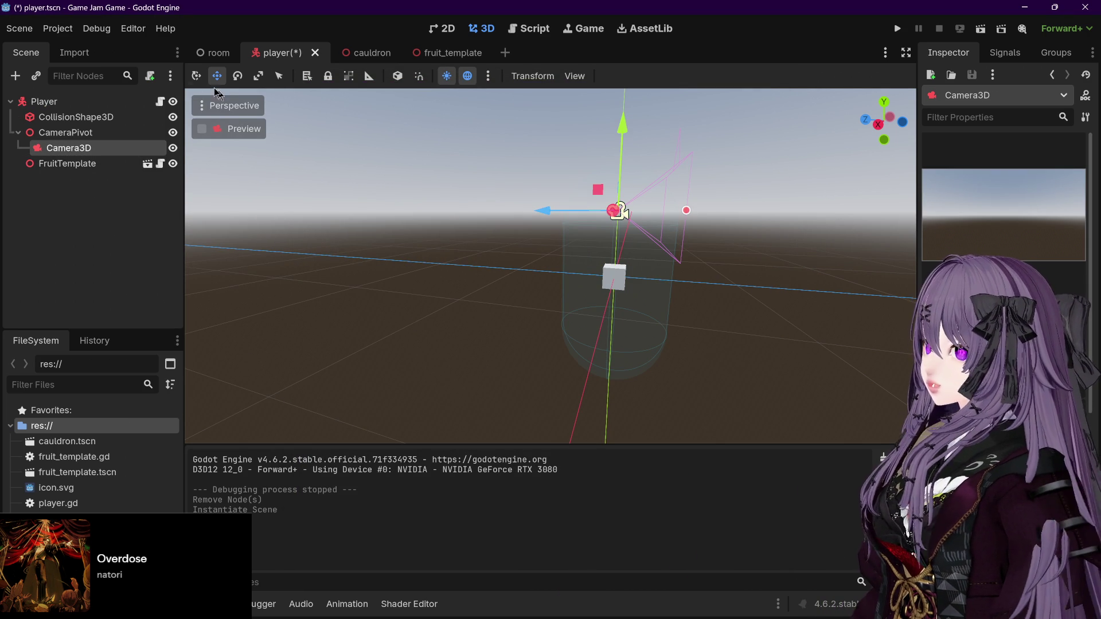
Turn on the Camera3D preview and split the 3D editor into 2 viewports.
{"action": "left_click", "coordinate": [201, 129]}
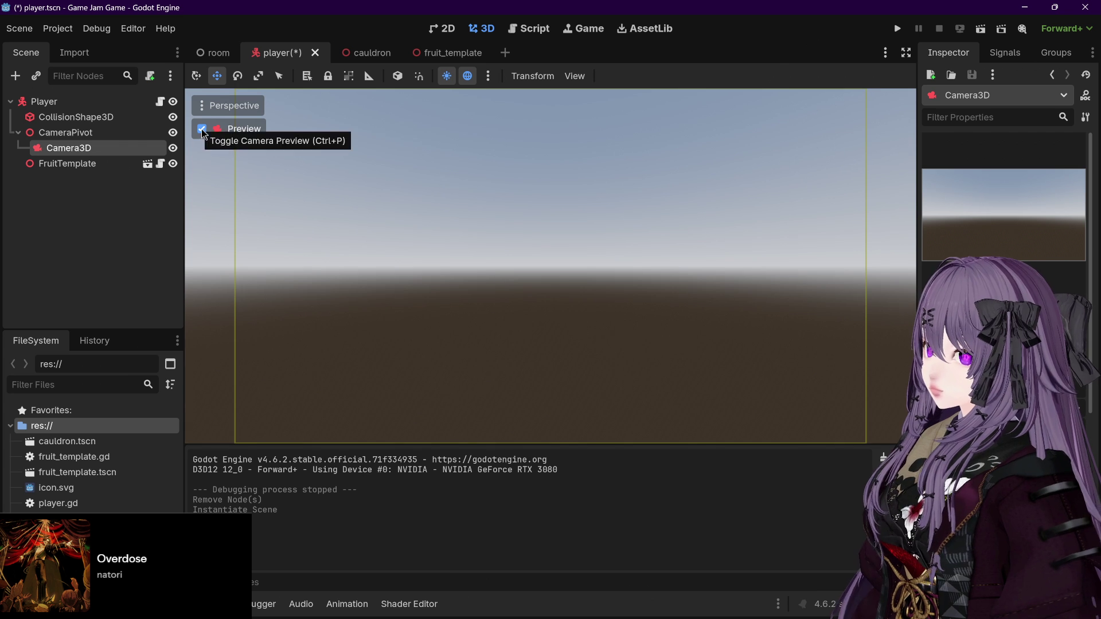
{"action": "left_click", "coordinate": [94, 165]}
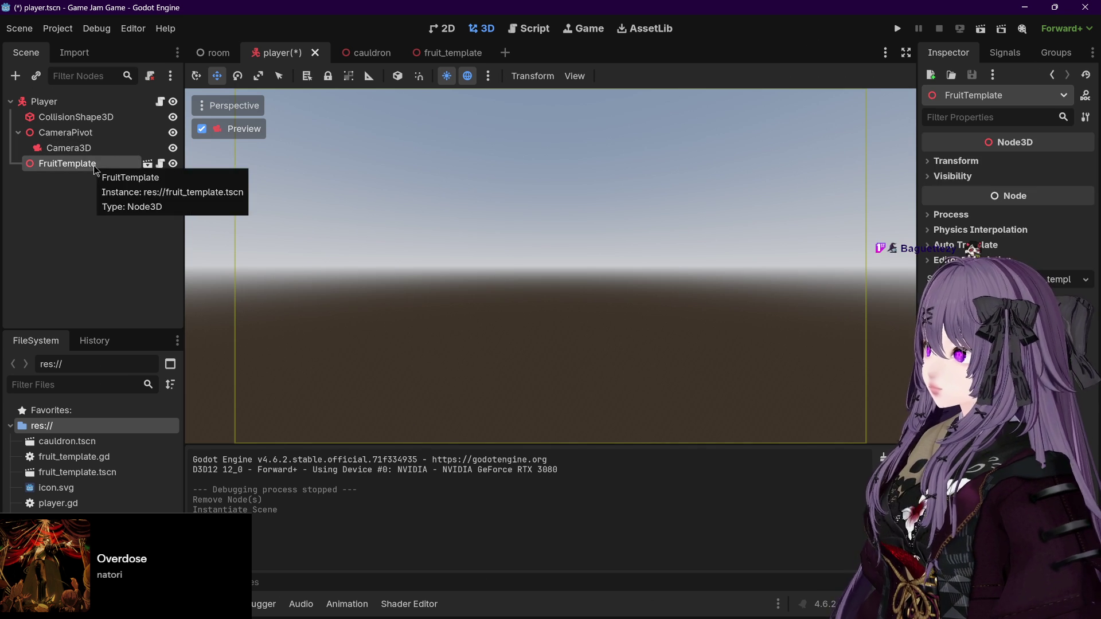
{"action": "left_click", "coordinate": [112, 151]}
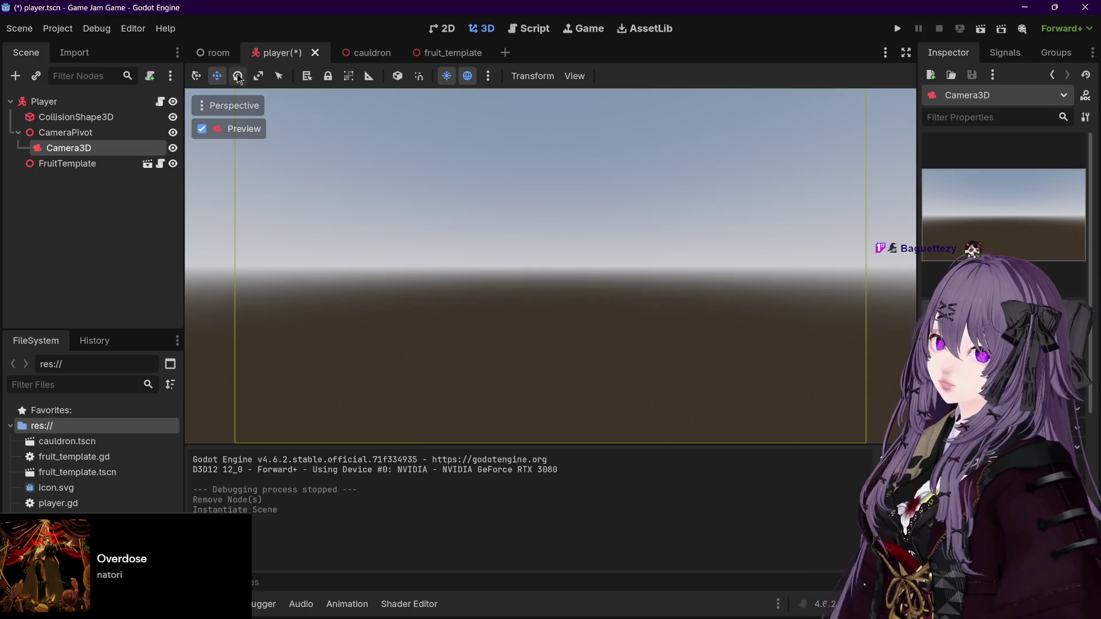
{"action": "left_click", "coordinate": [582, 79]}
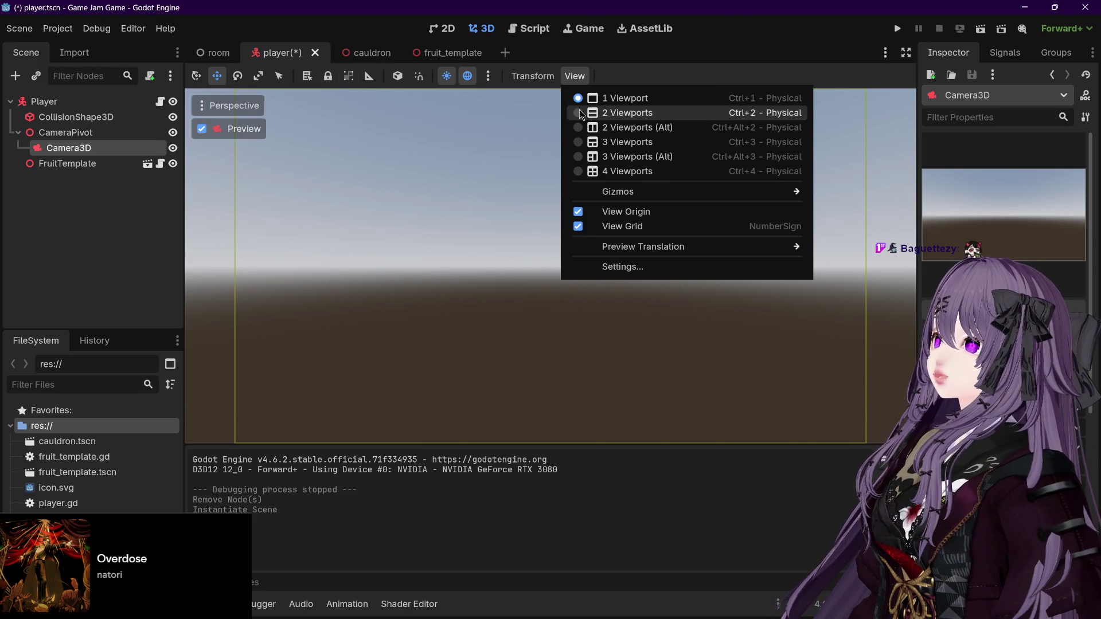
{"action": "left_click", "coordinate": [580, 112]}
{"action": "left_click", "coordinate": [476, 179]}
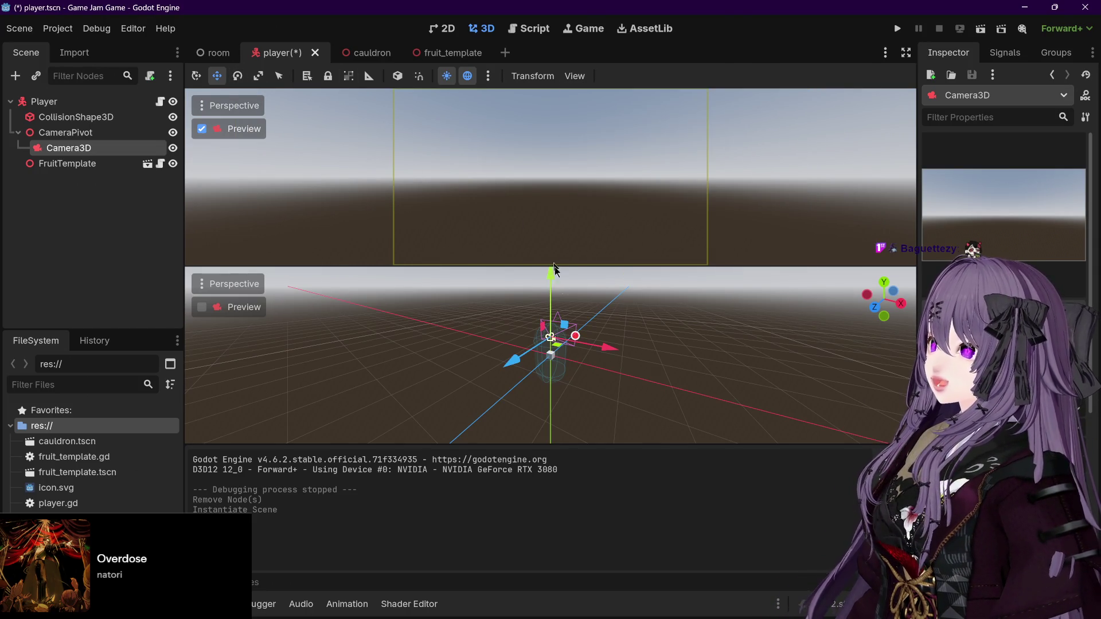
{"action": "scroll", "coordinate": [573, 335], "scroll_direction": "up", "scroll_amount": 3}
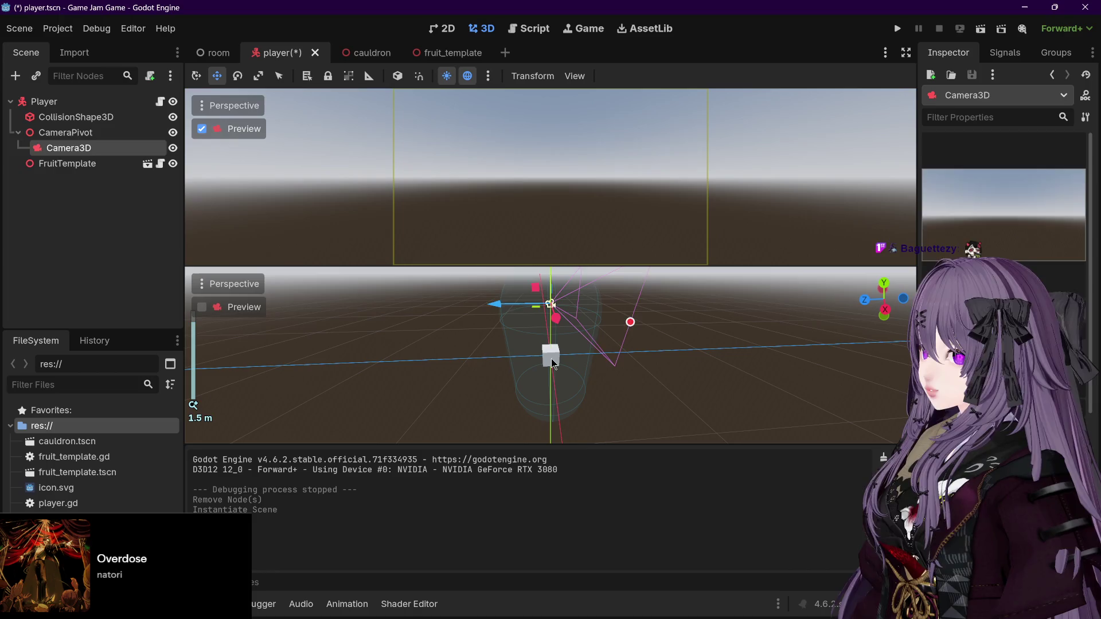
Move the FruitTemplate cube along Z and Y until it sits centred and low in the camera view.
{"action": "left_click", "coordinate": [561, 349]}
{"action": "left_click_drag", "start_coordinate": [499, 359], "coordinate": [580, 354]}
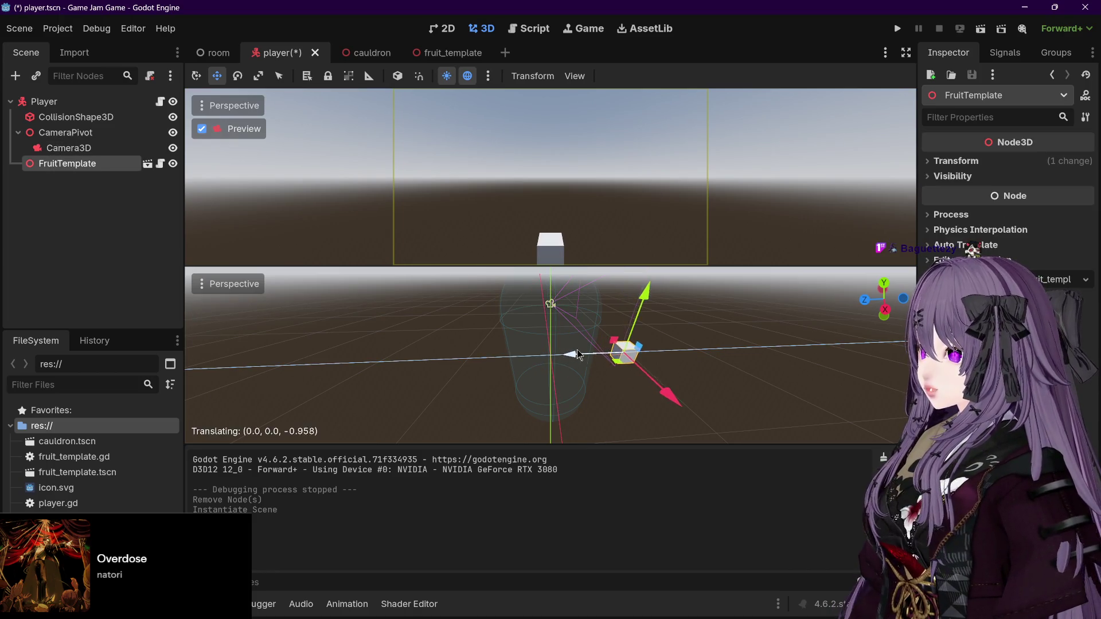
{"action": "left_click_drag", "start_coordinate": [637, 305], "coordinate": [659, 270]}
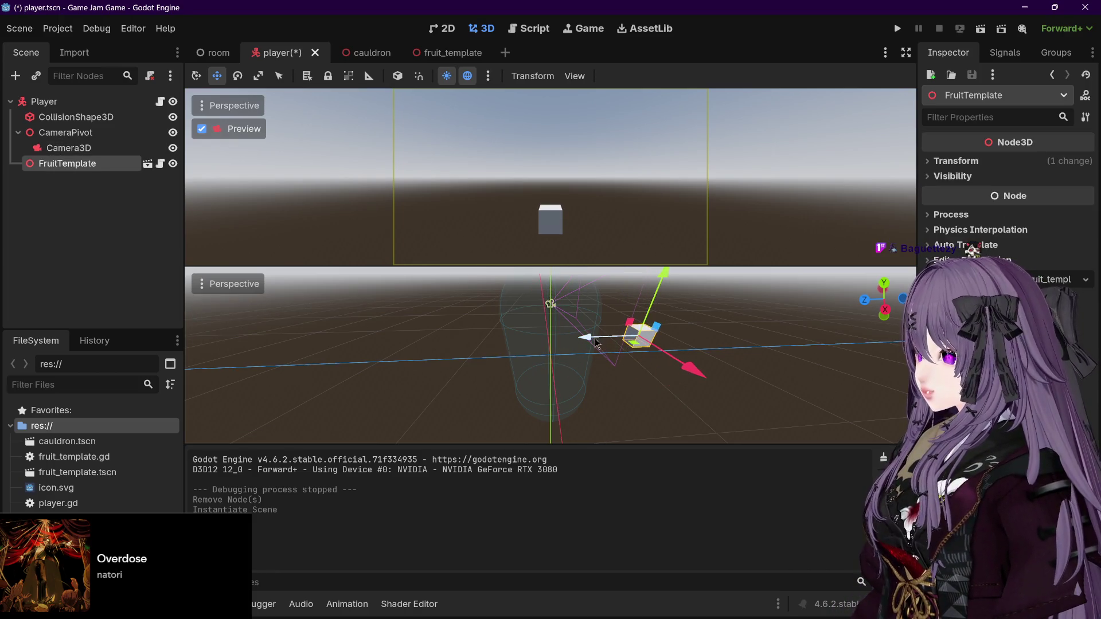
{"action": "left_click_drag", "start_coordinate": [585, 337], "coordinate": [557, 337]}
{"action": "left_click_drag", "start_coordinate": [628, 285], "coordinate": [628, 273]}
{"action": "left_click_drag", "start_coordinate": [564, 333], "coordinate": [560, 331]}
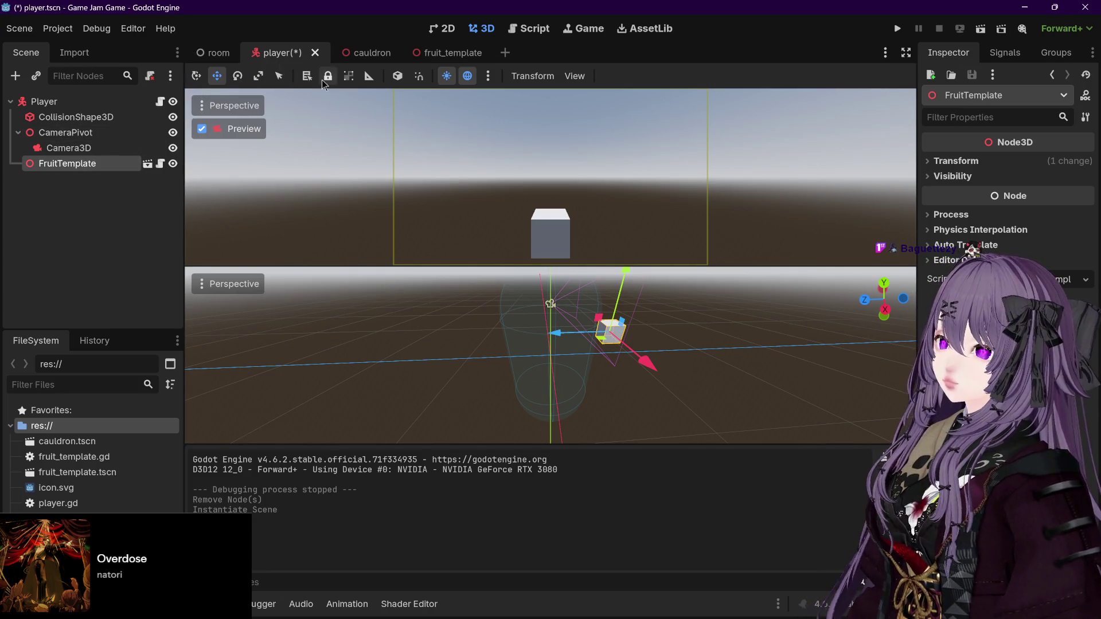
{"action": "left_click", "coordinate": [202, 107]}
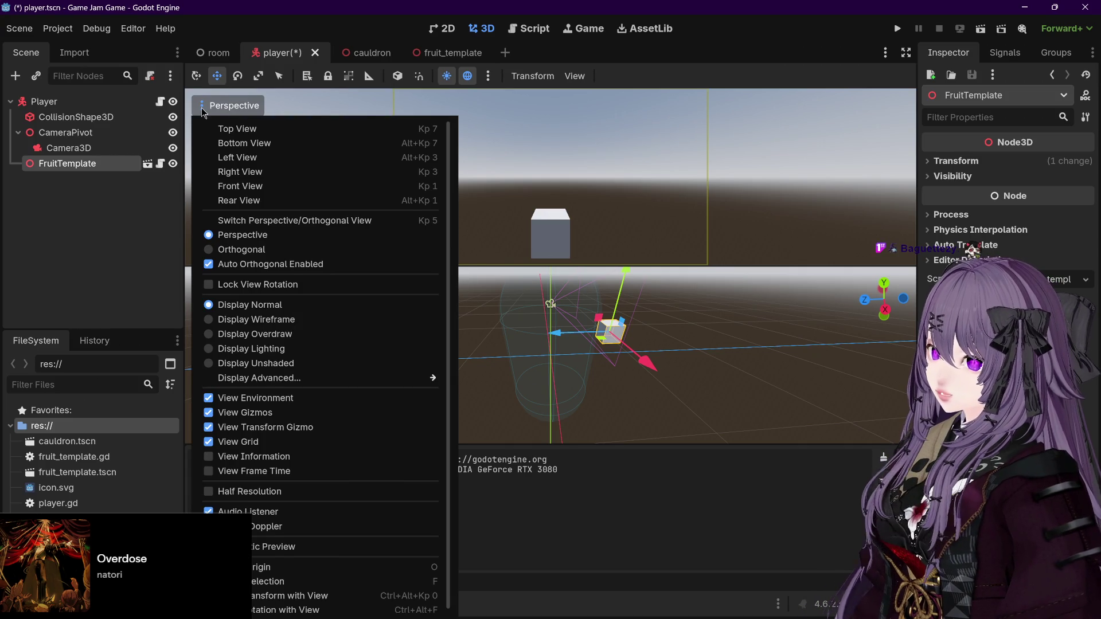
{"action": "left_click", "coordinate": [575, 76]}
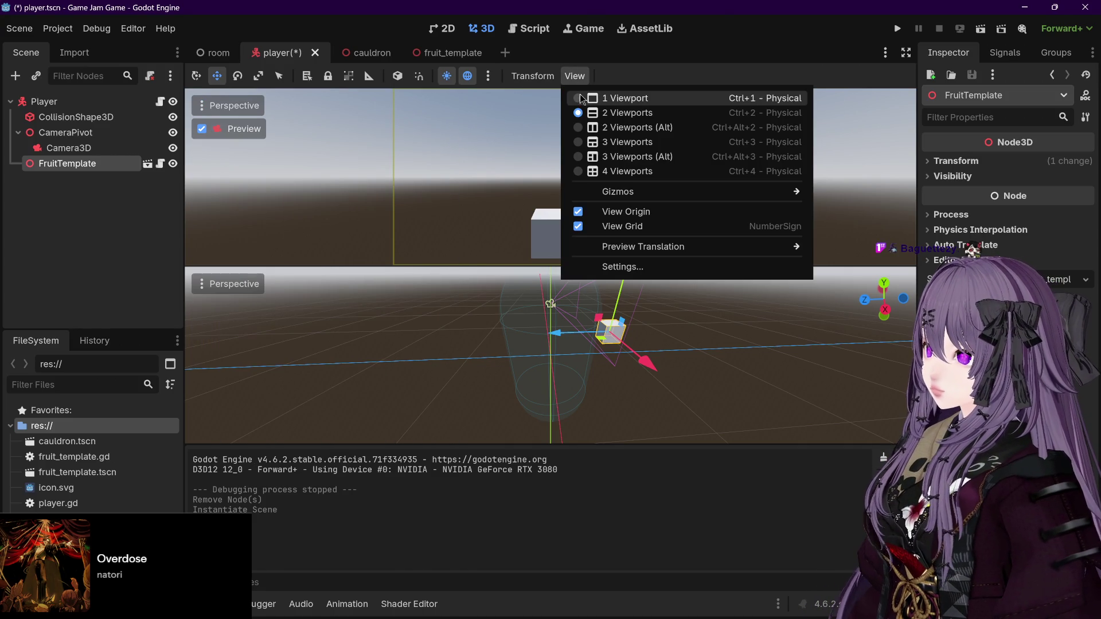
Return to one viewport without preview, then add a Marker3D directly under Player.
{"action": "left_click", "coordinate": [577, 97]}
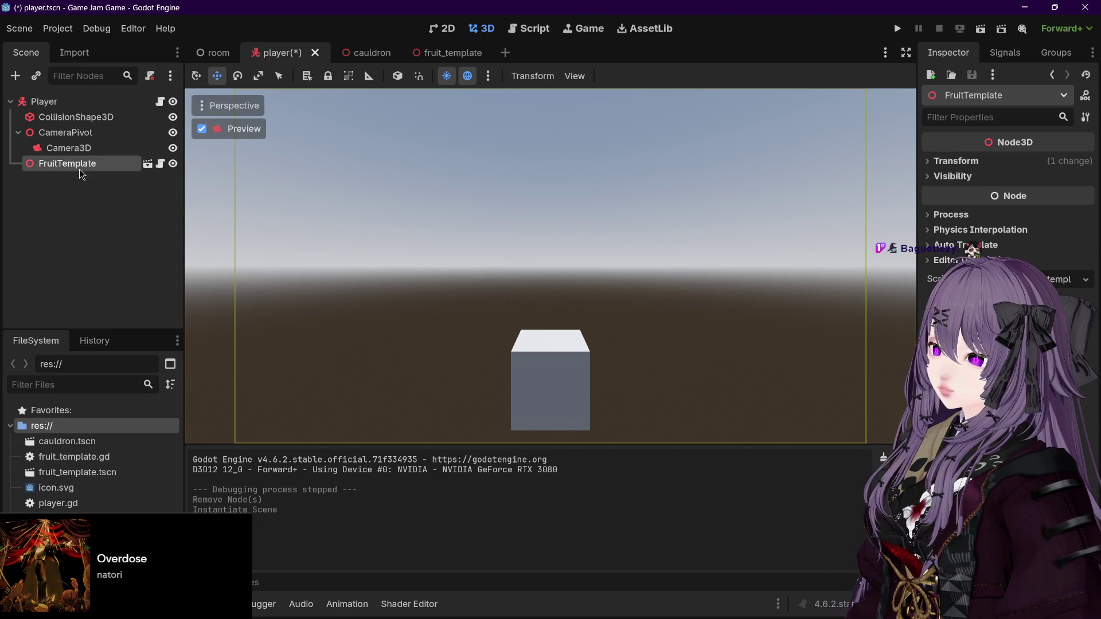
{"action": "left_click", "coordinate": [218, 127]}
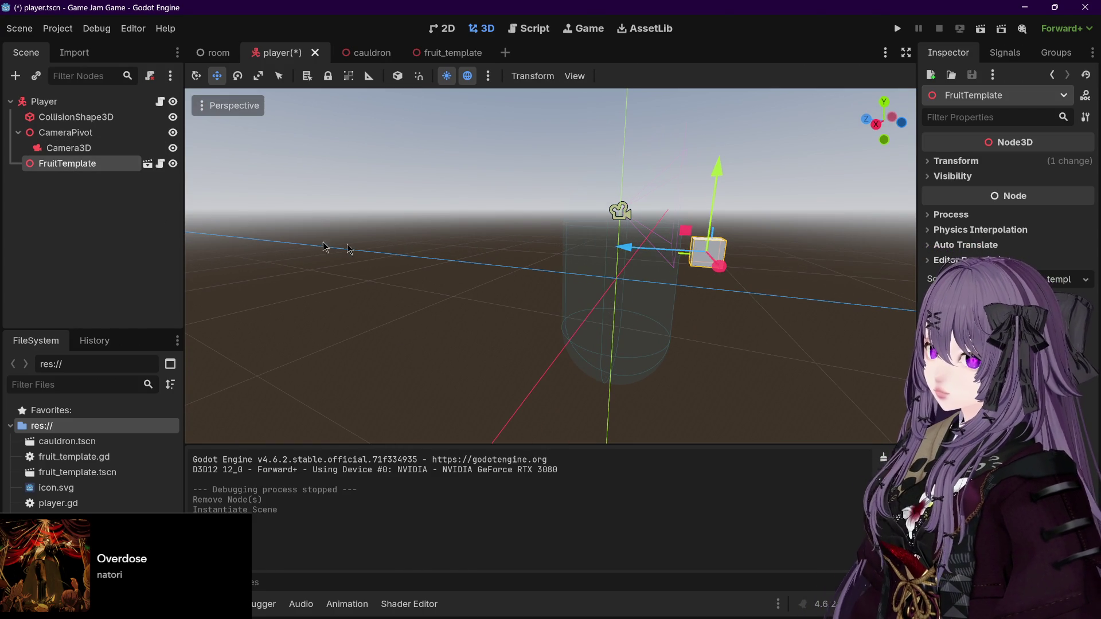
{"action": "left_click", "coordinate": [90, 180]}
{"action": "left_click", "coordinate": [87, 162]}
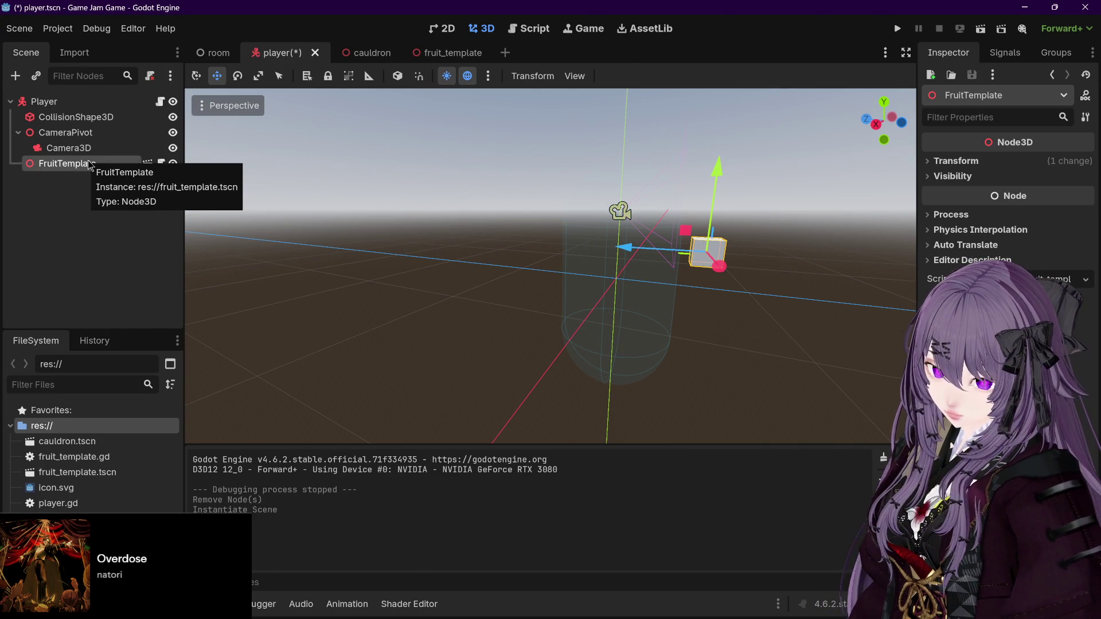
{"action": "key", "text": "ctrl+a"}
{"action": "type", "text": "marker"}
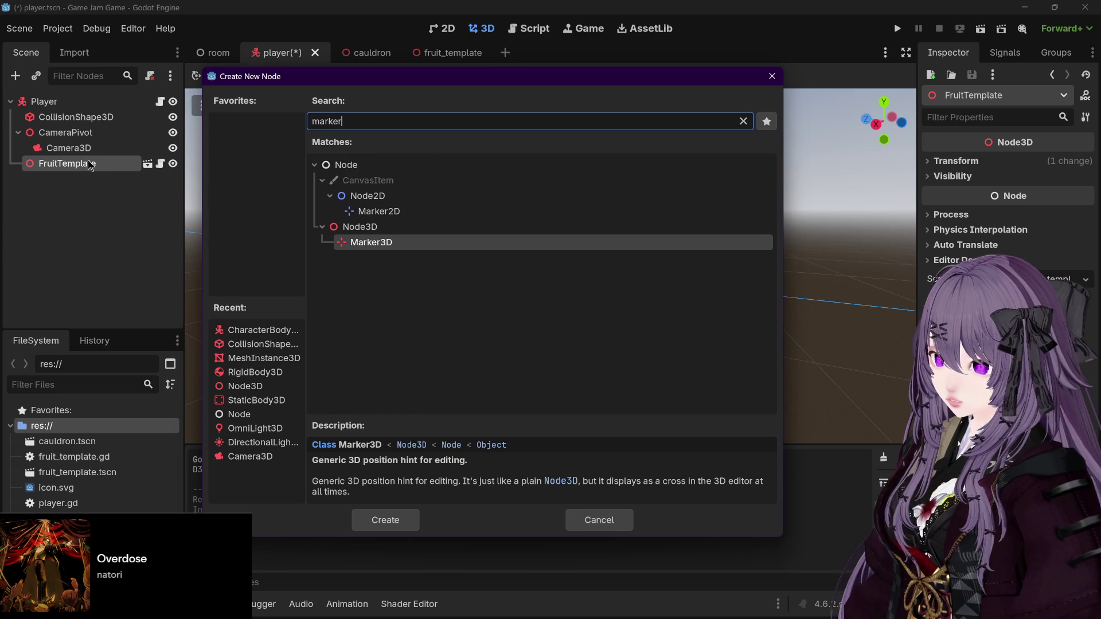
{"action": "double_click", "coordinate": [374, 243]}
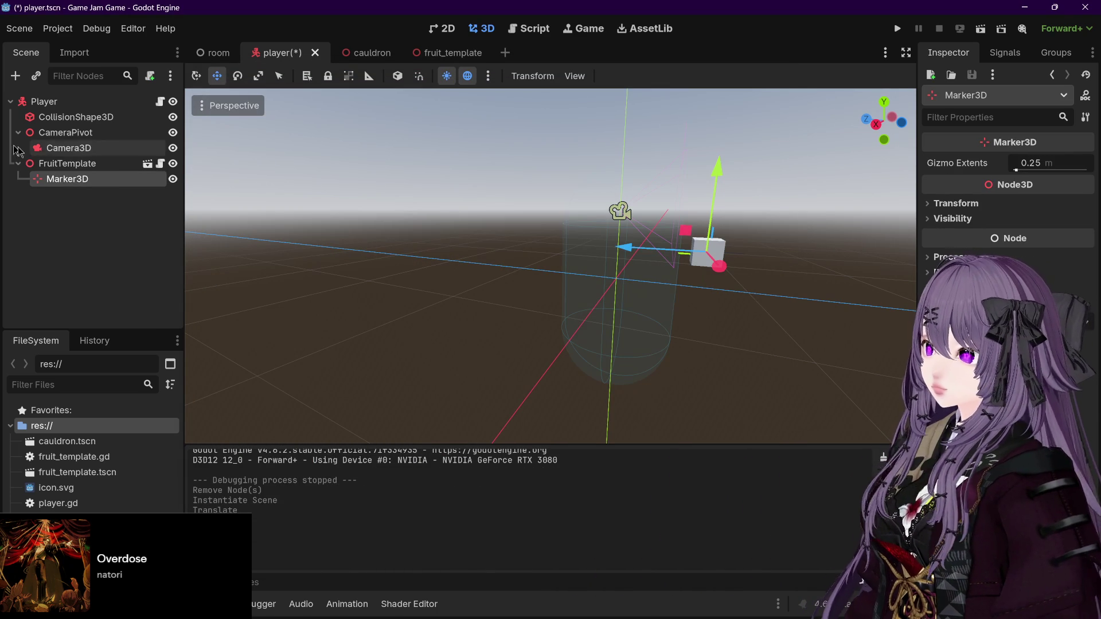
{"action": "left_click_drag", "start_coordinate": [78, 181], "coordinate": [61, 161]}
Delete the FruitTemplate instance from the player scene.
{"action": "left_click", "coordinate": [69, 179]}
{"action": "left_click", "coordinate": [64, 164]}
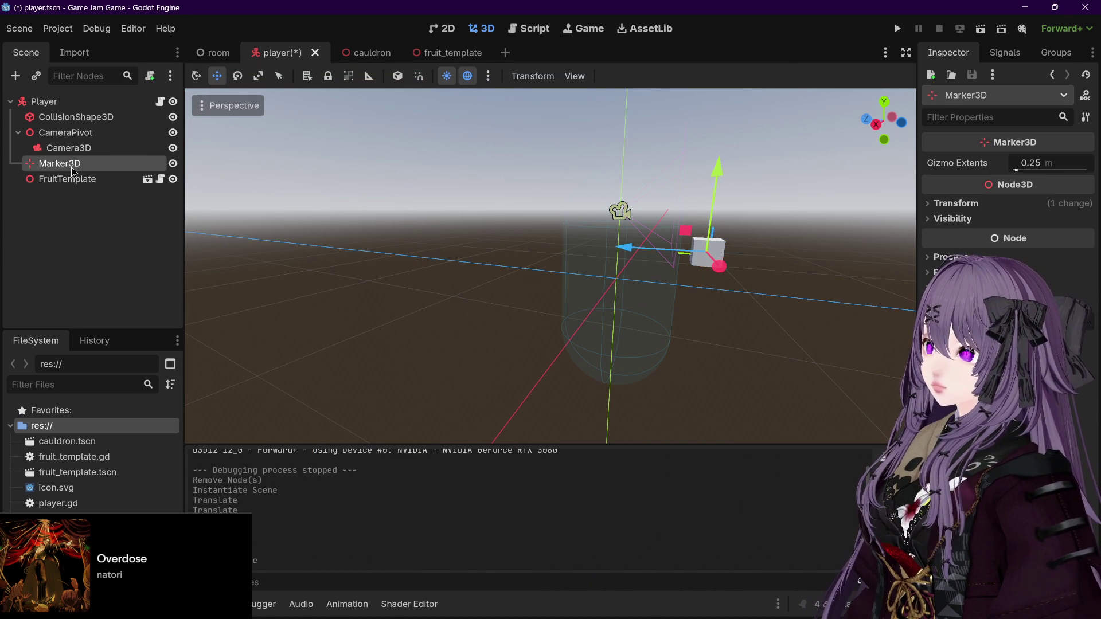
{"action": "left_click", "coordinate": [71, 178]}
{"action": "left_click", "coordinate": [68, 164]}
{"action": "left_click", "coordinate": [72, 180]}
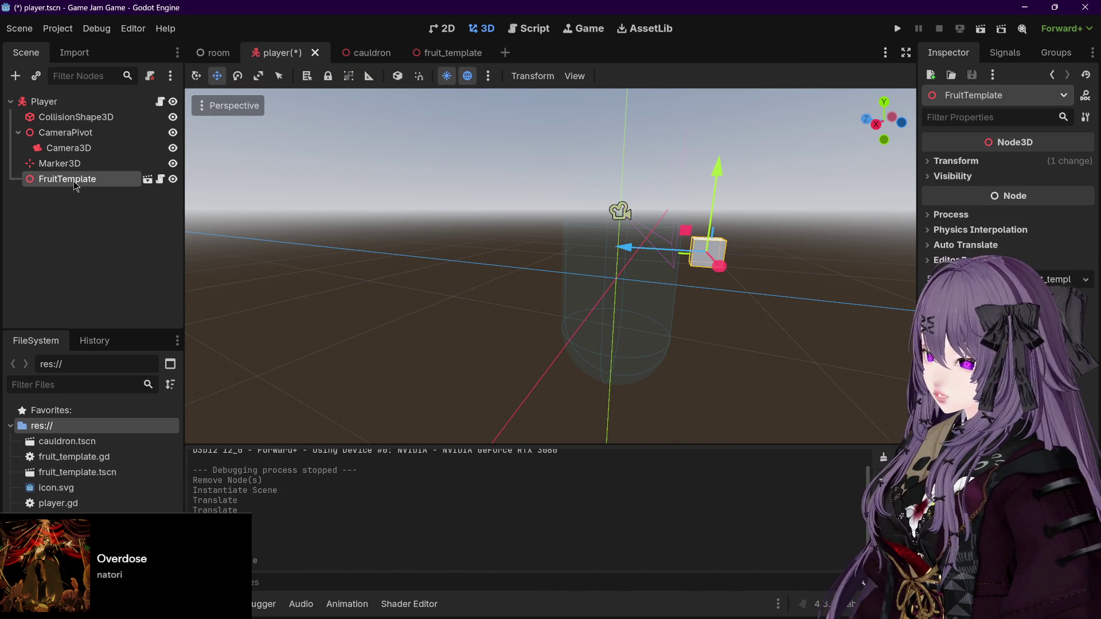
{"action": "key", "text": "Delete"}
{"action": "left_click", "coordinate": [499, 321]}
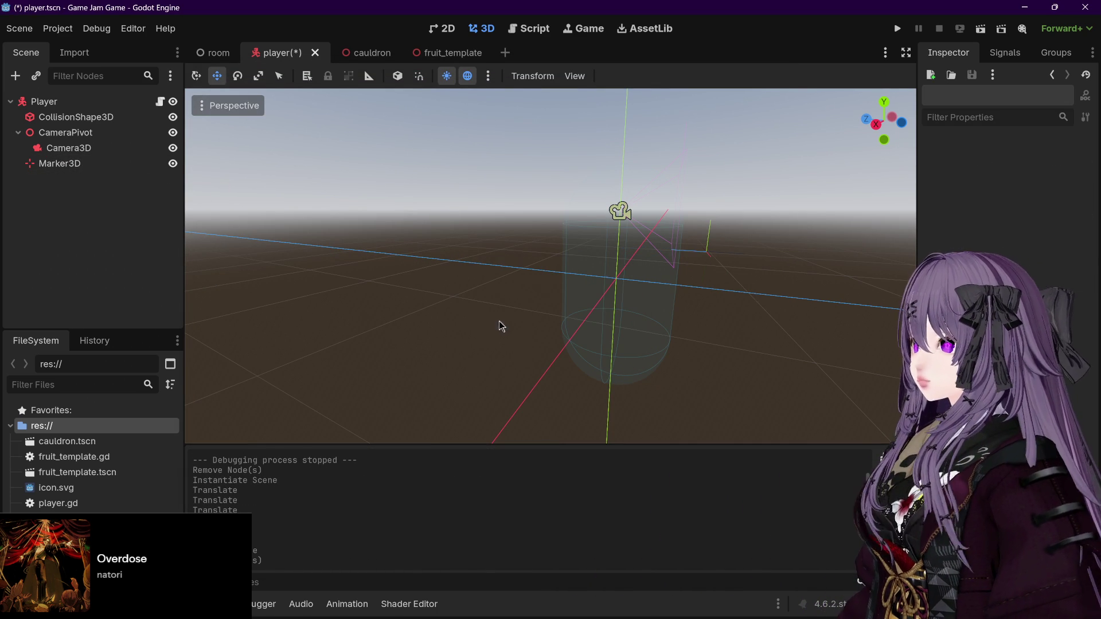
Rename the Marker3D node to FruitHoldPostition.
{"action": "left_click", "coordinate": [98, 164]}
{"action": "double_click", "coordinate": [73, 165]}
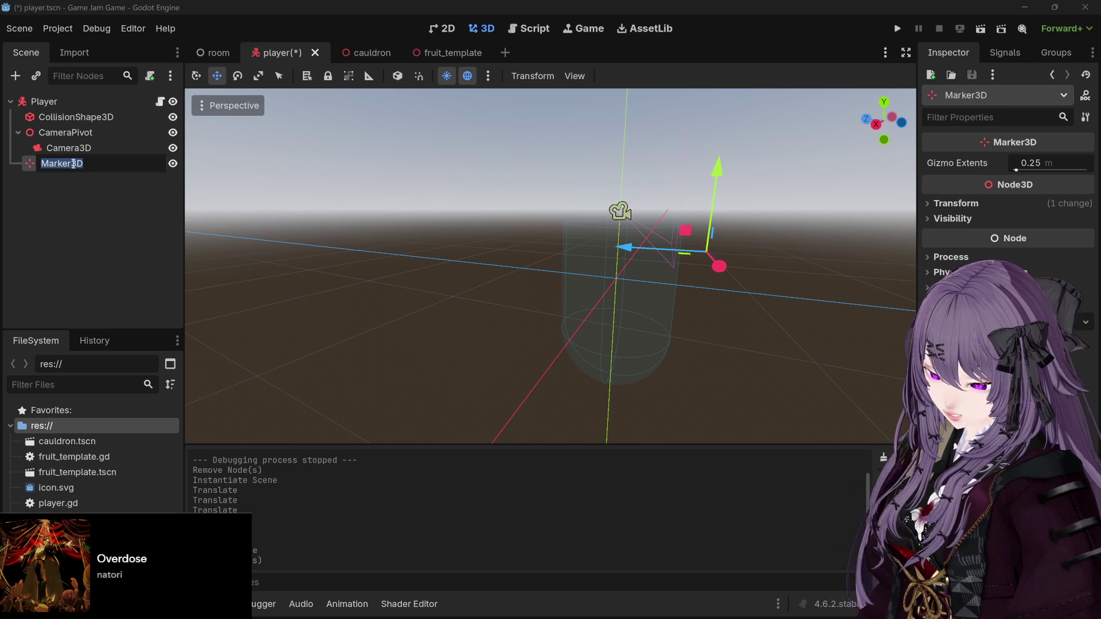
{"action": "type", "text": "Fur"}
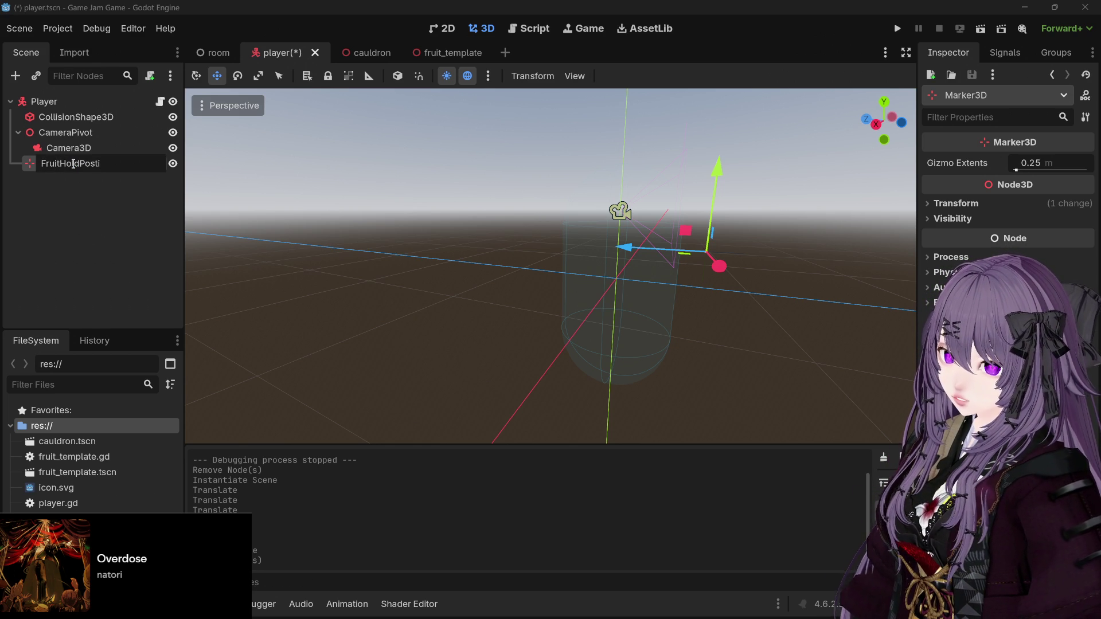
{"action": "key", "text": "Return"}
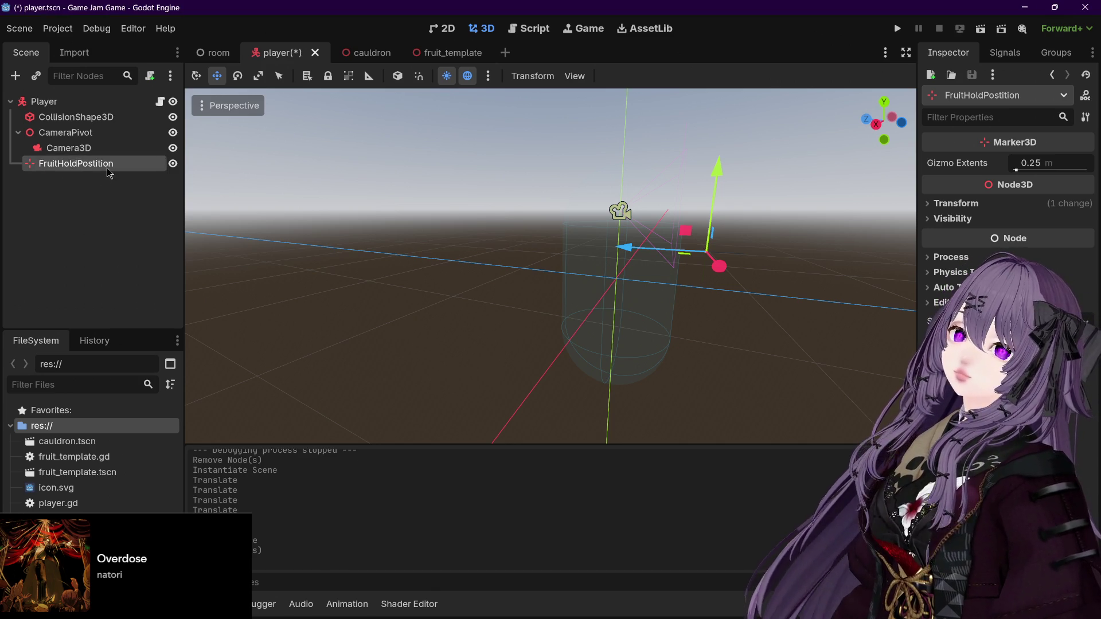
Nest FruitHoldPostition under CameraPivot below Camera3D and save the player scene.
{"action": "left_click_drag", "start_coordinate": [106, 167], "coordinate": [90, 172]}
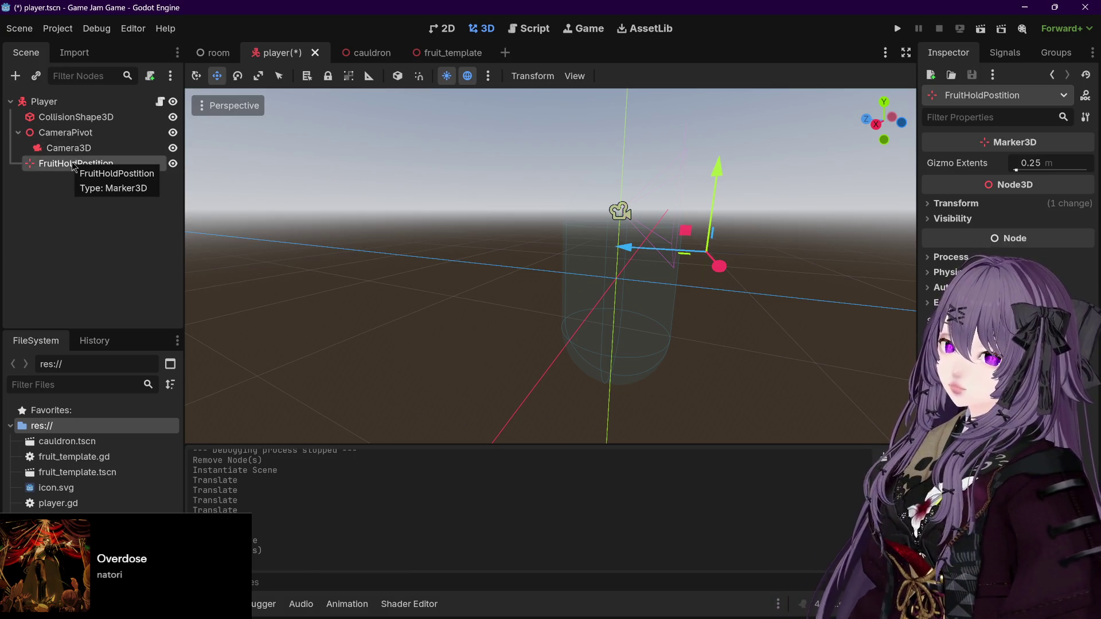
{"action": "key", "text": "ctrl+s"}
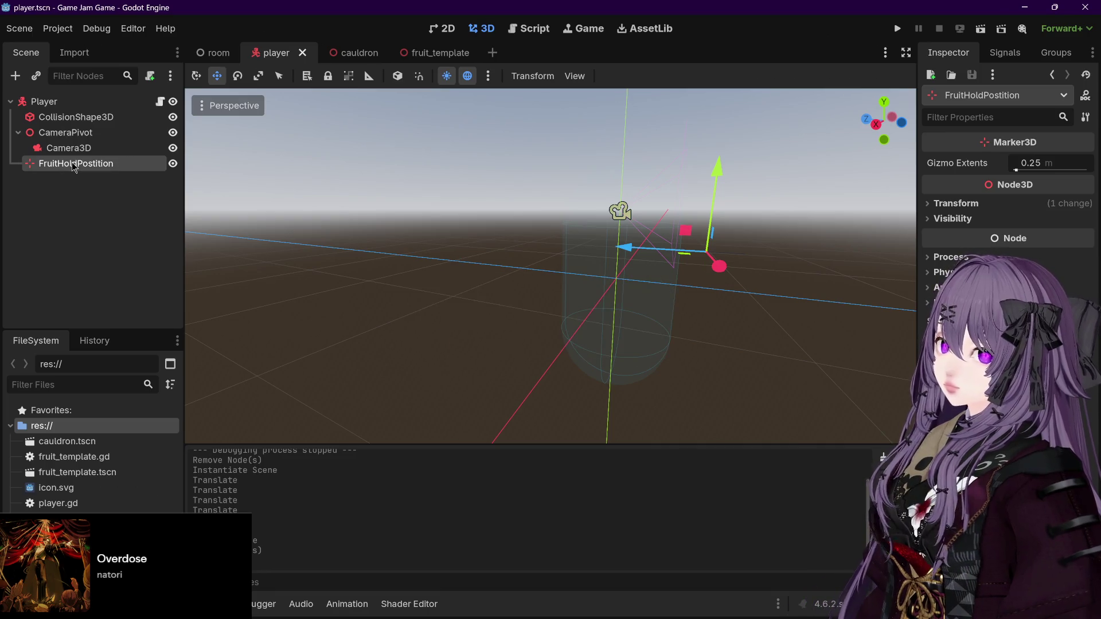
{"action": "mouse_move", "coordinate": [73, 165]}
{"action": "left_mouse_down"}
{"action": "mouse_move", "coordinate": [73, 144]}
{"action": "mouse_move", "coordinate": [75, 171]}
{"action": "left_mouse_up"}
{"action": "key", "text": "ctrl+s"}
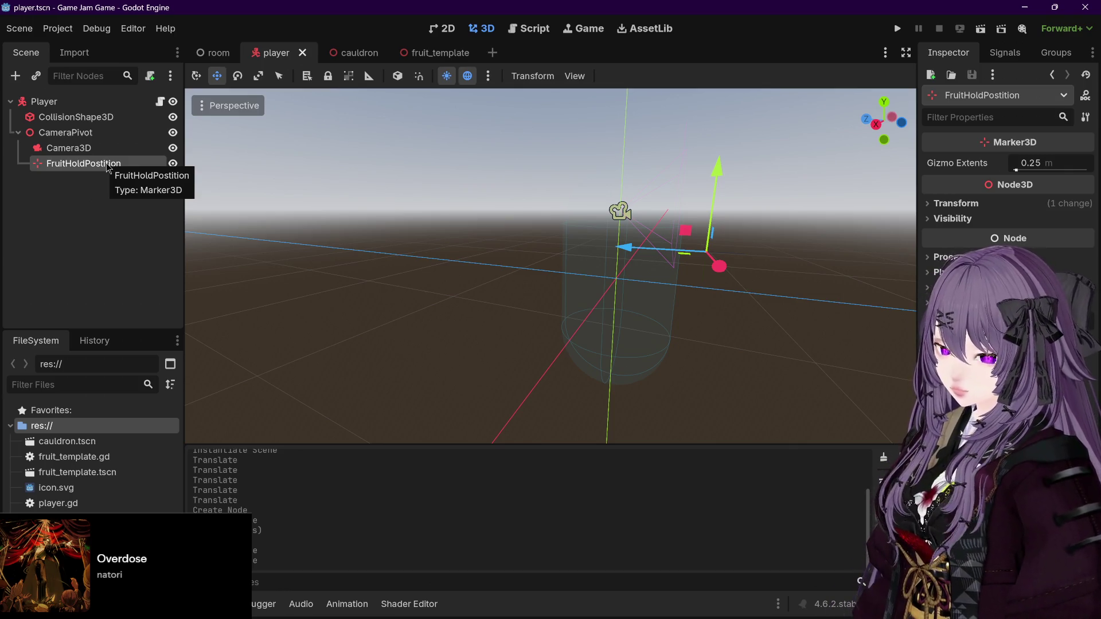
Show the Signals panel and check Player, CollisionShape3D, CameraPivot, Camera3D and FruitHoldPostition.
{"action": "left_click", "coordinate": [1004, 52]}
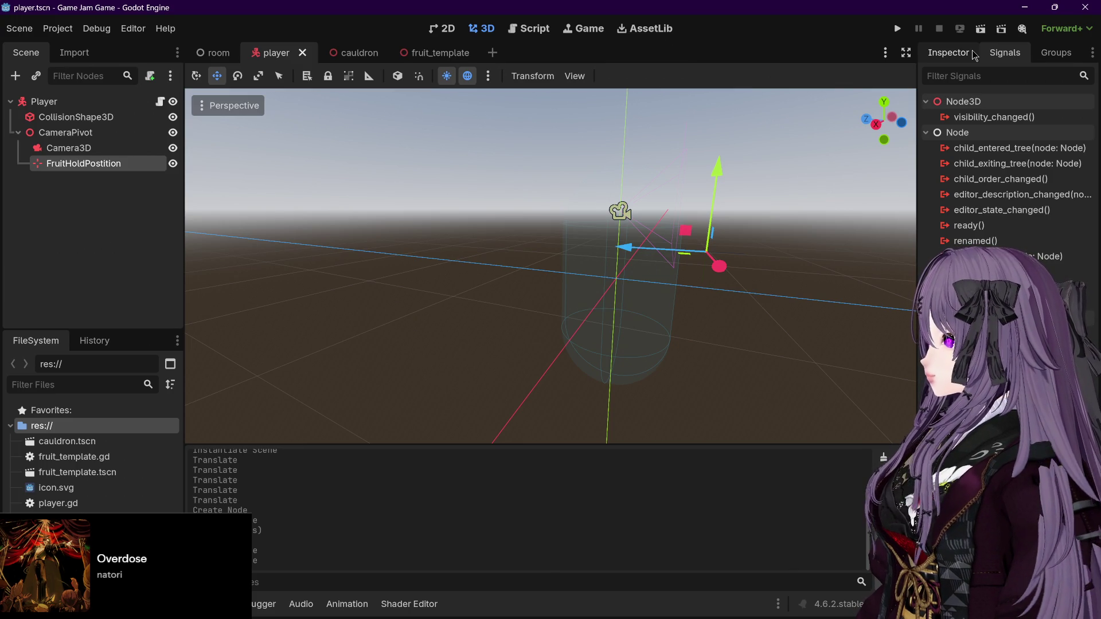
{"action": "left_click", "coordinate": [114, 118]}
{"action": "left_click", "coordinate": [115, 129]}
{"action": "left_click", "coordinate": [95, 102]}
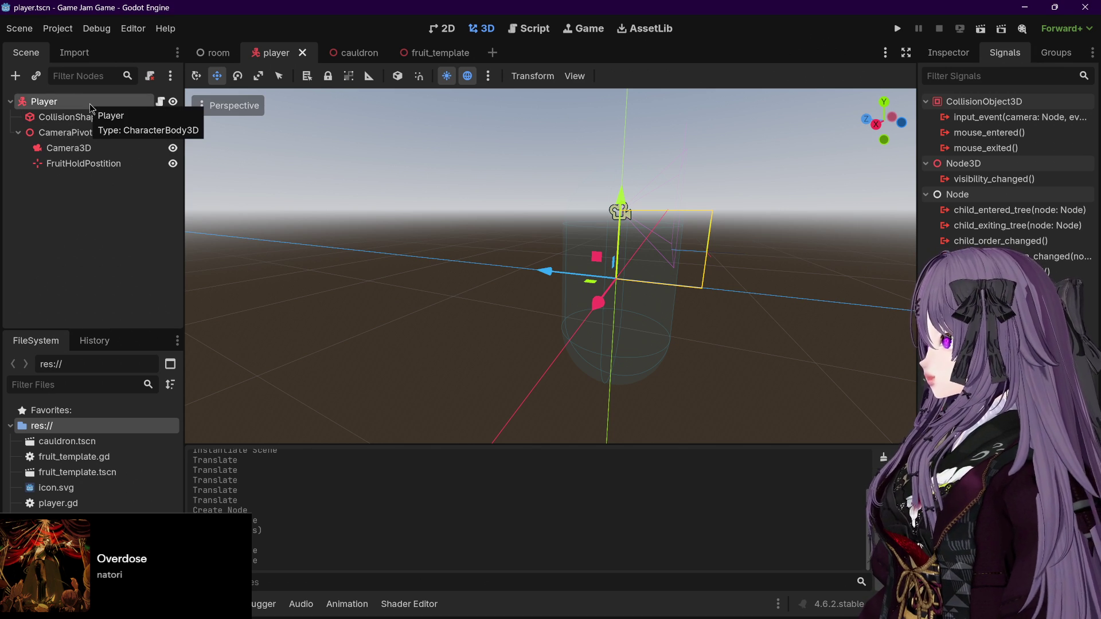
{"action": "left_click", "coordinate": [64, 132]}
{"action": "left_click", "coordinate": [69, 148]}
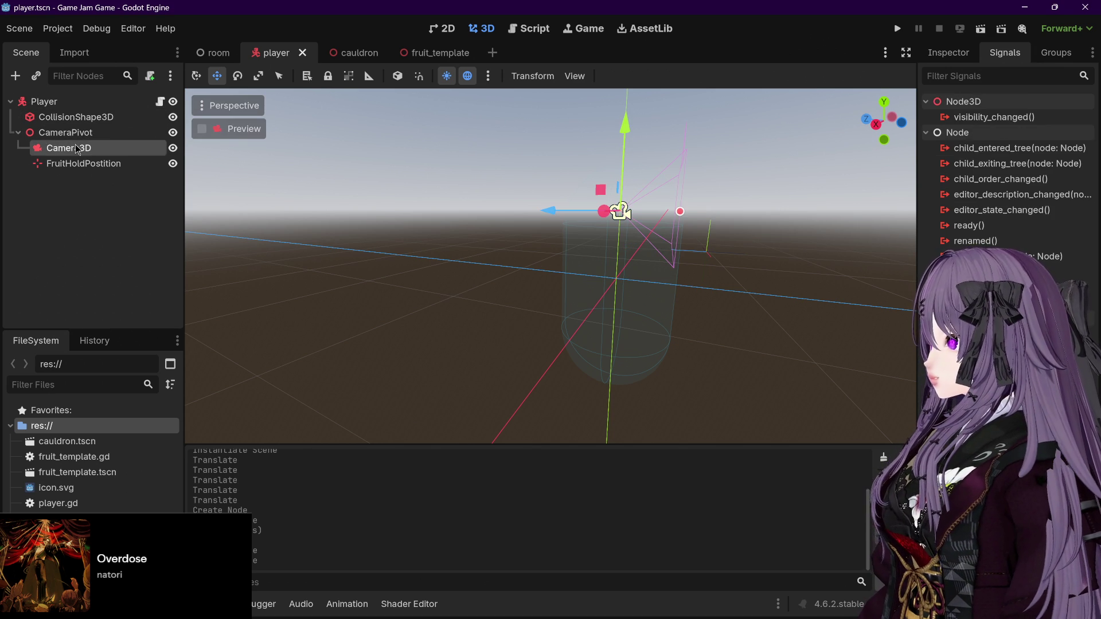
{"action": "left_click", "coordinate": [74, 164]}
Glance at the fruit_template scene, then return to the player scene and orbit the view.
{"action": "left_click", "coordinate": [425, 52]}
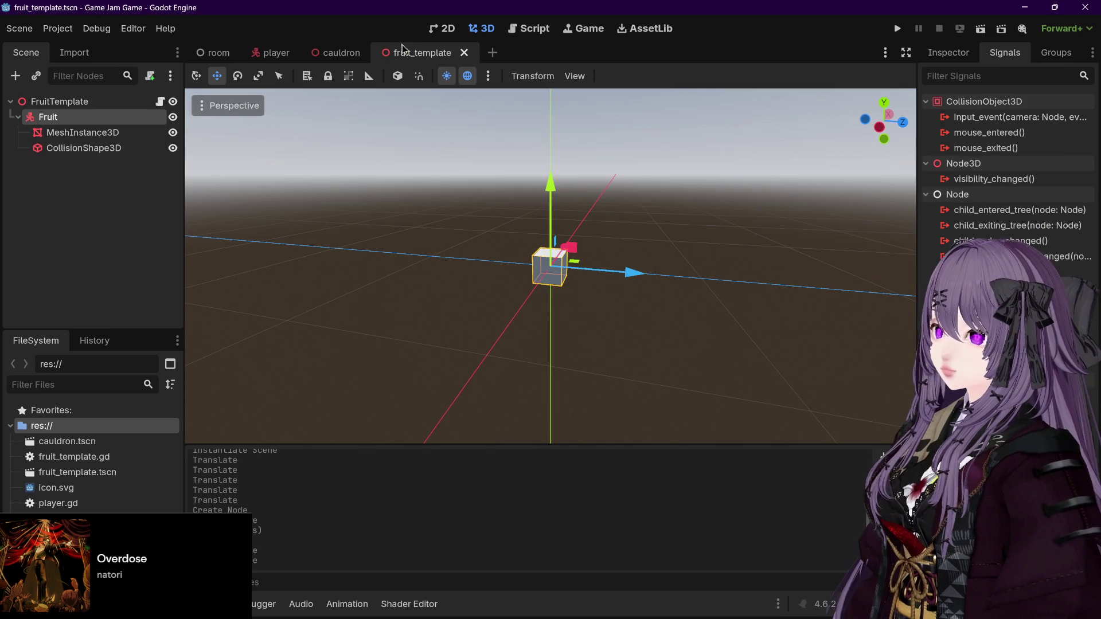
{"action": "left_click", "coordinate": [149, 212]}
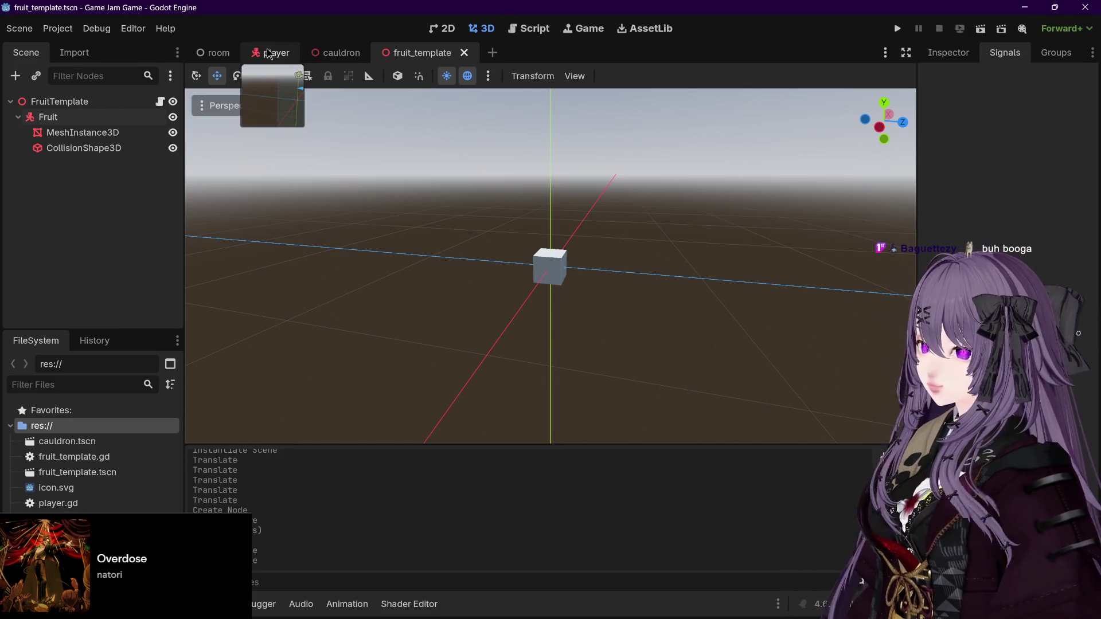
{"action": "left_click", "coordinate": [268, 53]}
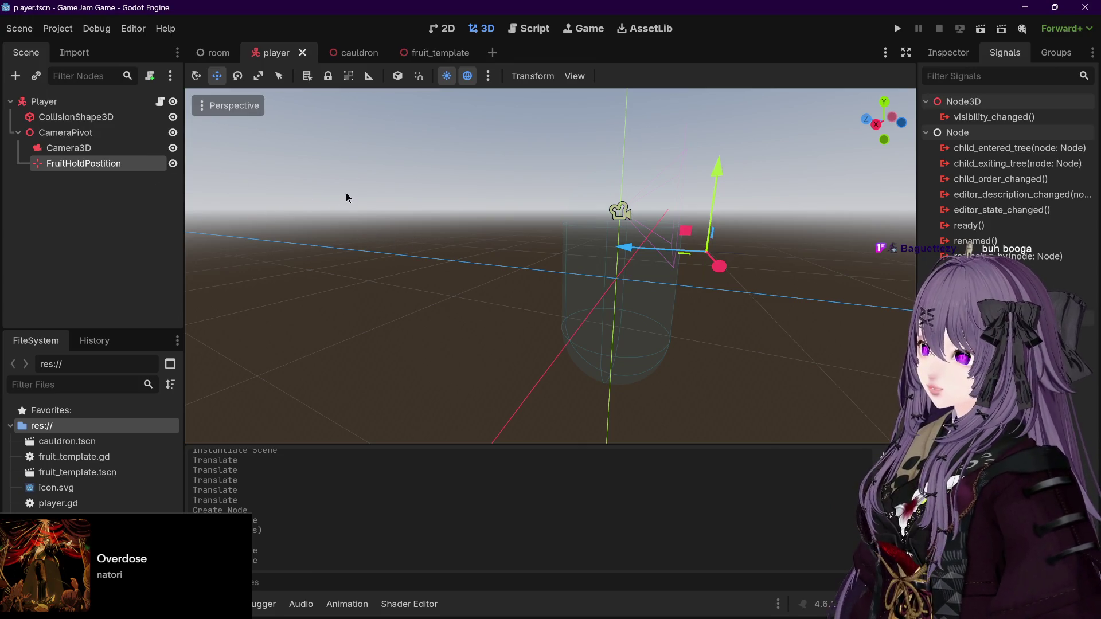
{"action": "mouse_move", "coordinate": [346, 198]}
{"action": "left_mouse_down"}
{"action": "mouse_move", "coordinate": [381, 214]}
{"action": "mouse_move", "coordinate": [351, 221]}
{"action": "left_mouse_up"}
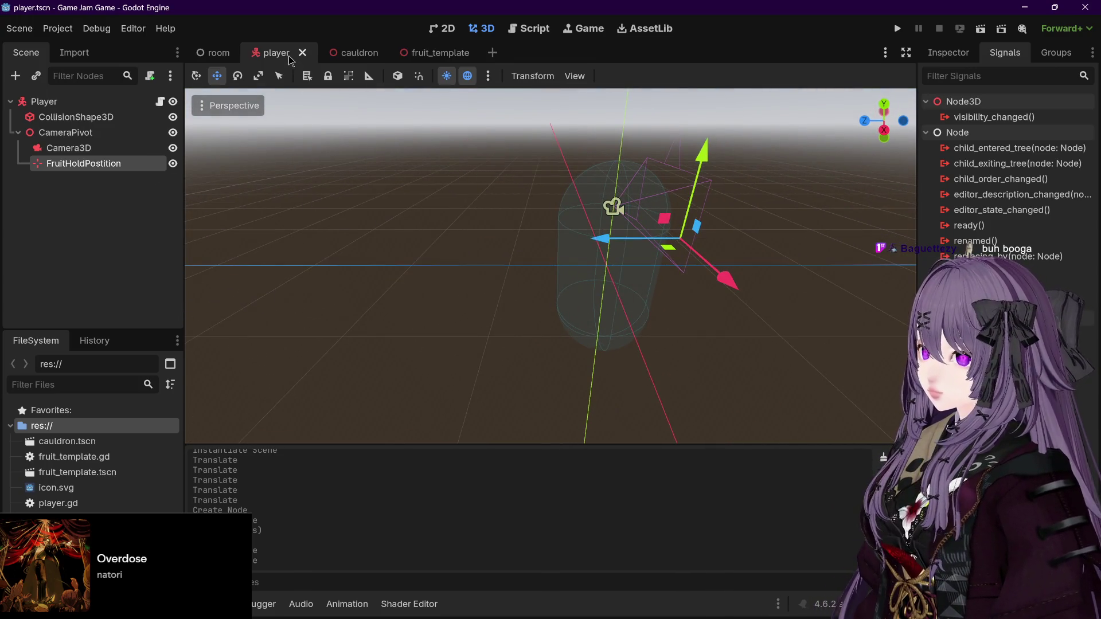
Open player.gd and fold the _input and _physics_process functions.
{"action": "left_click", "coordinate": [517, 30]}
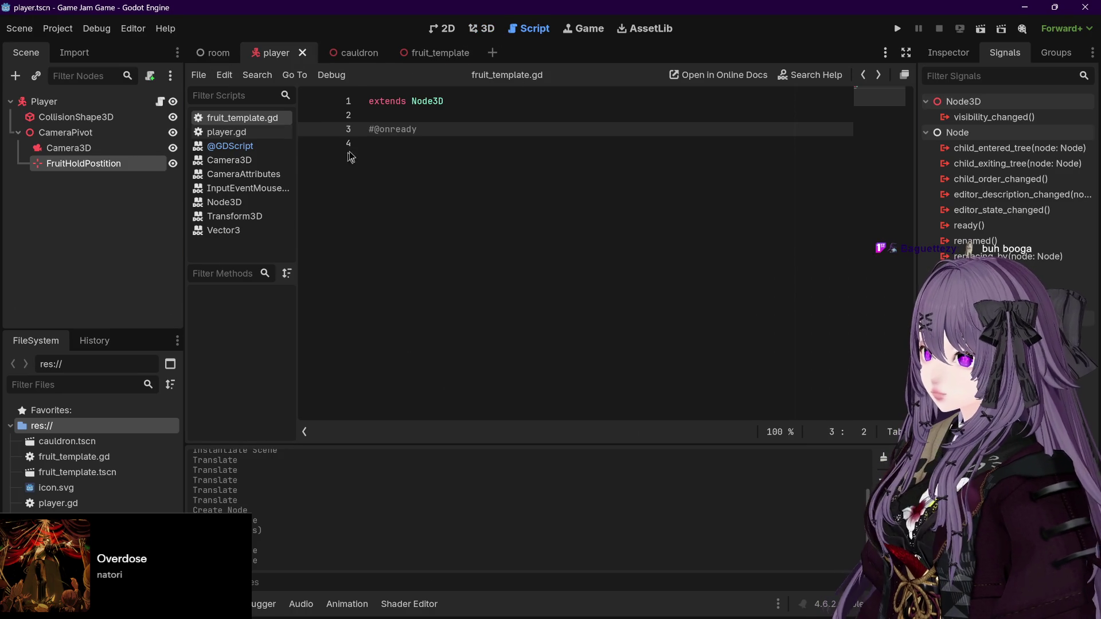
{"action": "left_click", "coordinate": [246, 133]}
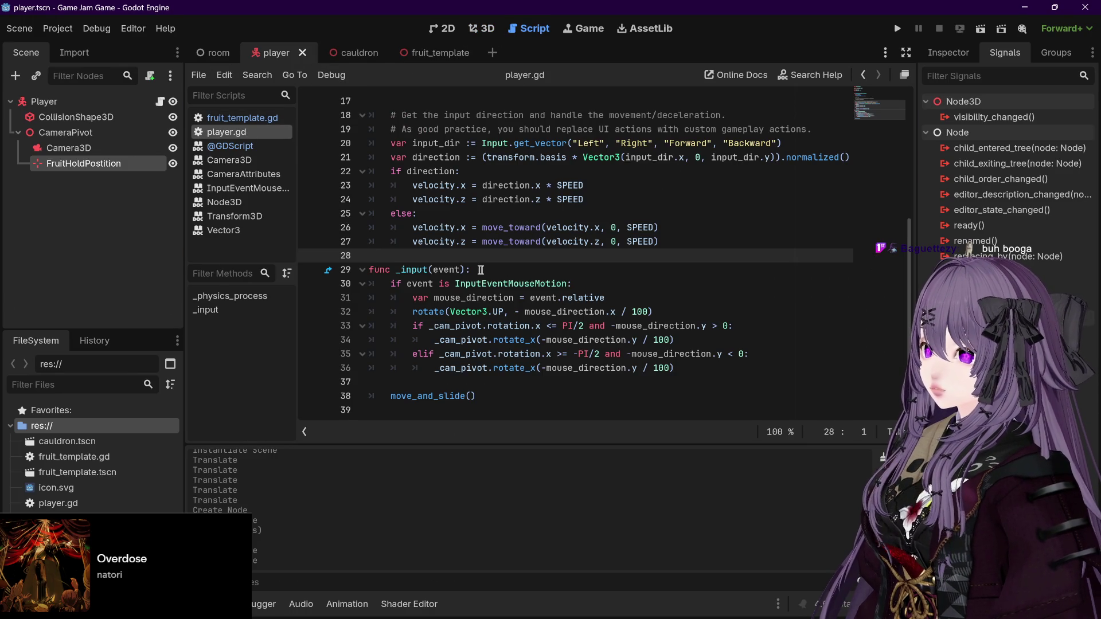
{"action": "left_click", "coordinate": [363, 270]}
{"action": "scroll", "coordinate": [378, 261], "scroll_direction": "up", "scroll_amount": 5}
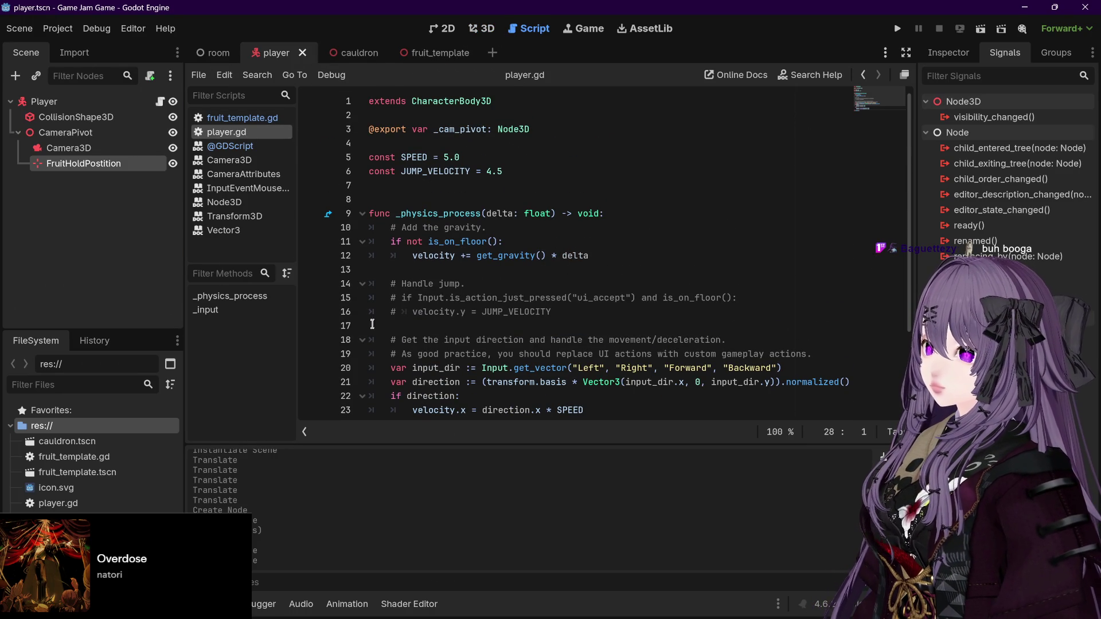
{"action": "left_click", "coordinate": [362, 214]}
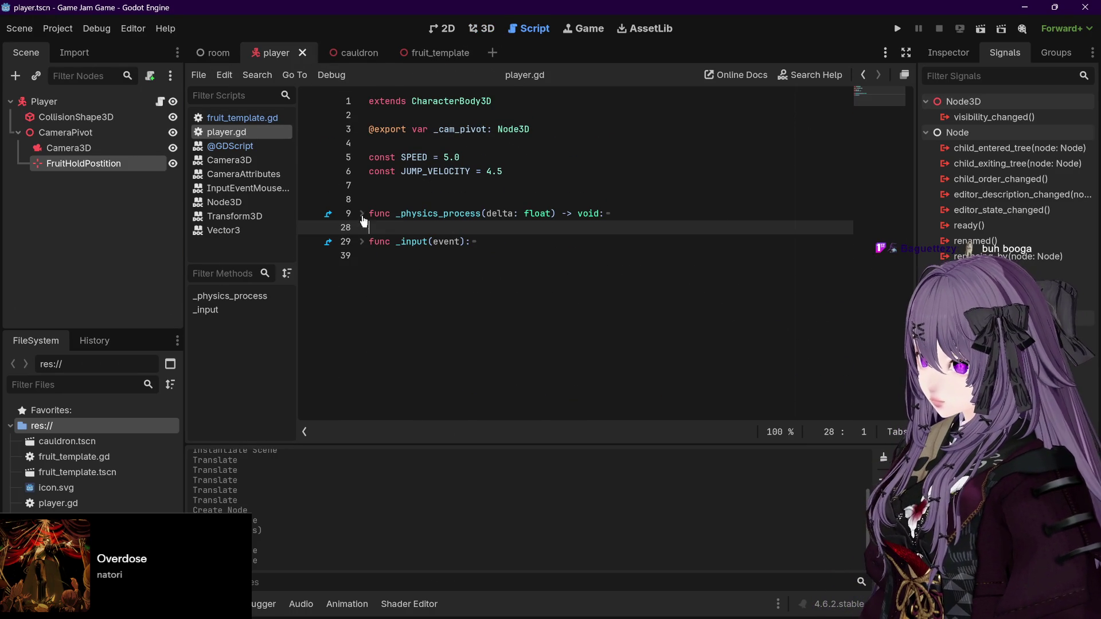
Declare 'func PickUpItem():' on line 40, with the cursor inside the parentheses.
{"action": "left_click", "coordinate": [478, 257]}
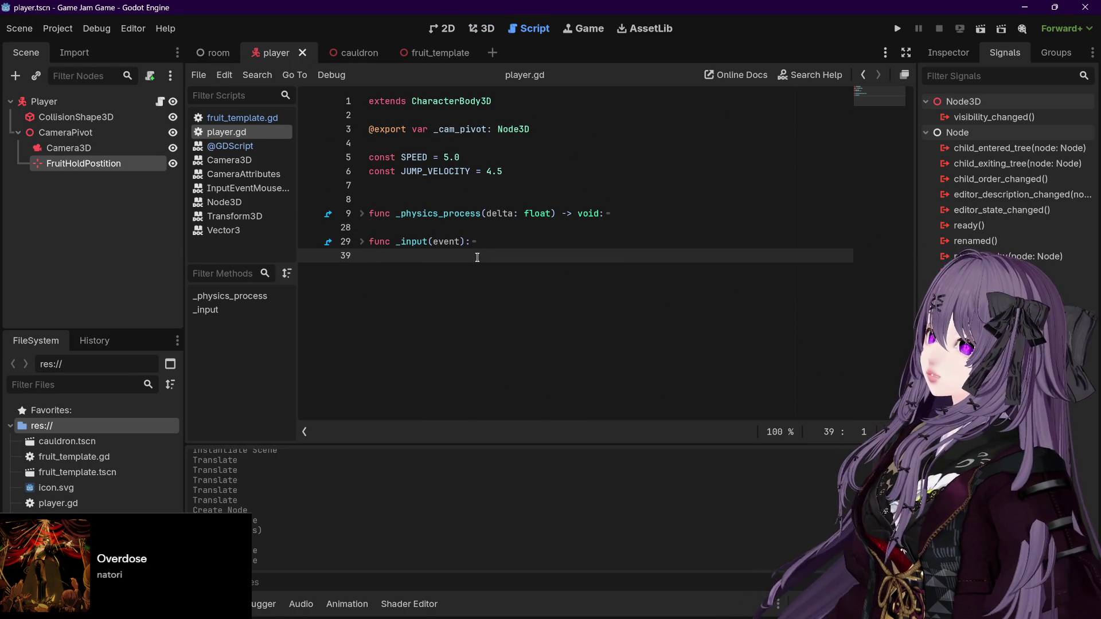
{"action": "key", "text": "Return"}
{"action": "type", "text": "fun"}
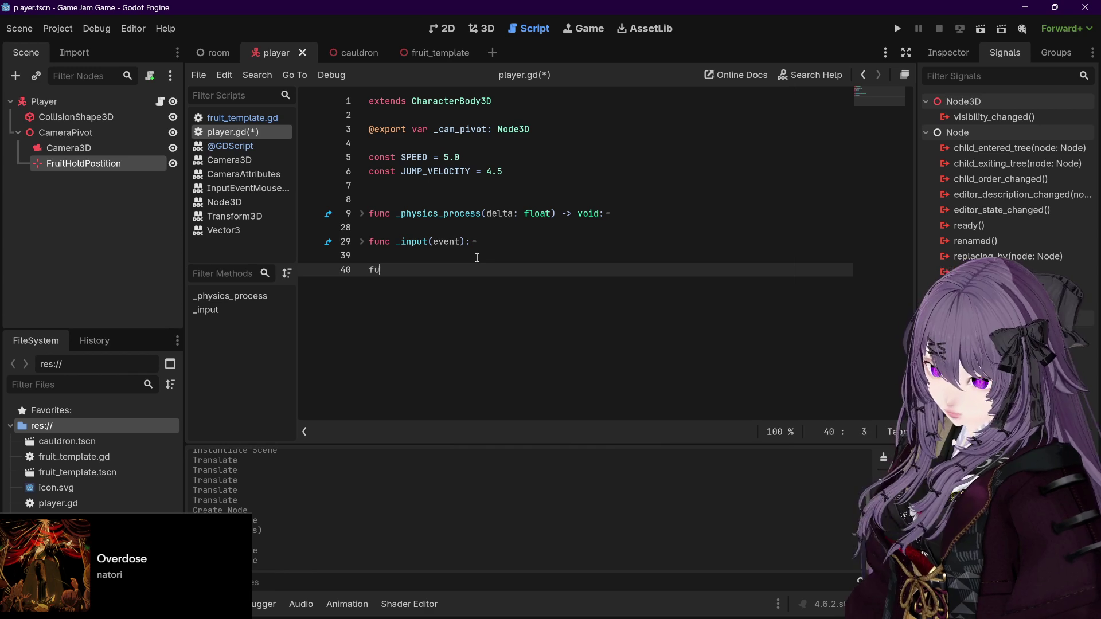
{"action": "type", "text": "c P"}
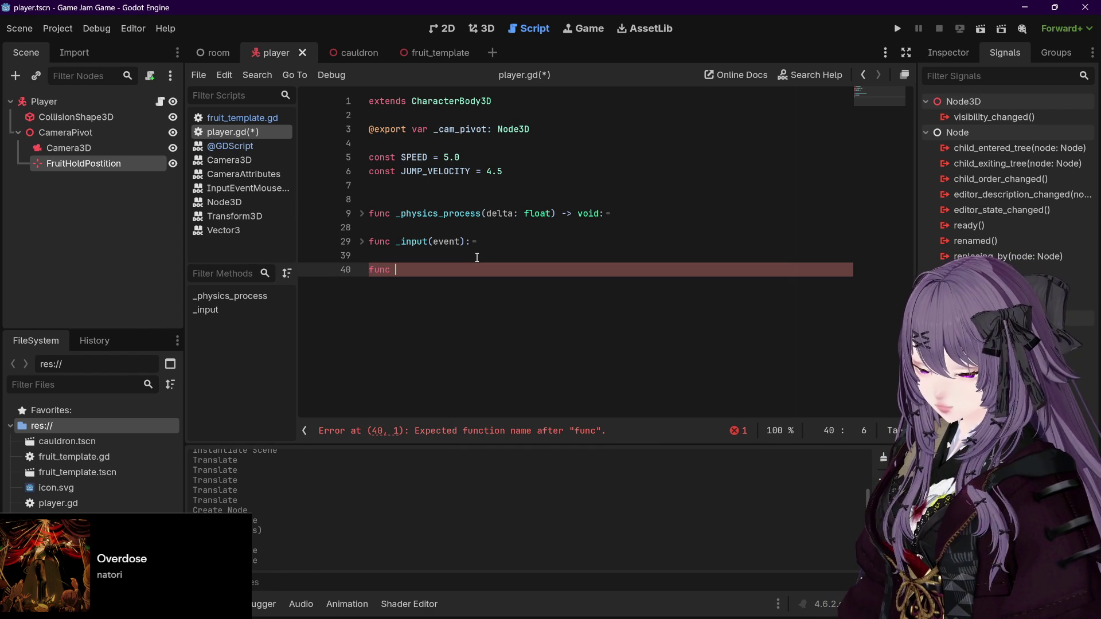
{"action": "type", "text": "ickUpItem"}
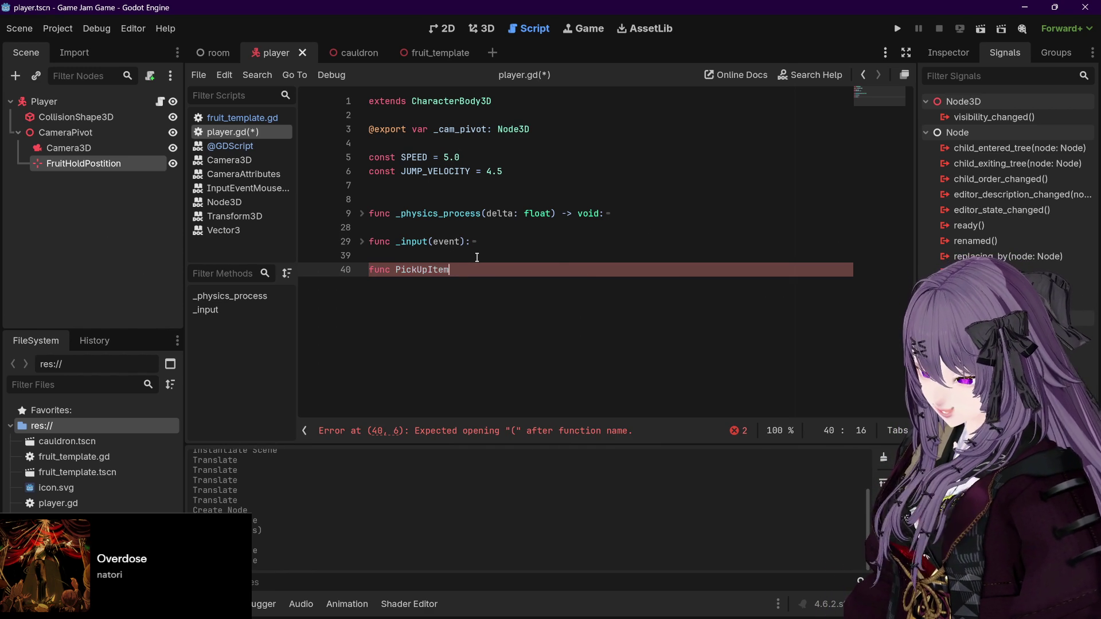
{"action": "type", "text": "():"}
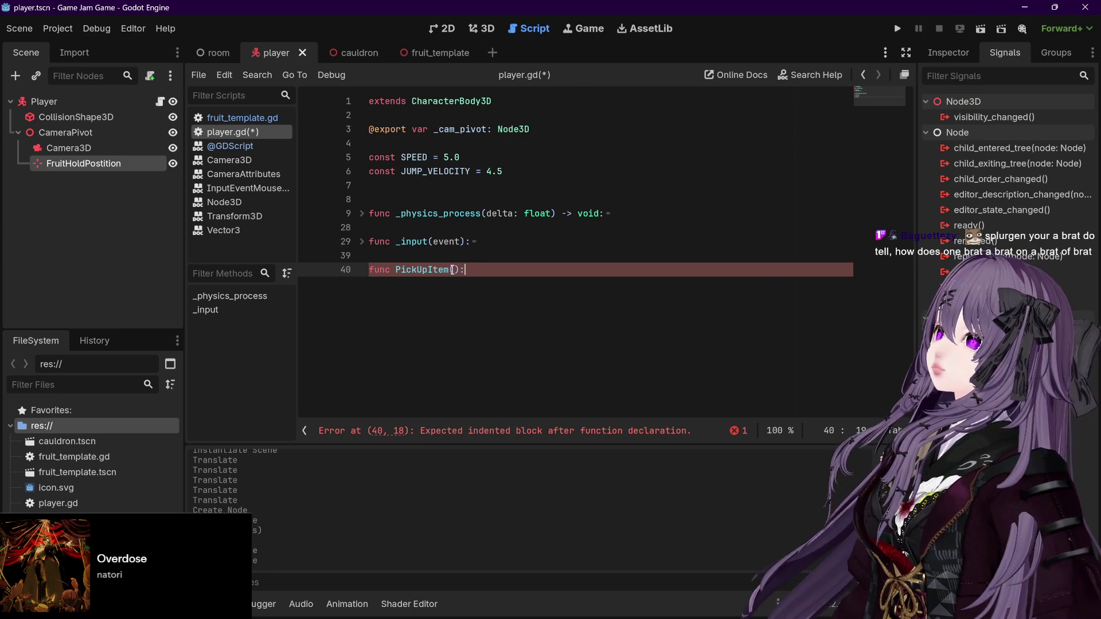
{"action": "left_click", "coordinate": [453, 269]}
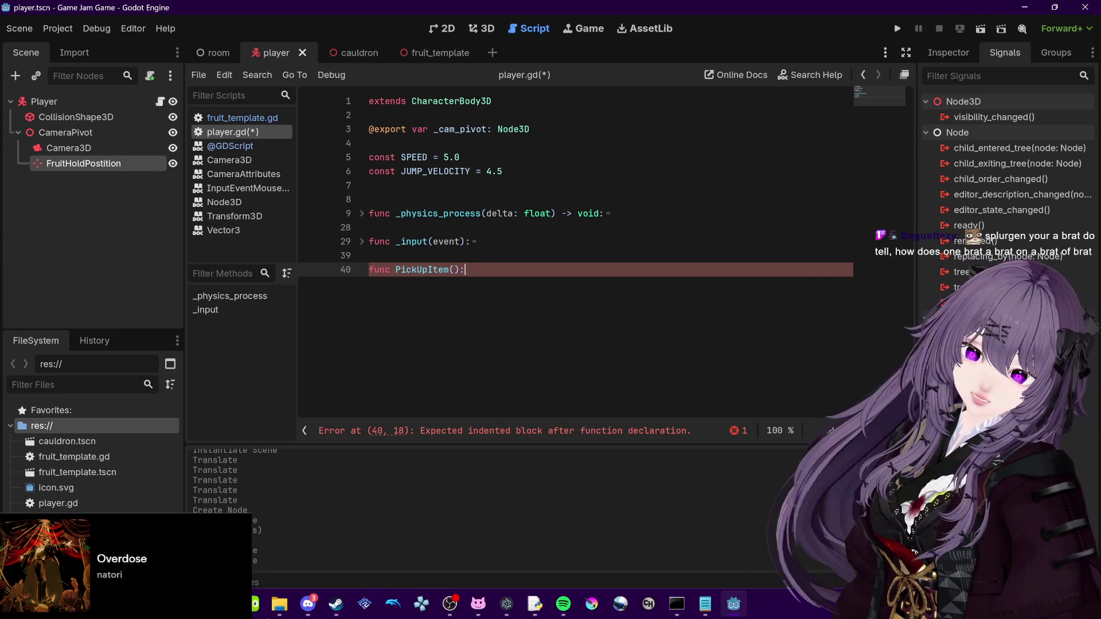
Seek the YouTube tutorial to its Player Code chapter, play it, then return to Godot.
{"action": "mouse_move", "coordinate": [223, 604]}
{"action": "left_click", "coordinate": [291, 539]}
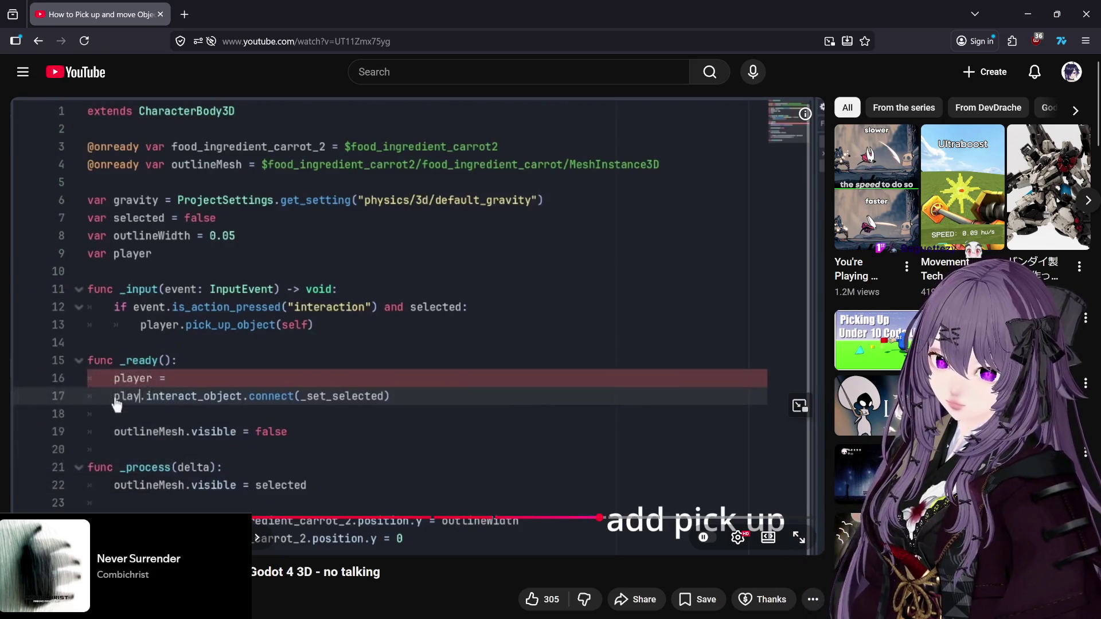
{"action": "left_click", "coordinate": [129, 517]}
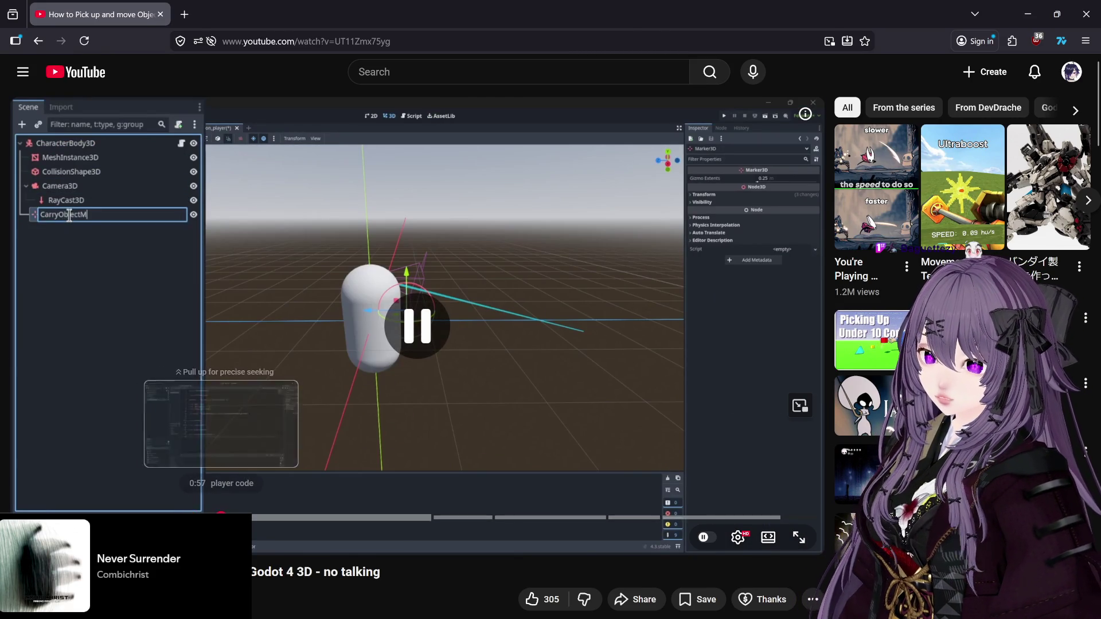
{"action": "left_click", "coordinate": [221, 516]}
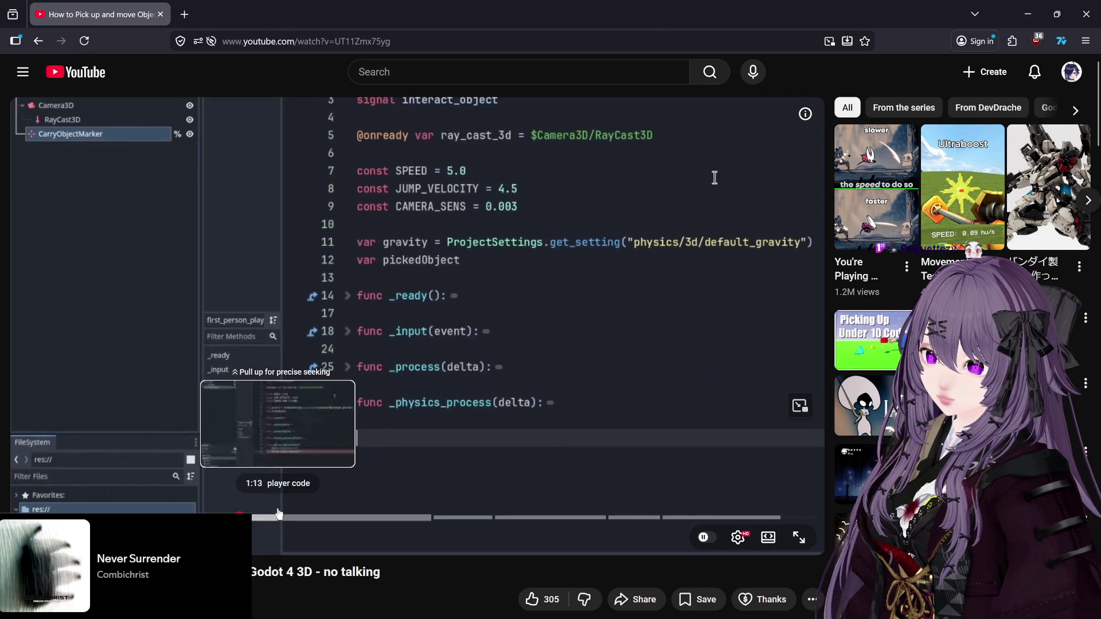
{"action": "left_click", "coordinate": [278, 517]}
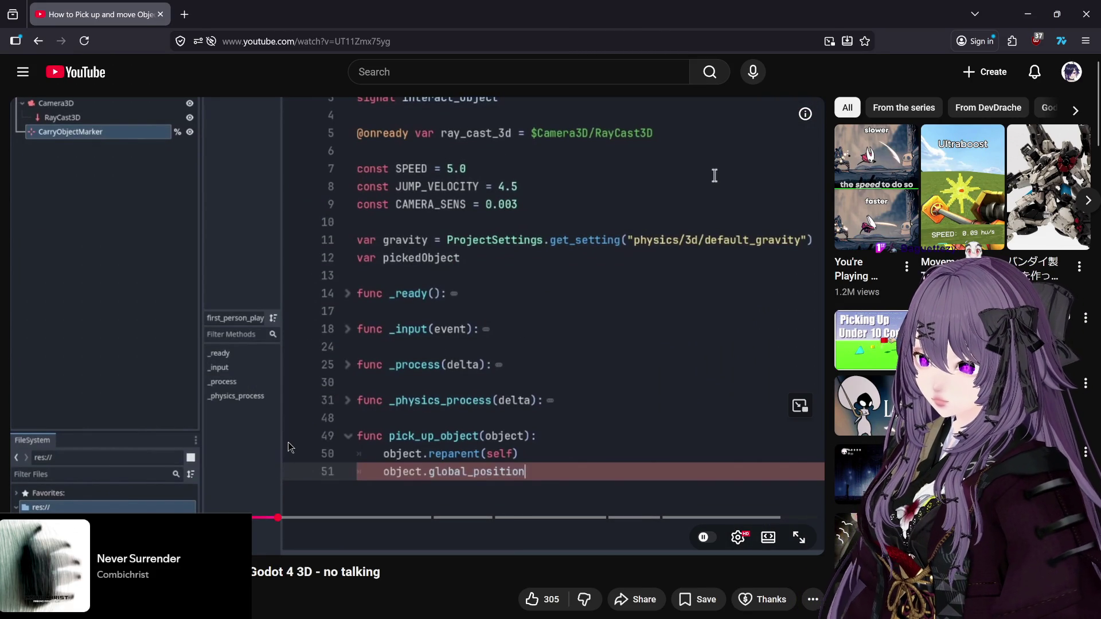
{"action": "left_click", "coordinate": [696, 494]}
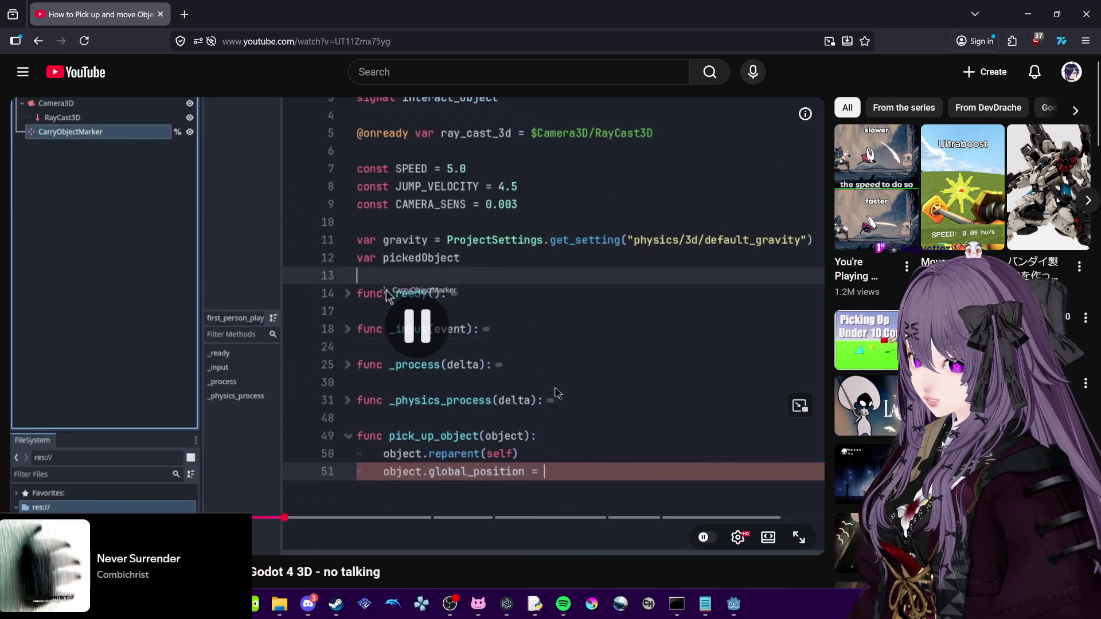
{"action": "left_click", "coordinate": [733, 607]}
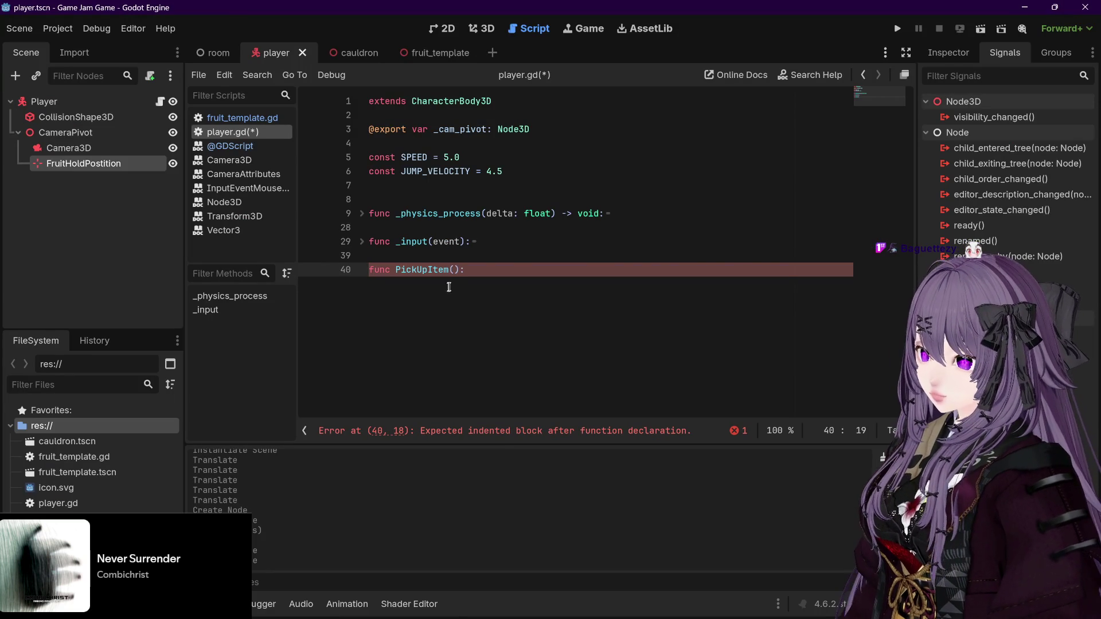
Type 'object' as PickUpItem's parameter and move to the end of the header.
{"action": "type", "text": "ject"}
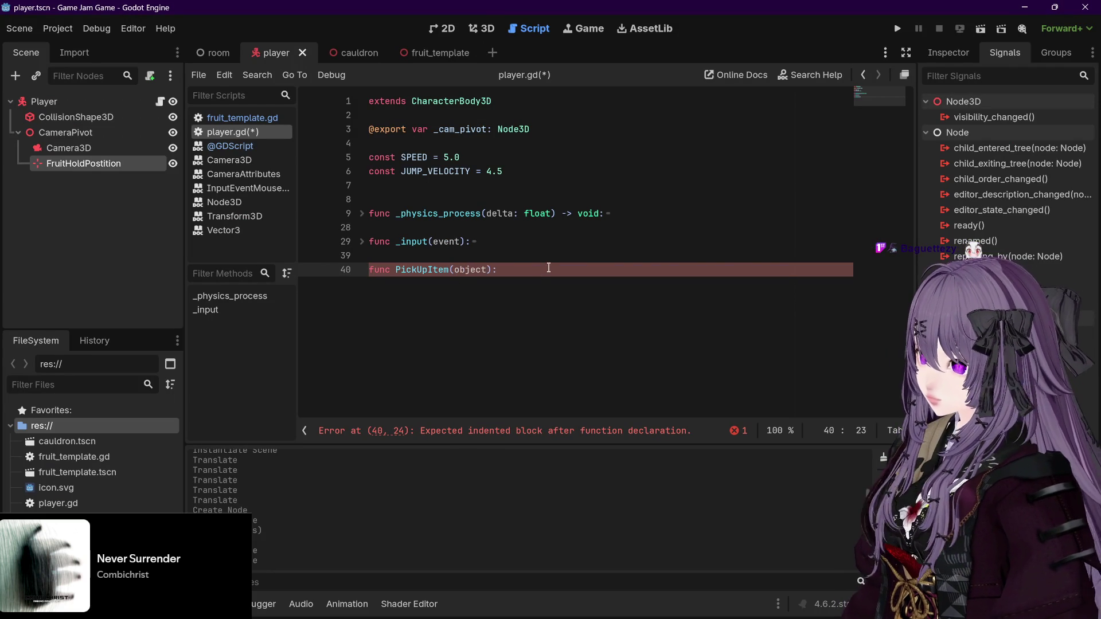
{"action": "key", "text": "End"}
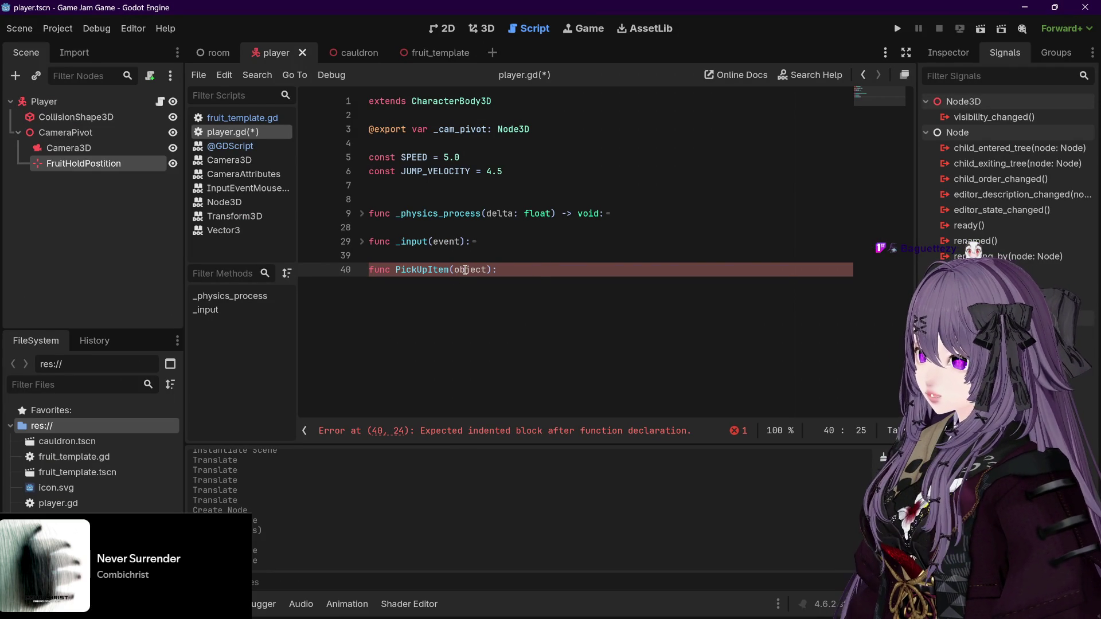
{"action": "mouse_move", "coordinate": [341, 616]}
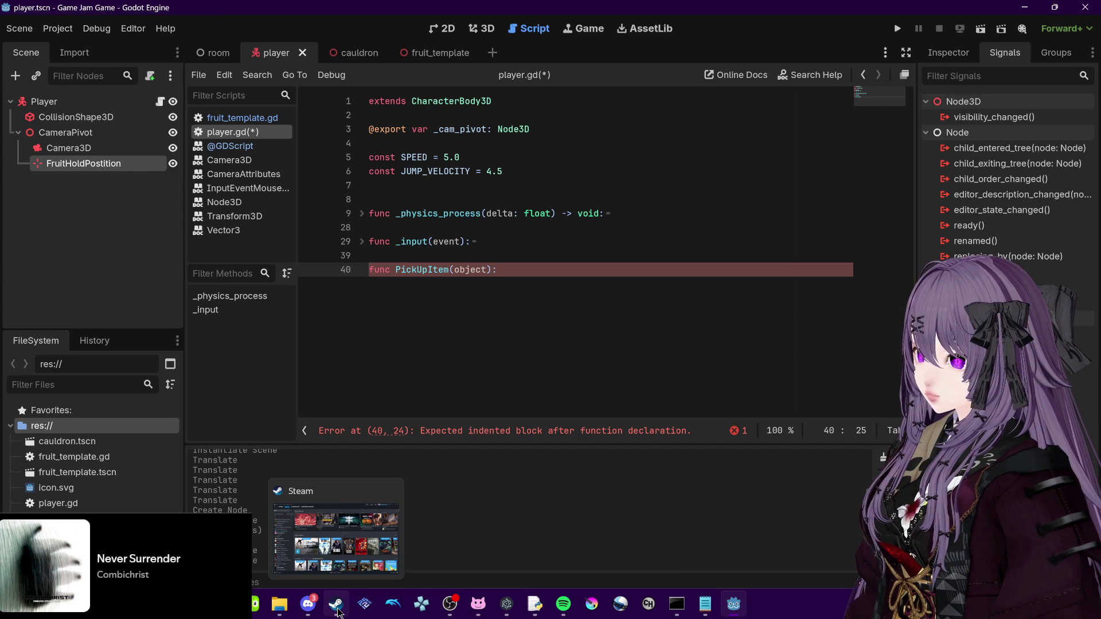
Play the tutorial to its object.global_position = %CarryObjectMarker.global_position line, then return to Godot.
{"action": "mouse_move", "coordinate": [229, 605]}
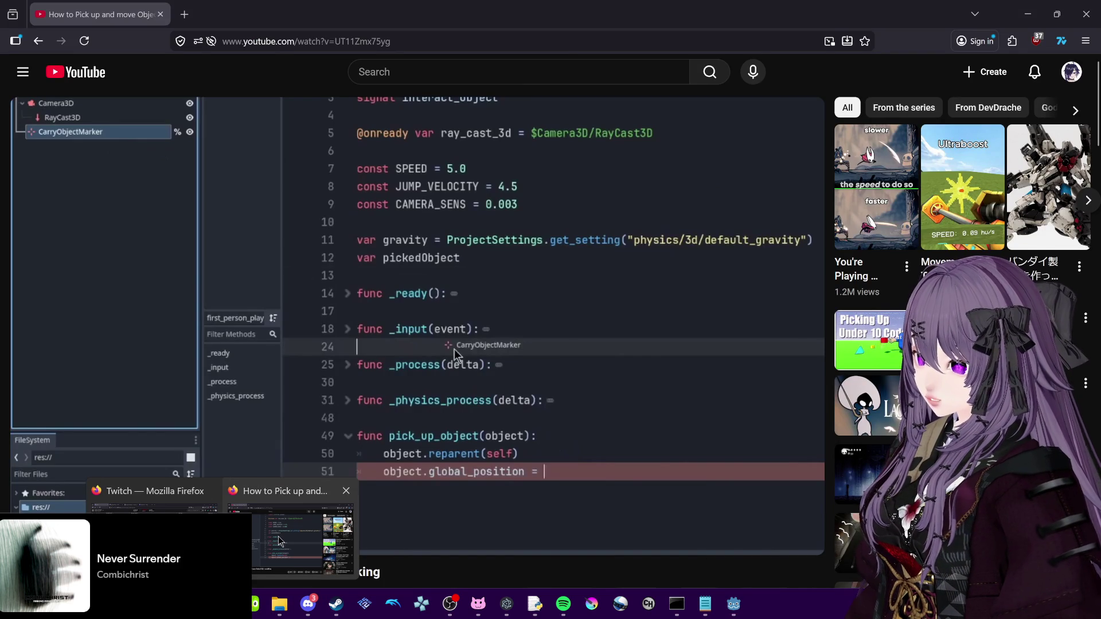
{"action": "left_click", "coordinate": [280, 541]}
{"action": "left_click", "coordinate": [370, 442]}
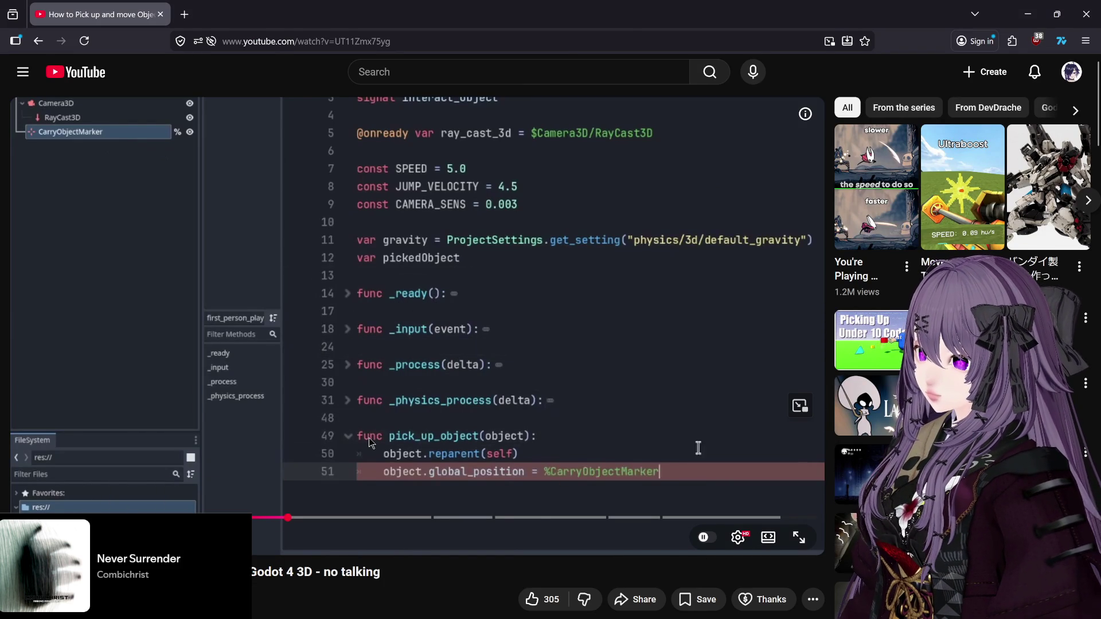
{"action": "left_click", "coordinate": [370, 442]}
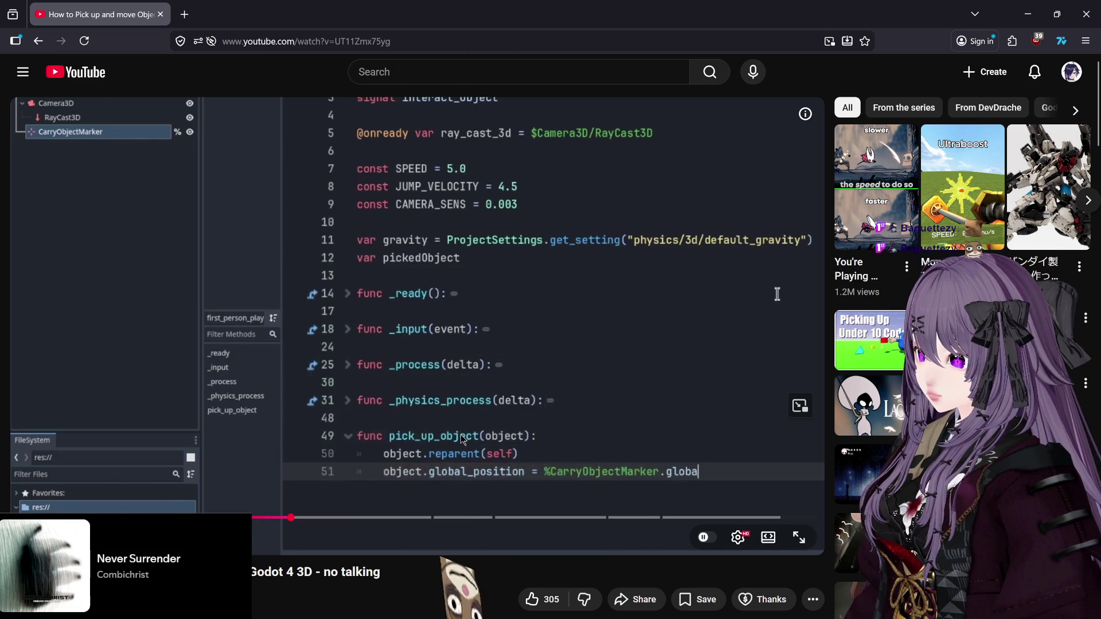
{"action": "left_click", "coordinate": [488, 440]}
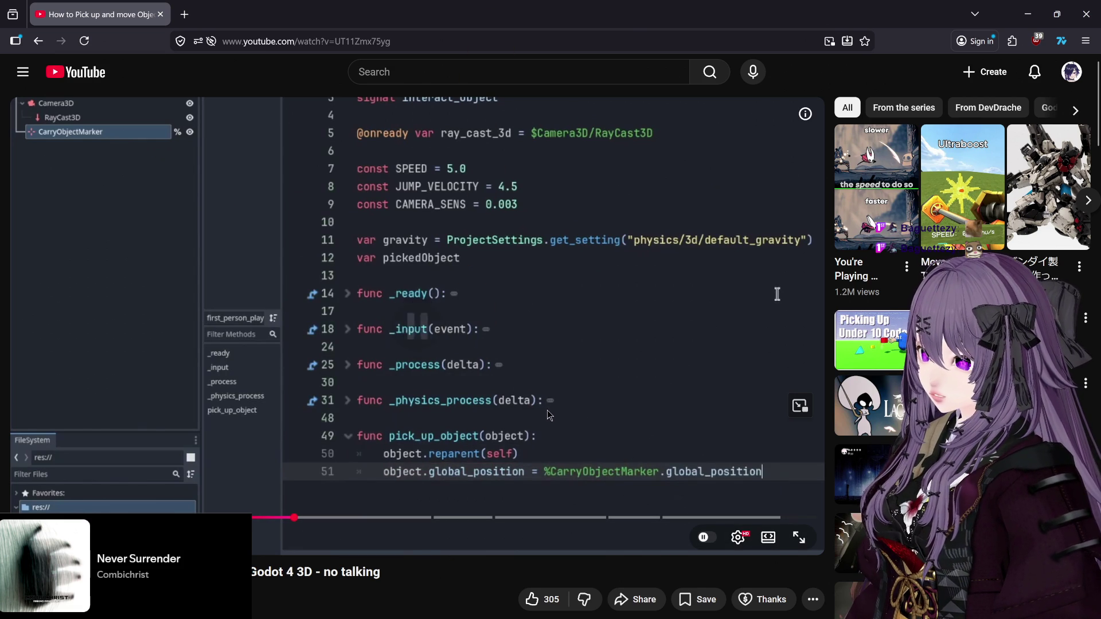
{"action": "left_click", "coordinate": [633, 452]}
{"action": "mouse_move", "coordinate": [739, 607]}
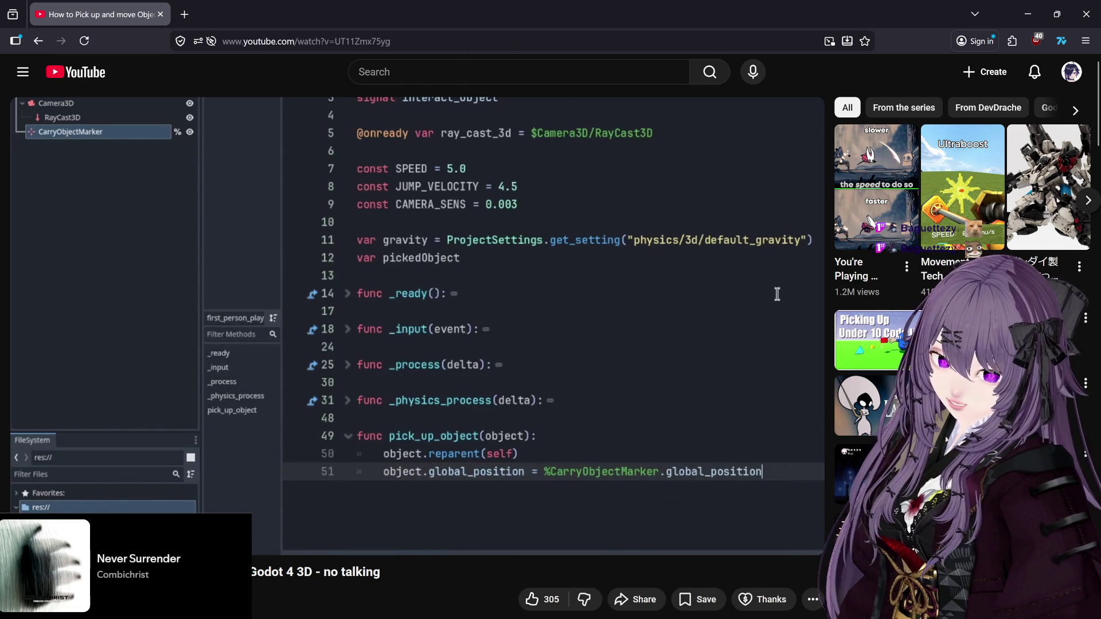
{"action": "left_click", "coordinate": [733, 604]}
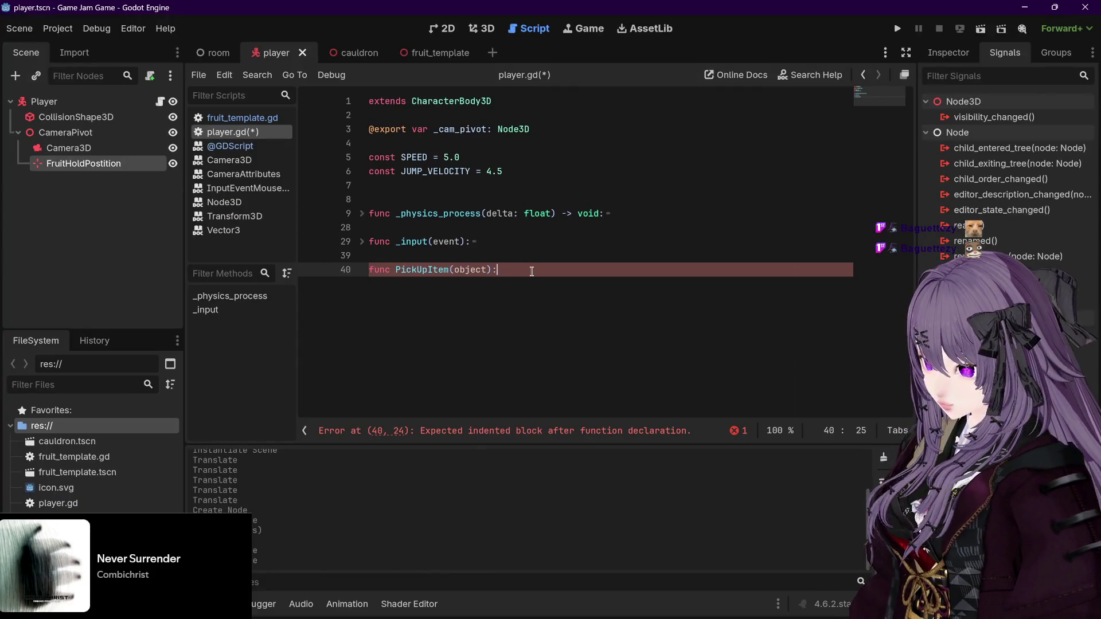
Write object.reparent(self) as the first line of PickUpItem's body.
{"action": "key", "text": "Return"}
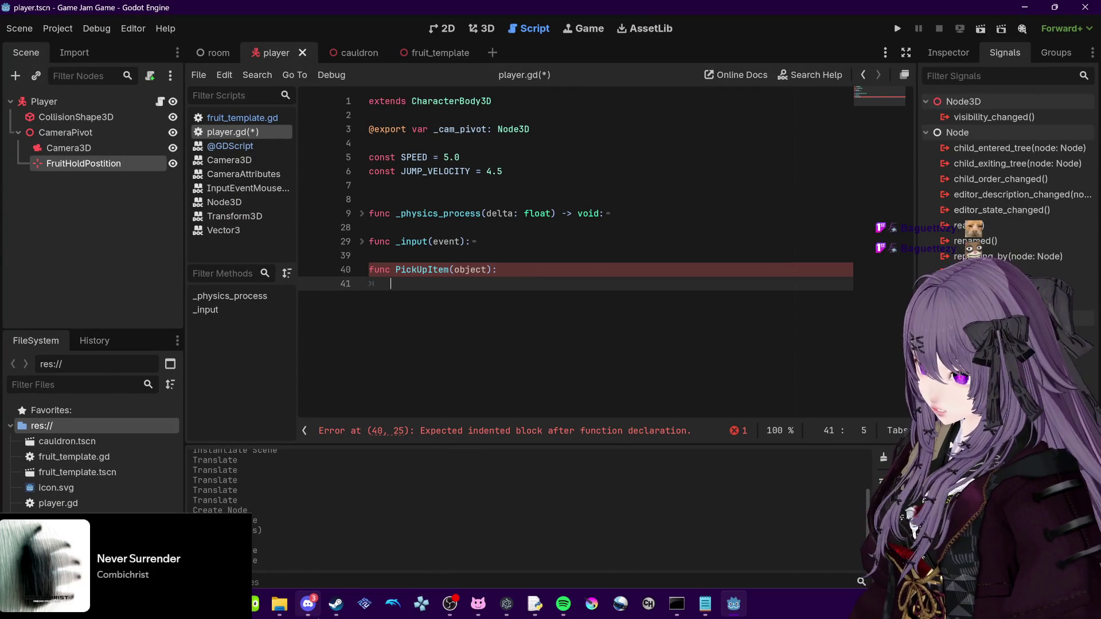
{"action": "mouse_move", "coordinate": [224, 604]}
{"action": "left_click", "coordinate": [287, 565]}
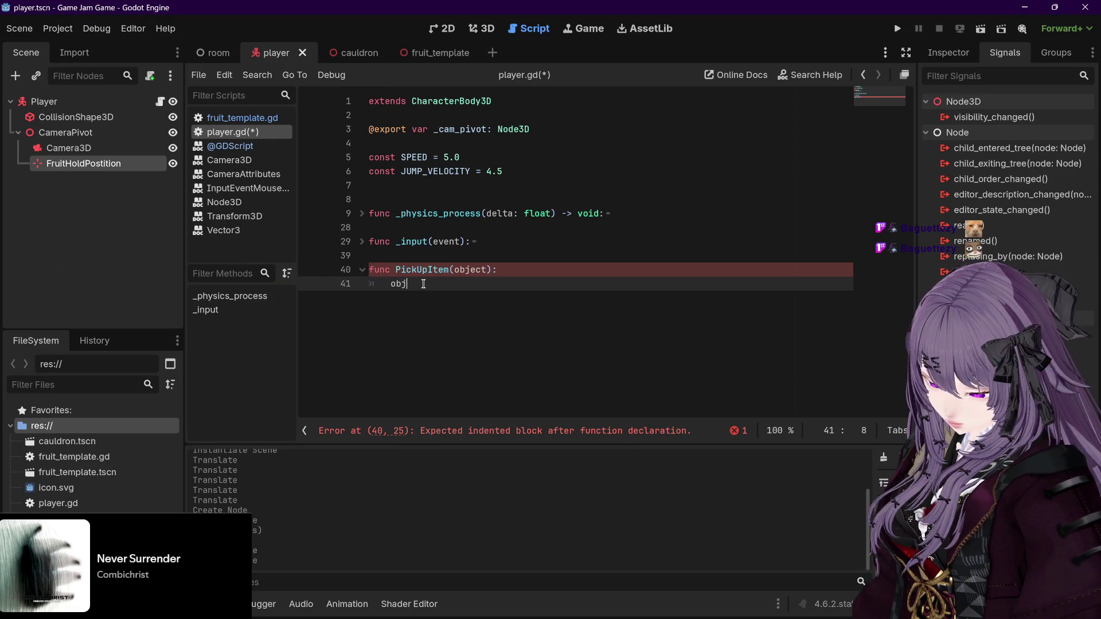
{"action": "type", "text": ".repare"}
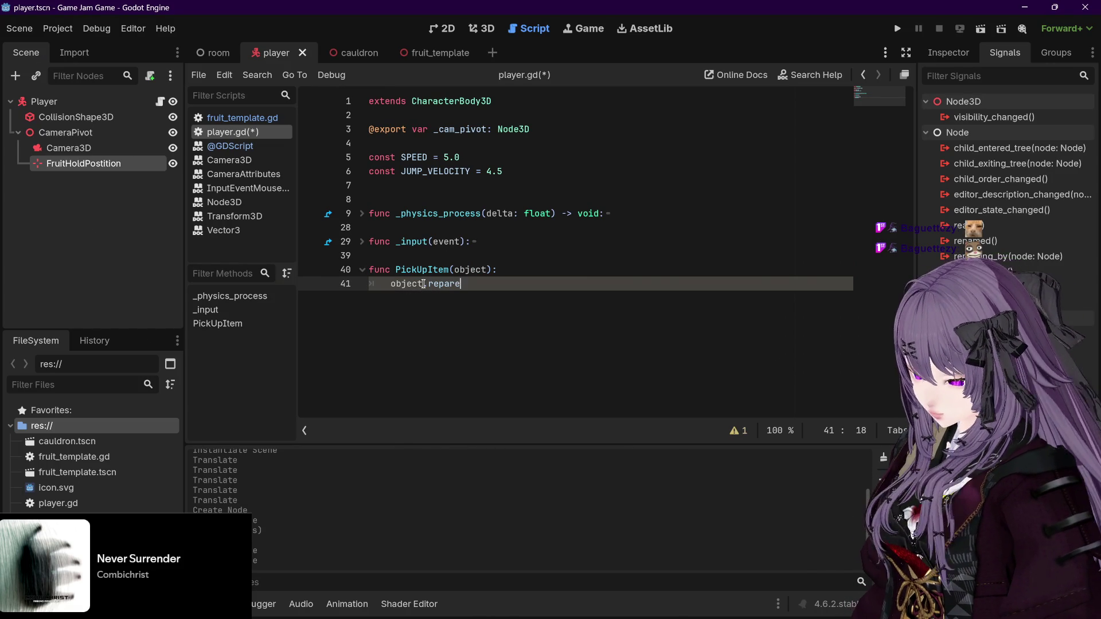
{"action": "type", "text": "()"}
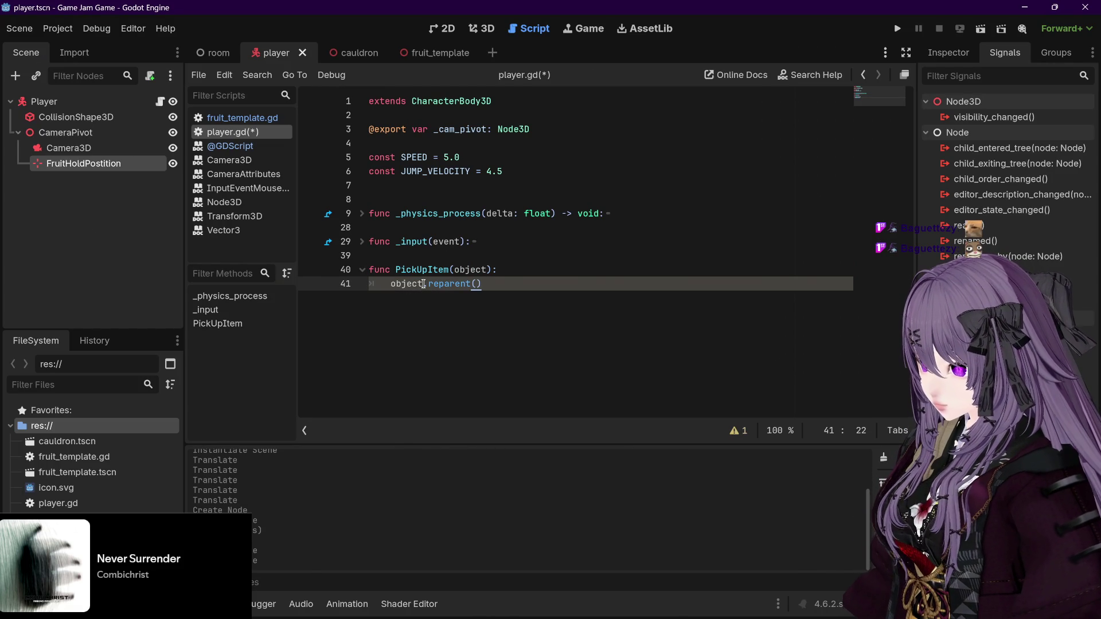
{"action": "type", "text": "self"}
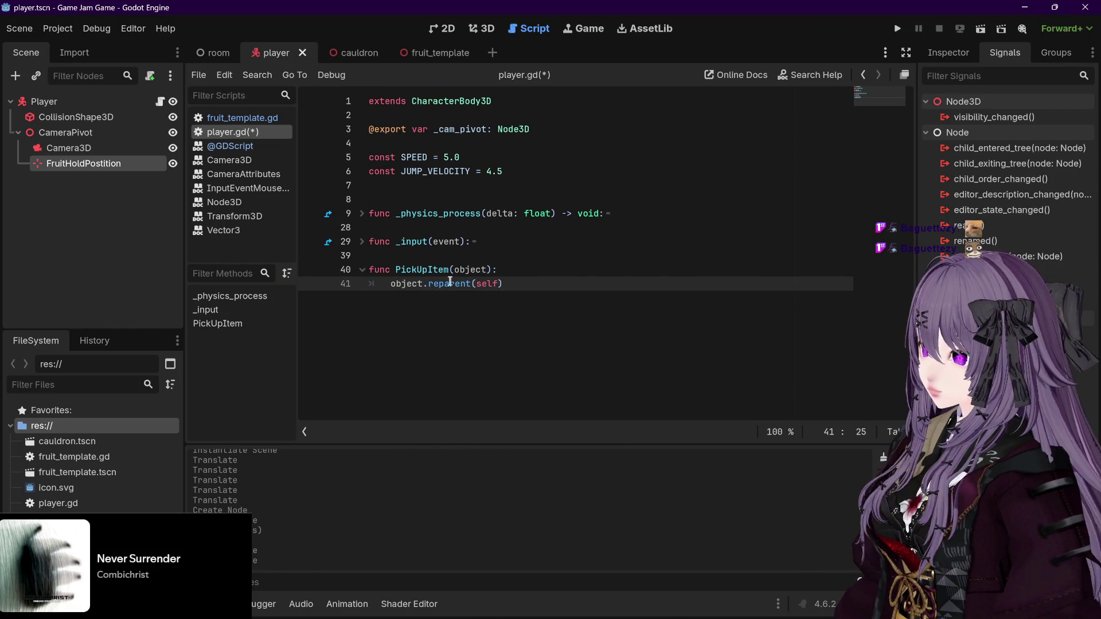
{"action": "key", "text": "Right"}
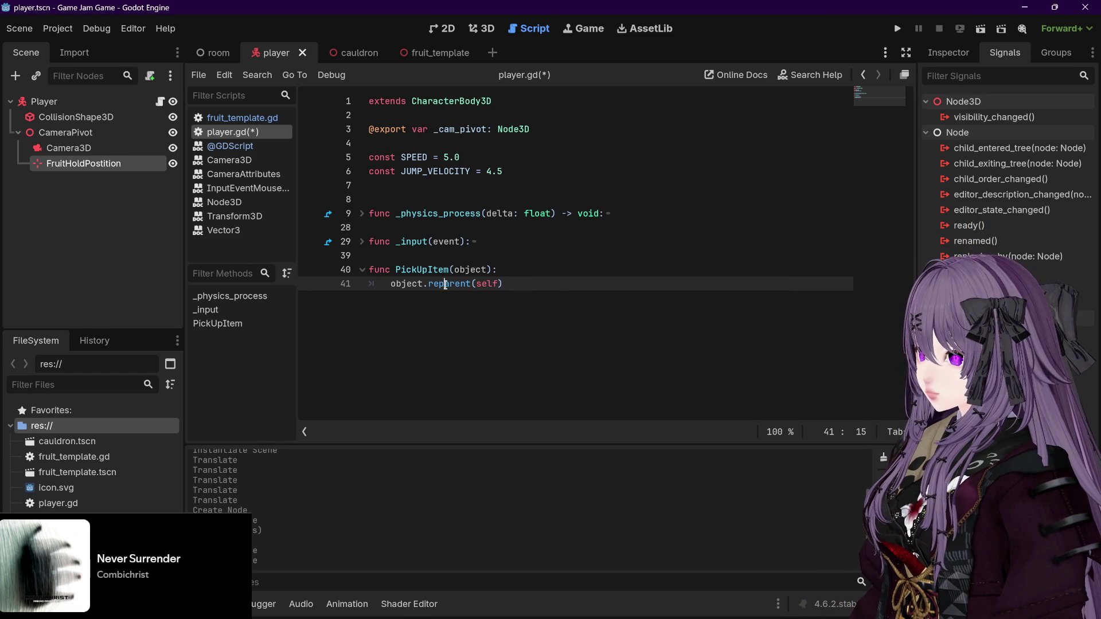
Consult the Node docs and the tutorial, then return to the reparent line in player.gd.
{"action": "left_click", "coordinate": [413, 242], "text": "ctrl"}
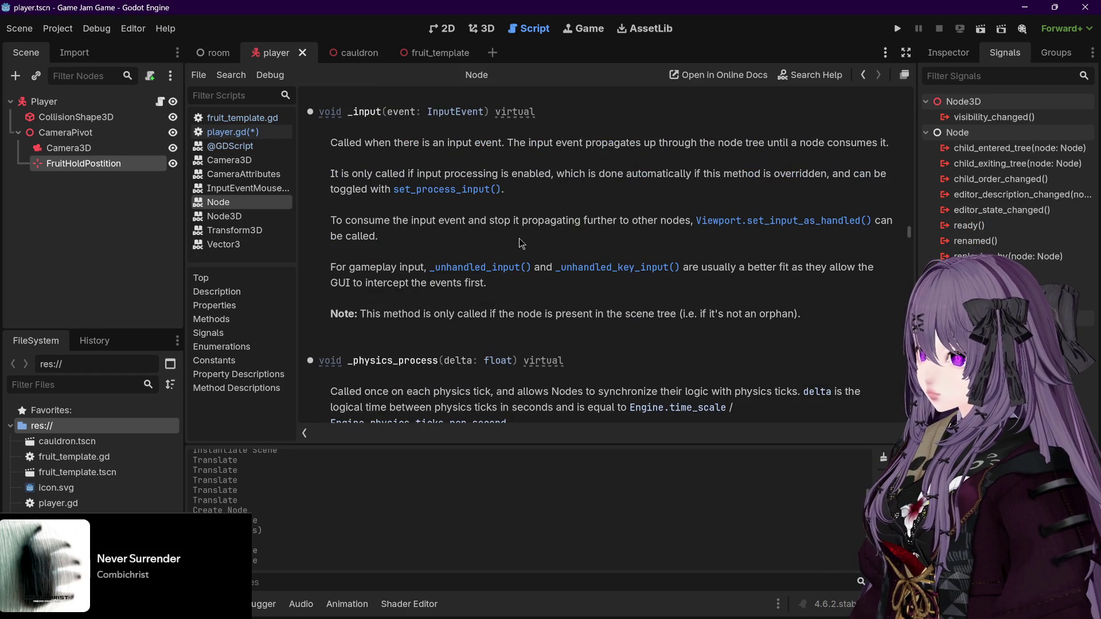
{"action": "left_click", "coordinate": [863, 75]}
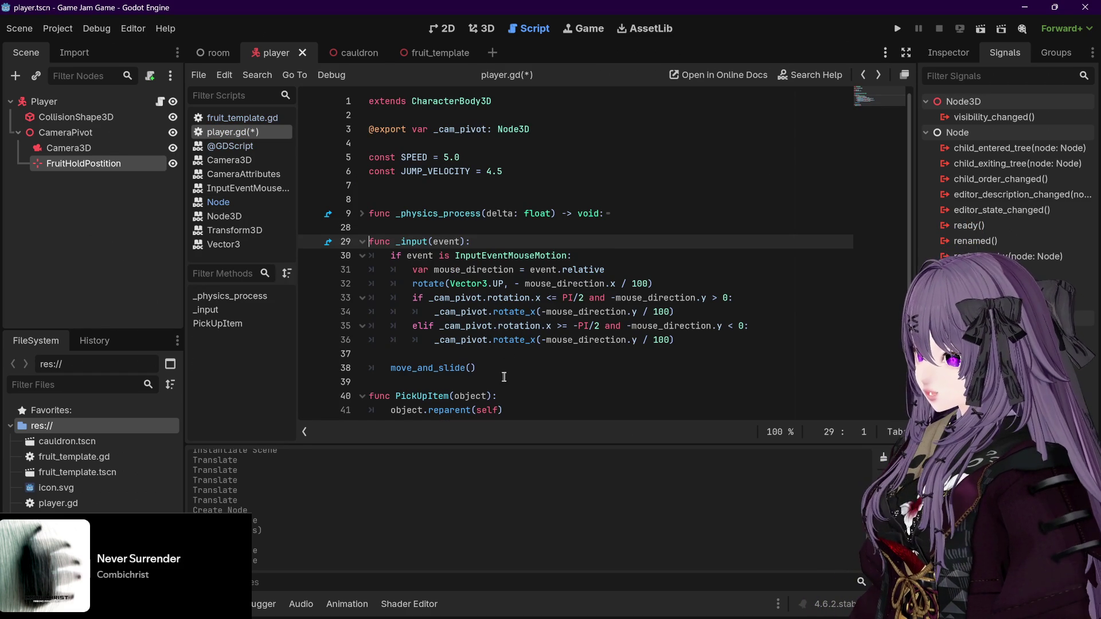
{"action": "left_click", "coordinate": [517, 411]}
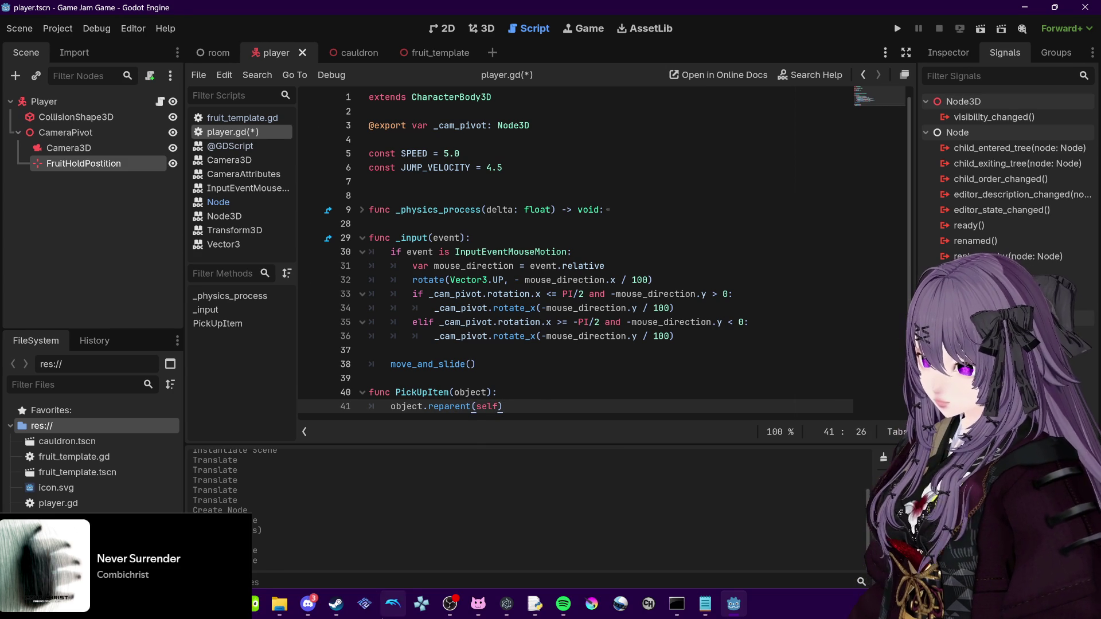
{"action": "mouse_move", "coordinate": [279, 604]}
{"action": "left_click", "coordinate": [317, 540]}
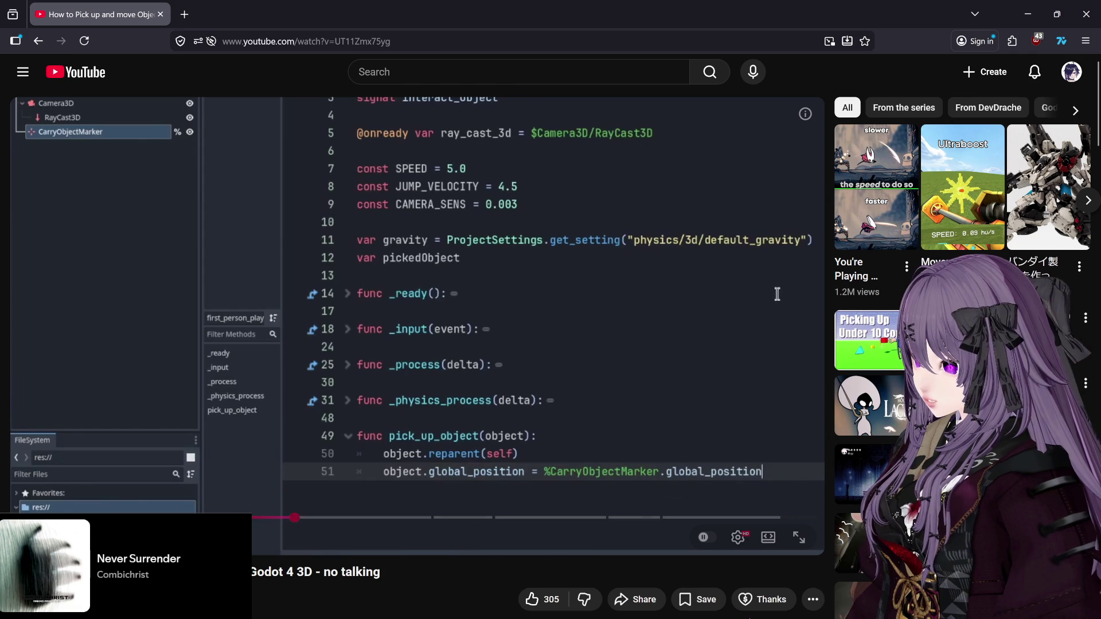
{"action": "mouse_move", "coordinate": [773, 614]}
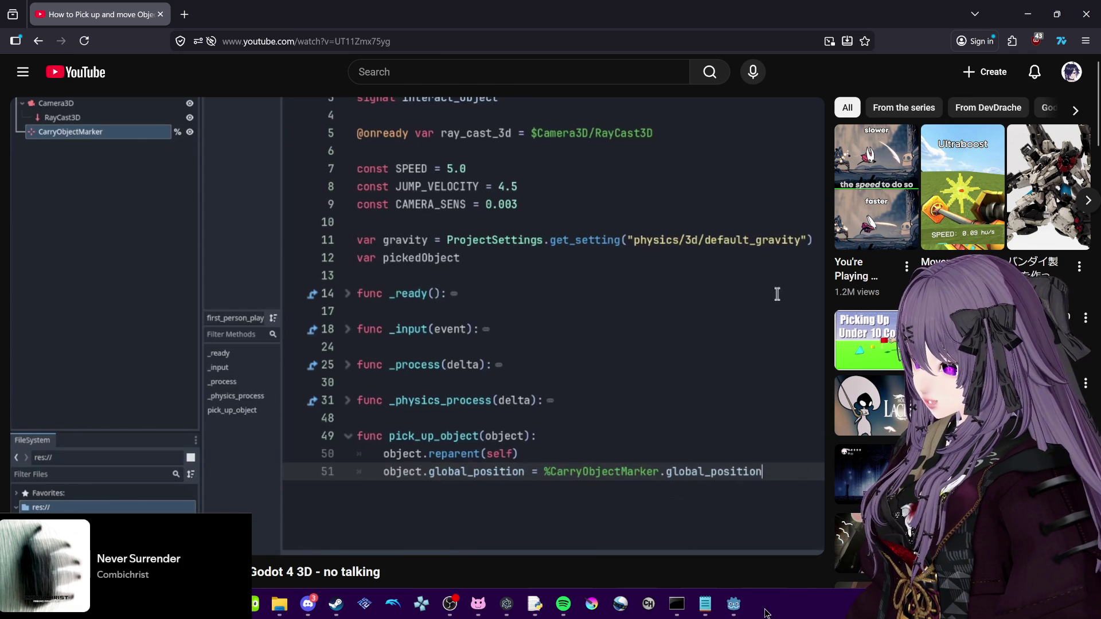
{"action": "left_click", "coordinate": [735, 604]}
{"action": "scroll", "coordinate": [544, 362], "scroll_direction": "up", "scroll_amount": 1}
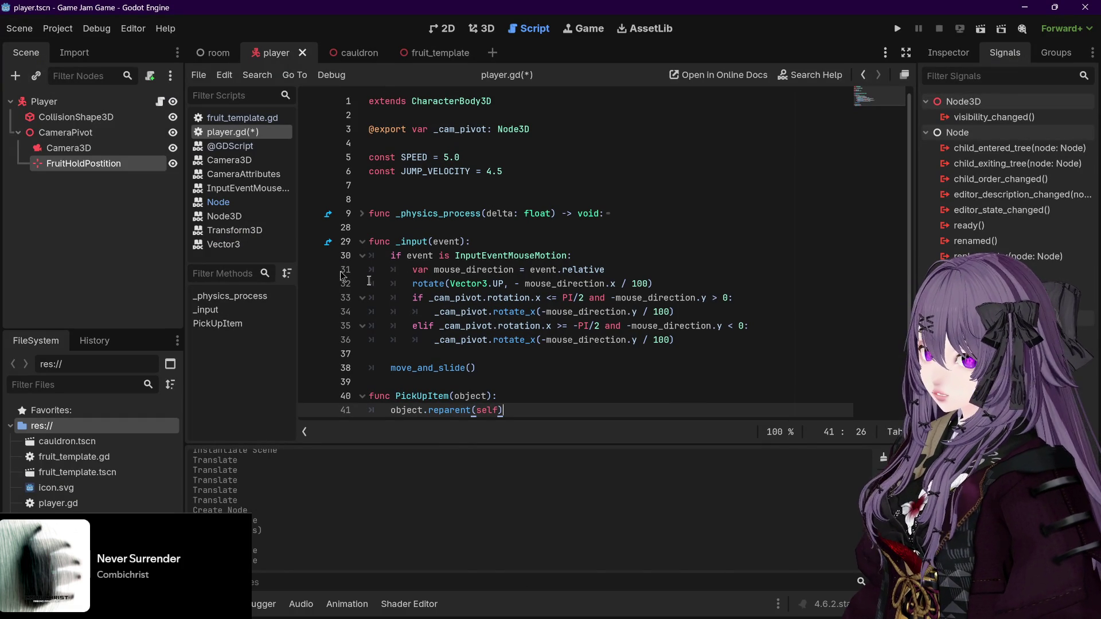
Rename the FruitHoldPostition node to ObjectHoldPostition.
{"action": "left_click", "coordinate": [67, 166]}
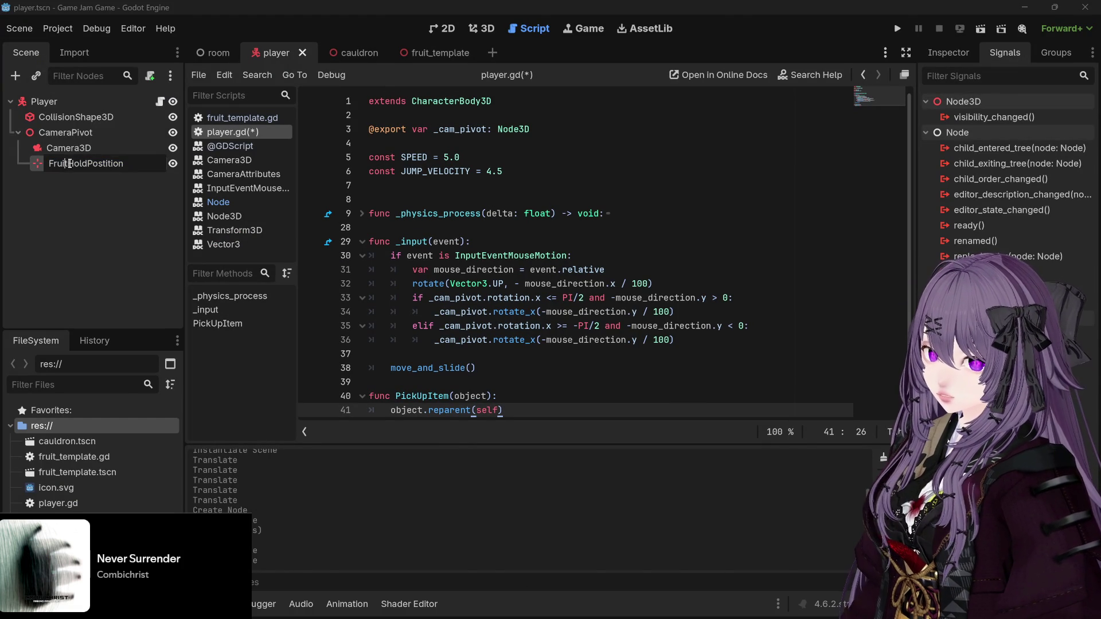
{"action": "left_click_drag", "start_coordinate": [68, 163], "coordinate": [48, 163]}
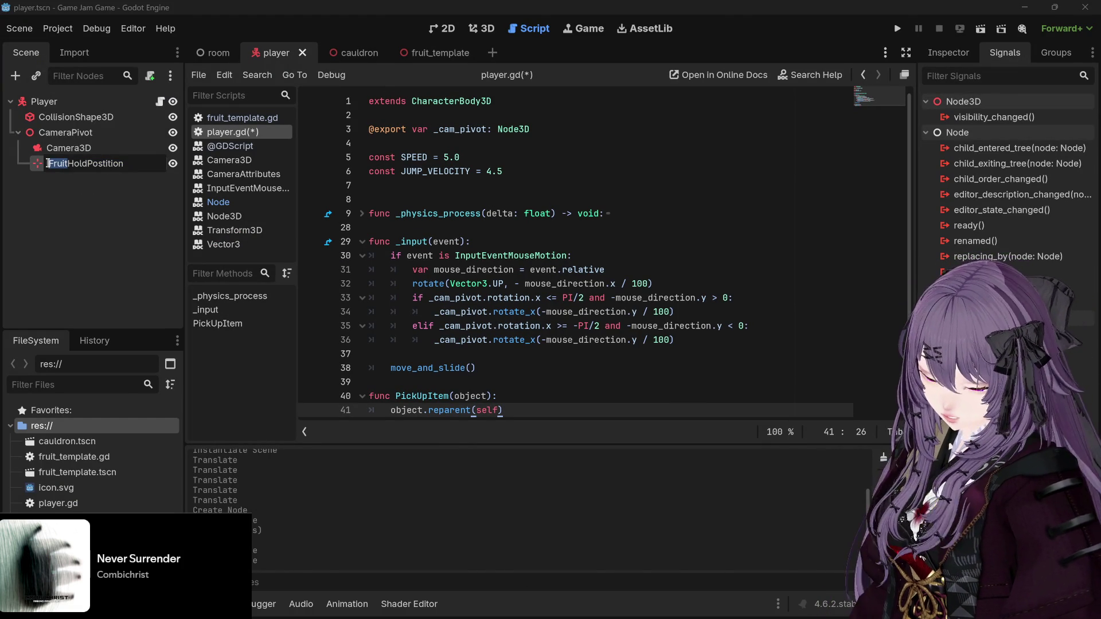
{"action": "type", "text": "Object"}
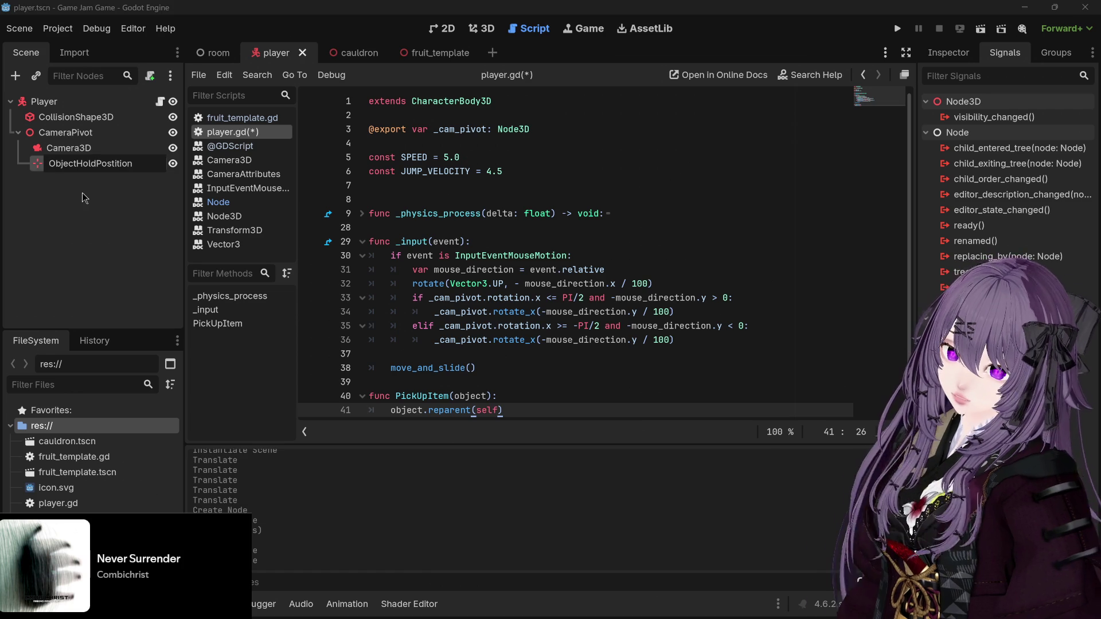
{"action": "key", "text": "Return"}
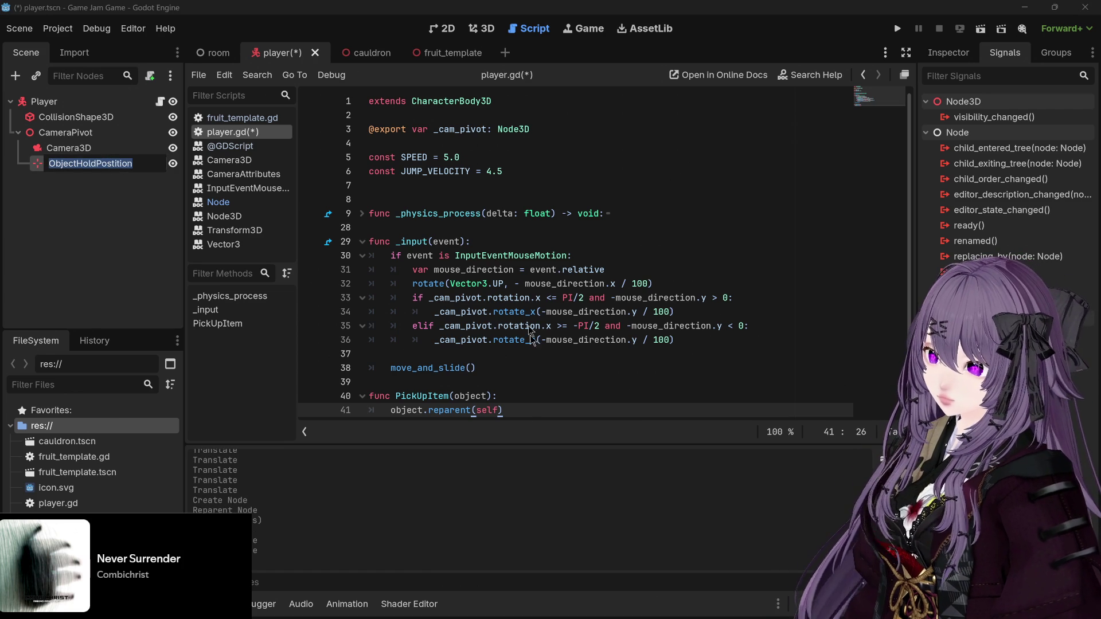
Start line 42 in PickUpItem with 'object.' below the reparent call.
{"action": "left_click", "coordinate": [528, 411]}
{"action": "key", "text": "Return"}
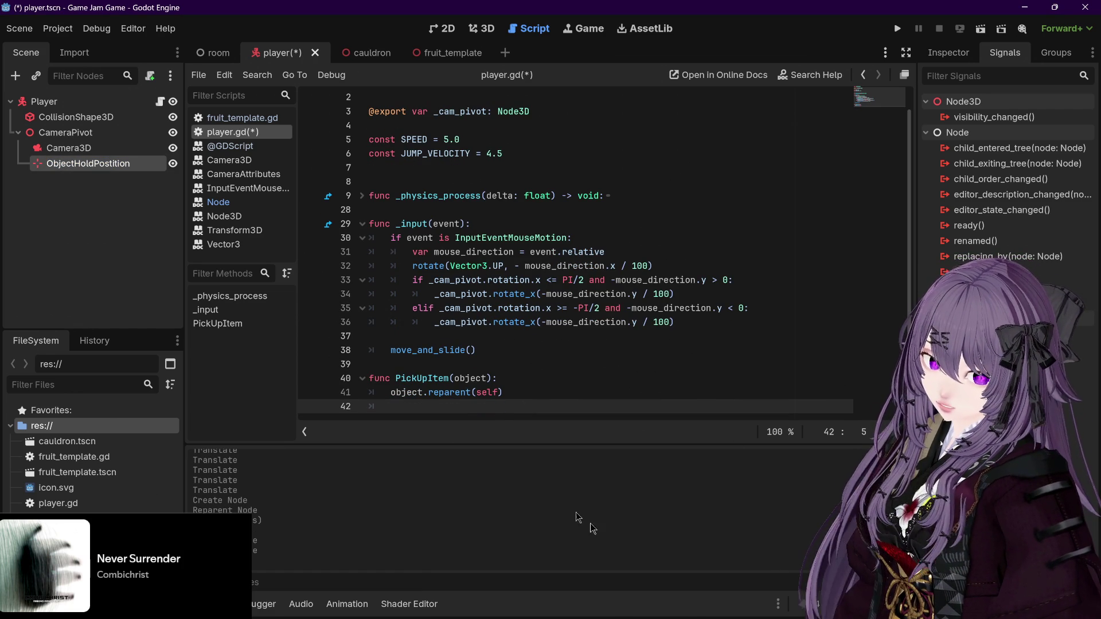
{"action": "mouse_move", "coordinate": [592, 616]}
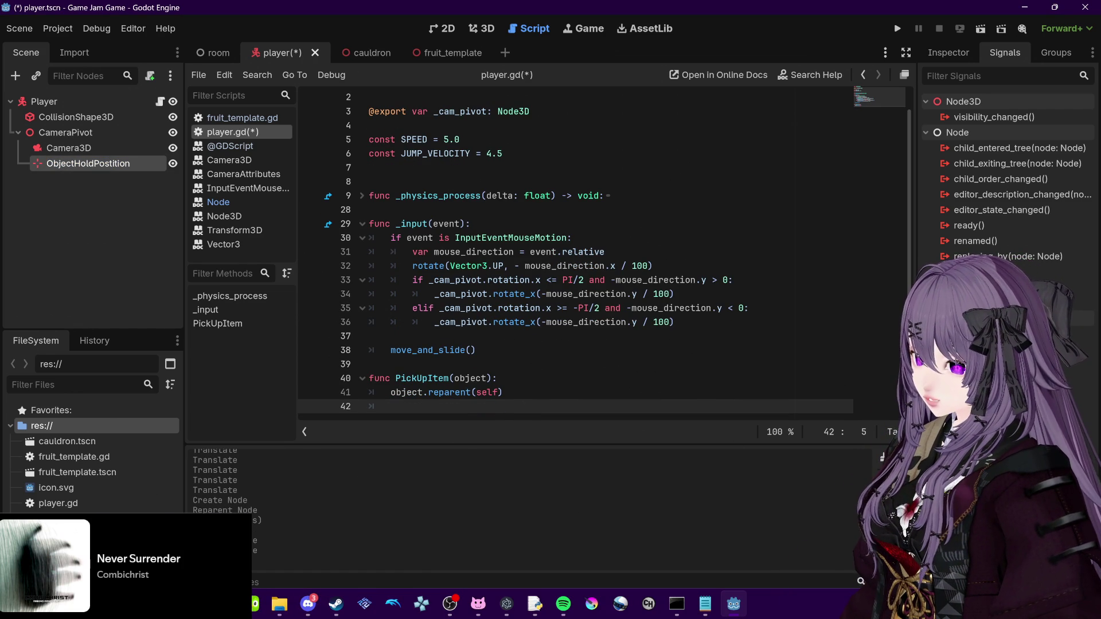
{"action": "left_click", "coordinate": [734, 608]}
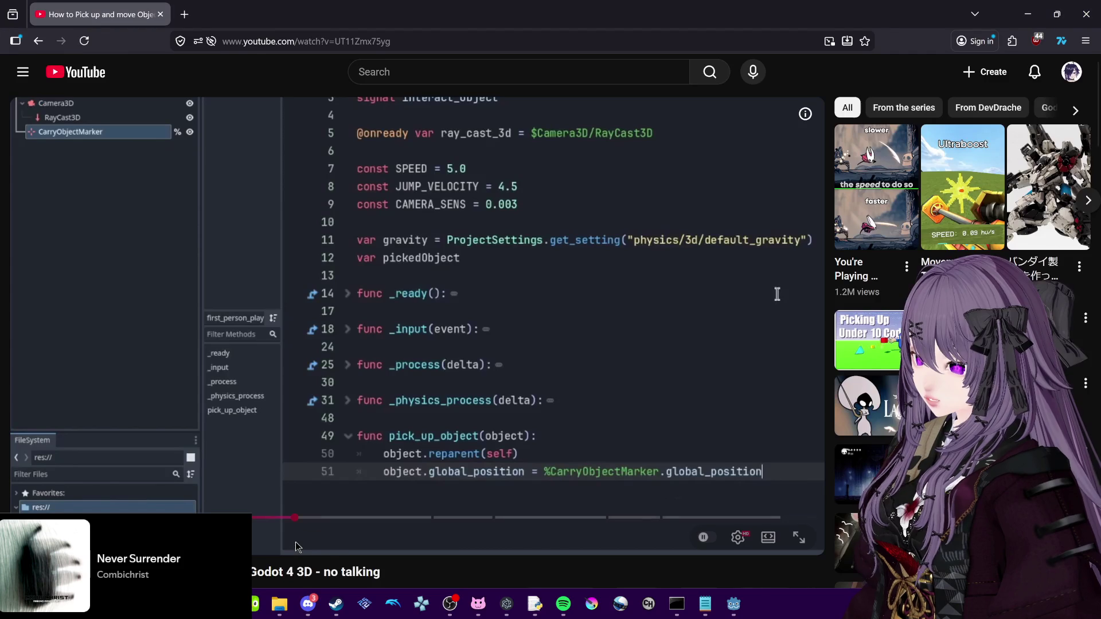
{"action": "left_click", "coordinate": [735, 608]}
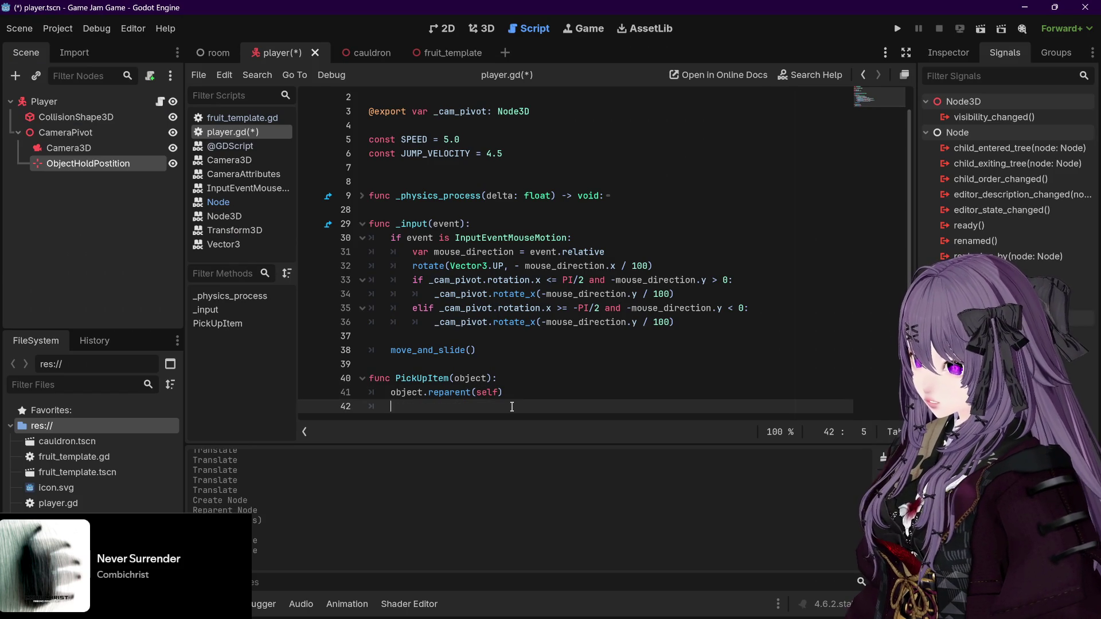
{"action": "type", "text": "ob"}
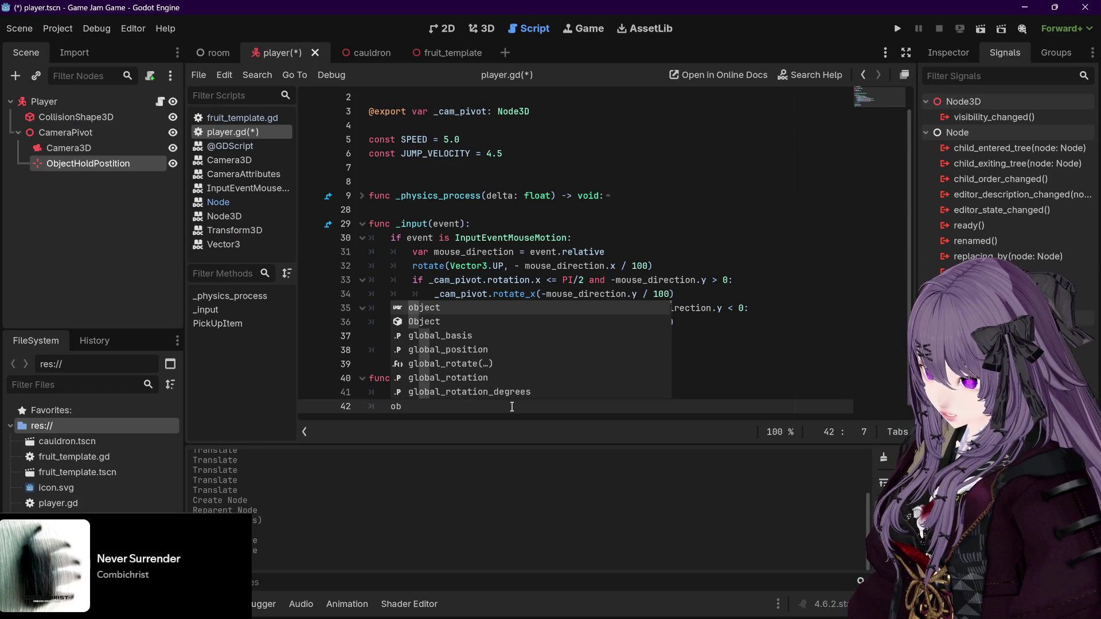
{"action": "key", "text": "Return"}
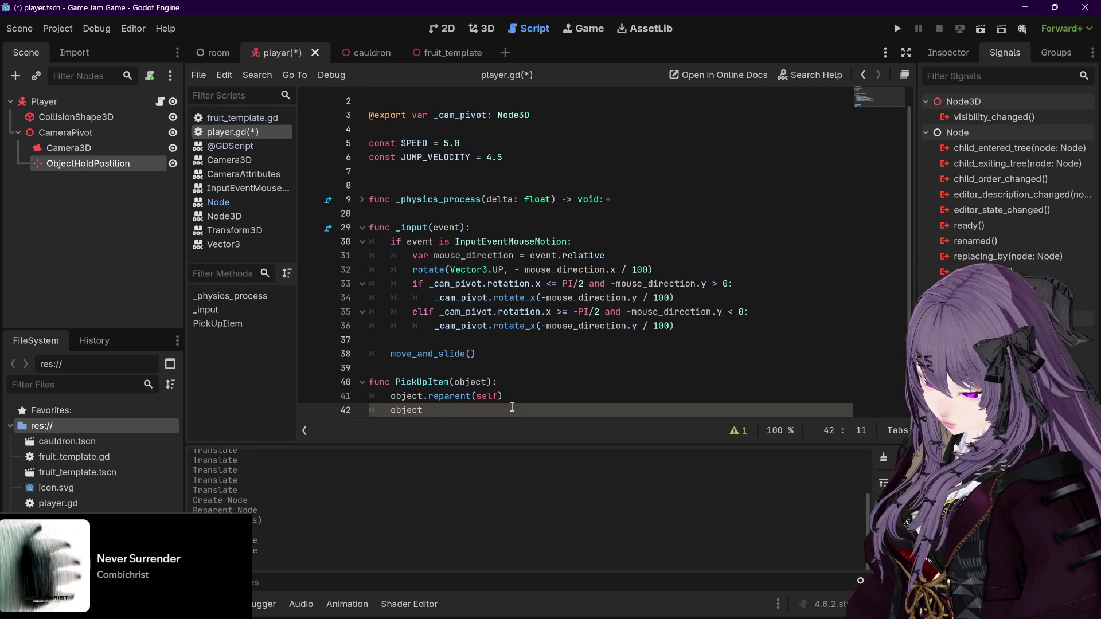
{"action": "type", "text": ".global_postition"}
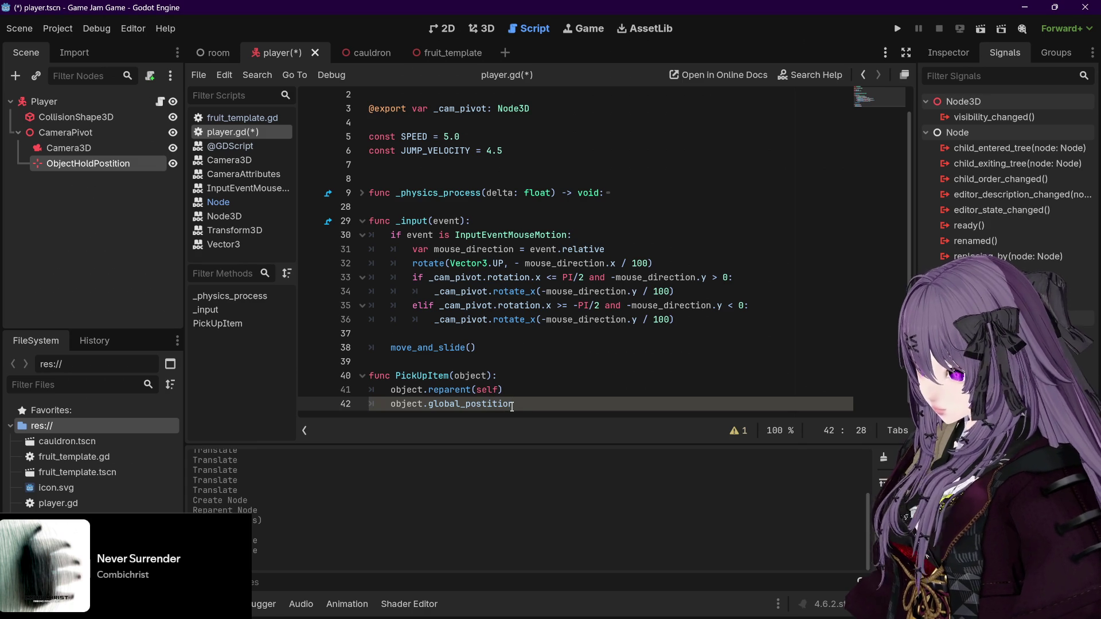
Continue line 42 as object.global_postition = %ObjectHoldPostition. following the tutorial.
{"action": "mouse_move", "coordinate": [224, 604]}
{"action": "left_click", "coordinate": [302, 548]}
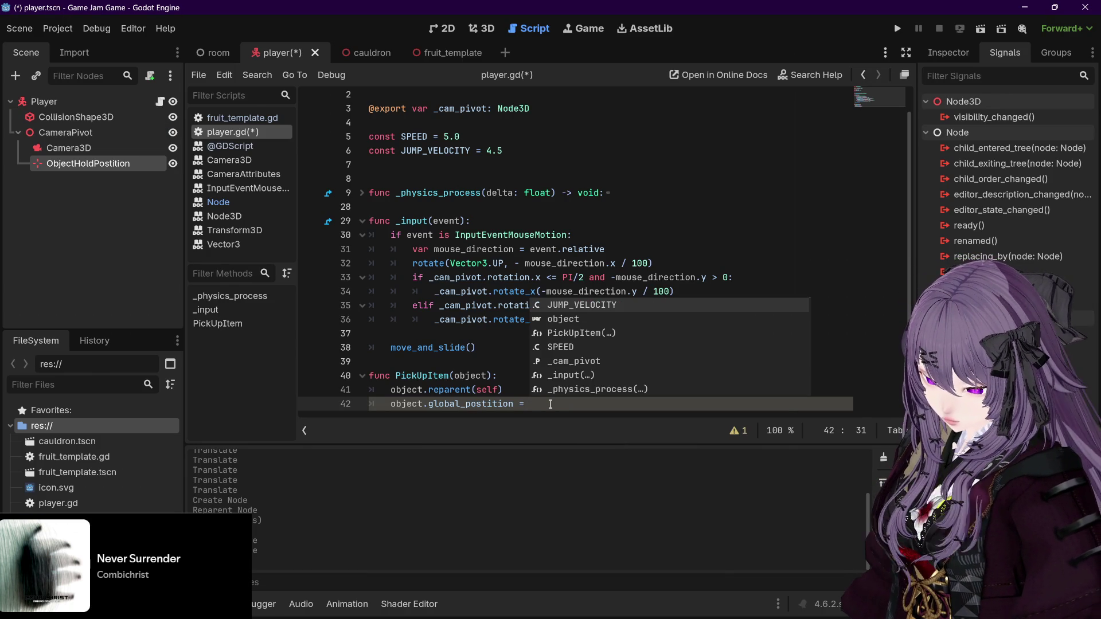
{"action": "type", "text": "%ObjectHoldPostition"}
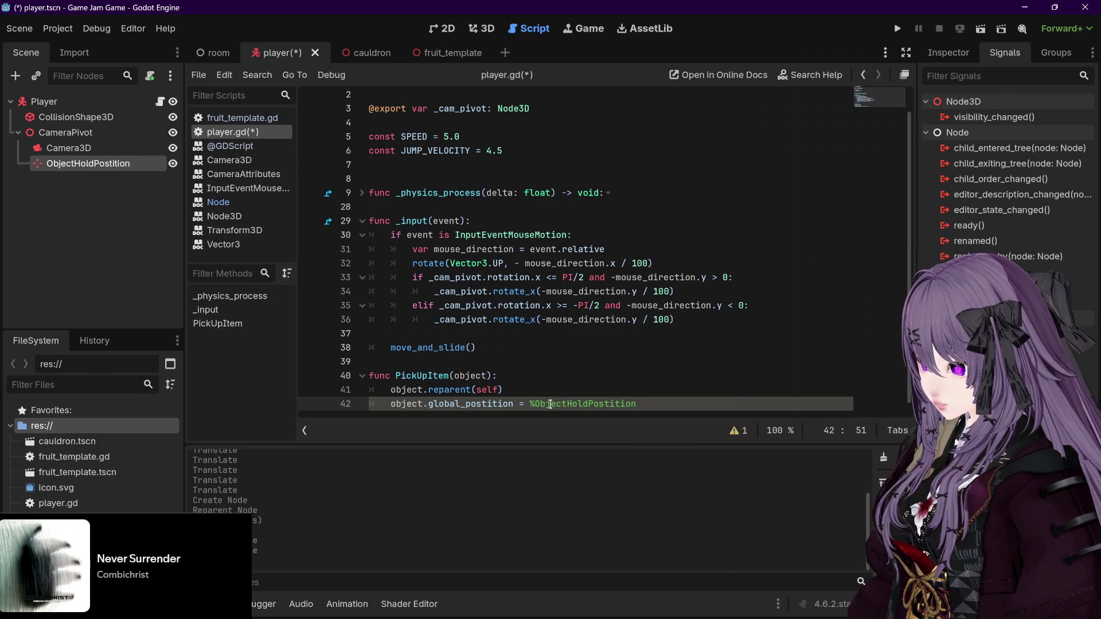
{"action": "type", "text": "."}
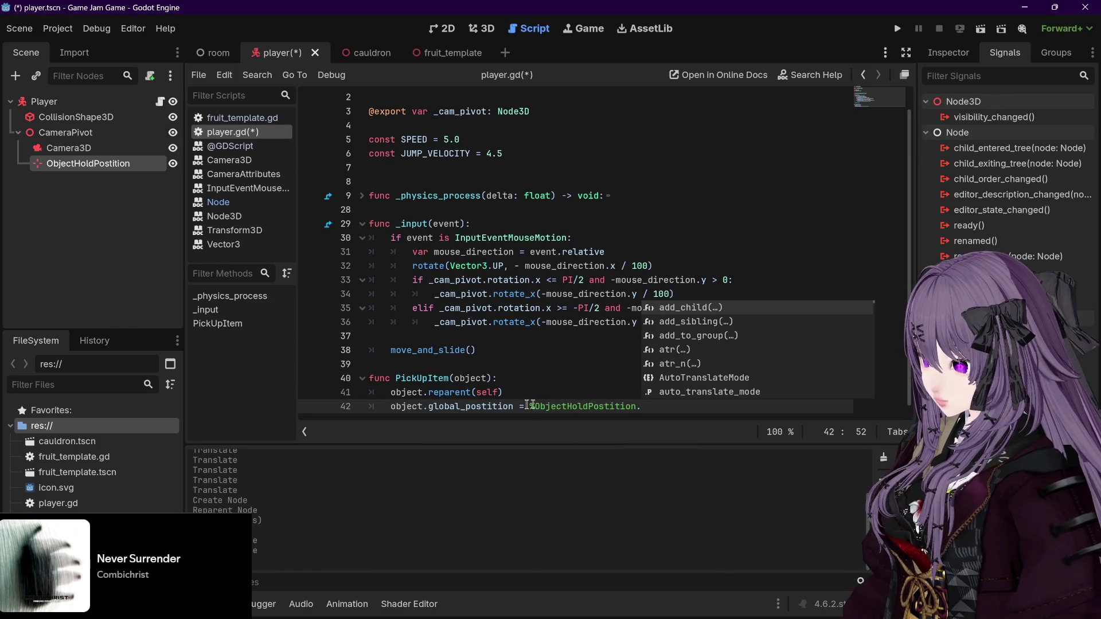
{"action": "mouse_move", "coordinate": [225, 603]}
{"action": "left_click", "coordinate": [325, 529]}
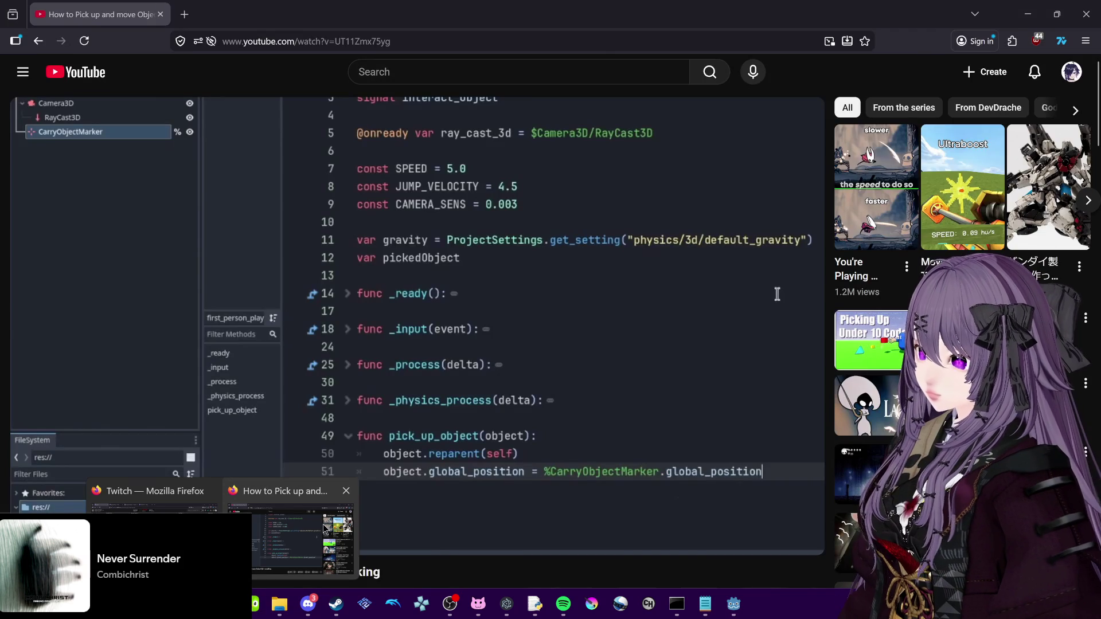
Complete line 42 as object.global_postition = %ObjectHoldPostition.global_postition by pasting the property name.
{"action": "left_click", "coordinate": [496, 440]}
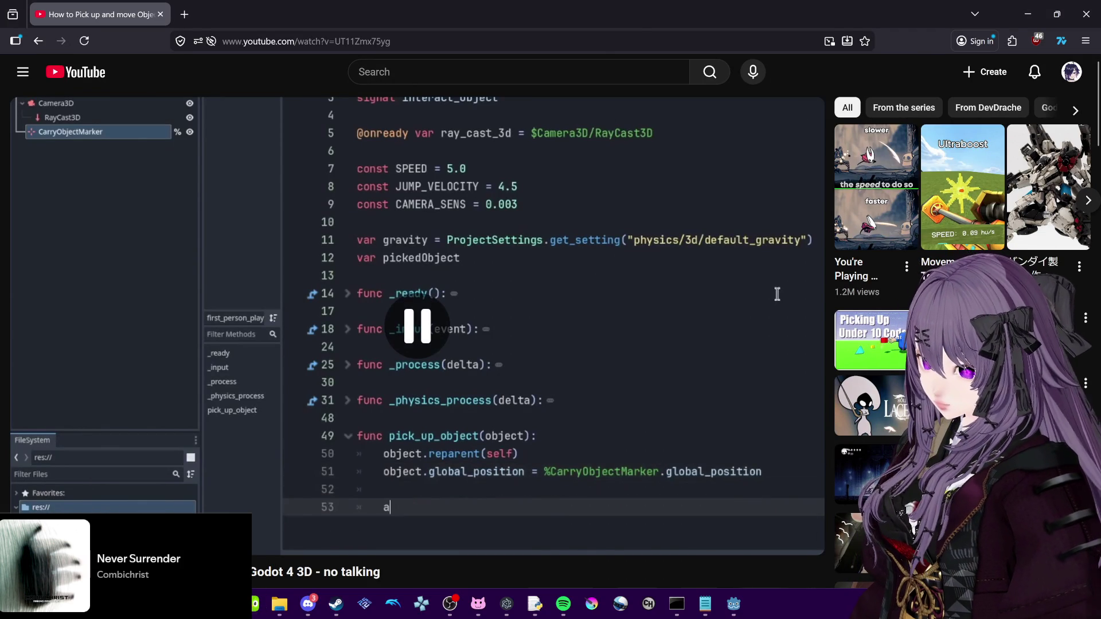
{"action": "left_click", "coordinate": [735, 604]}
{"action": "left_click", "coordinate": [432, 409]}
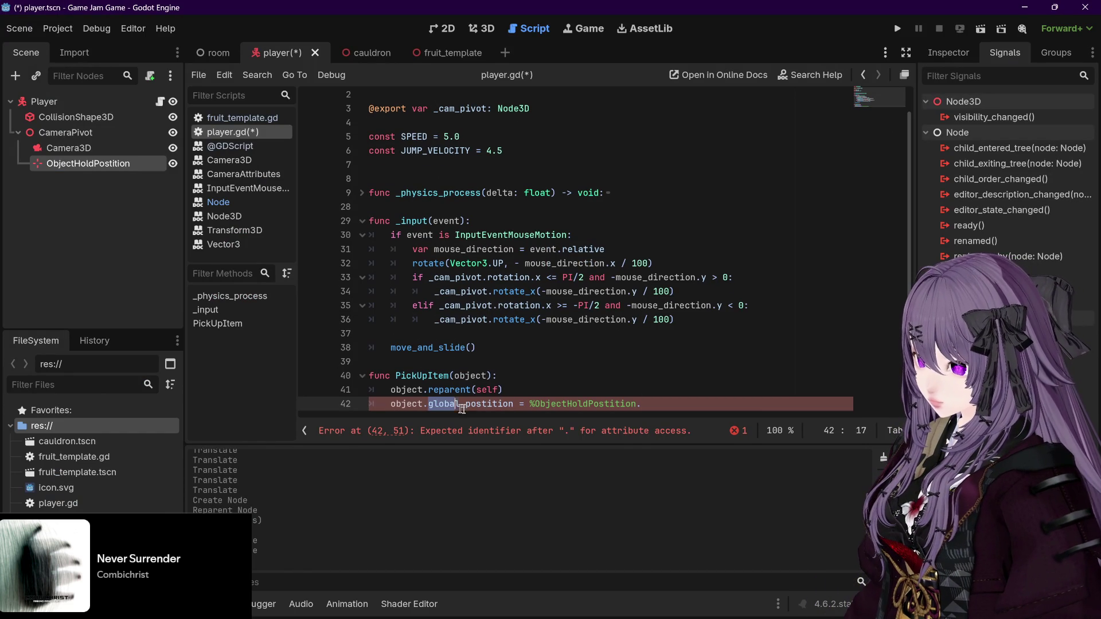
{"action": "left_click", "coordinate": [657, 405]}
{"action": "type", "text": "global_postition"}
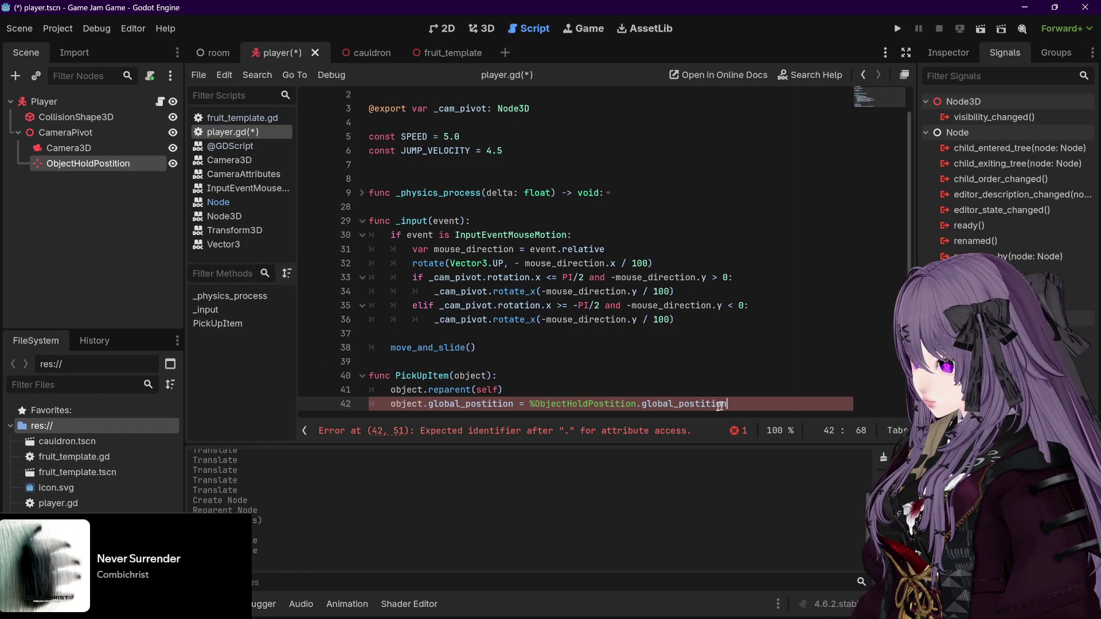
{"action": "mouse_move", "coordinate": [507, 608]}
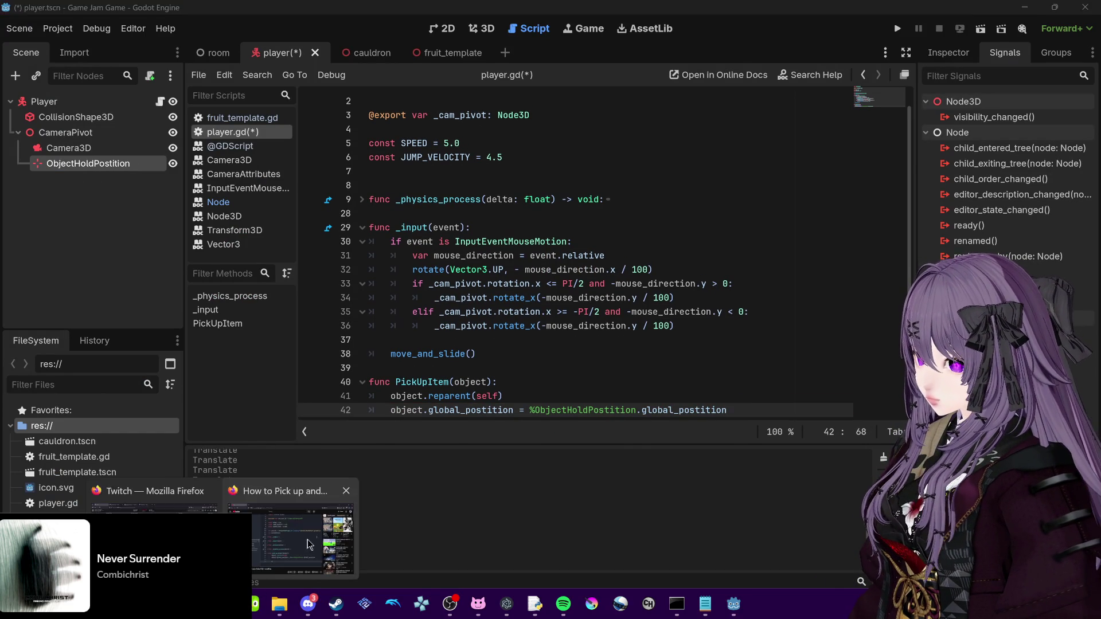
{"action": "left_click", "coordinate": [571, 536]}
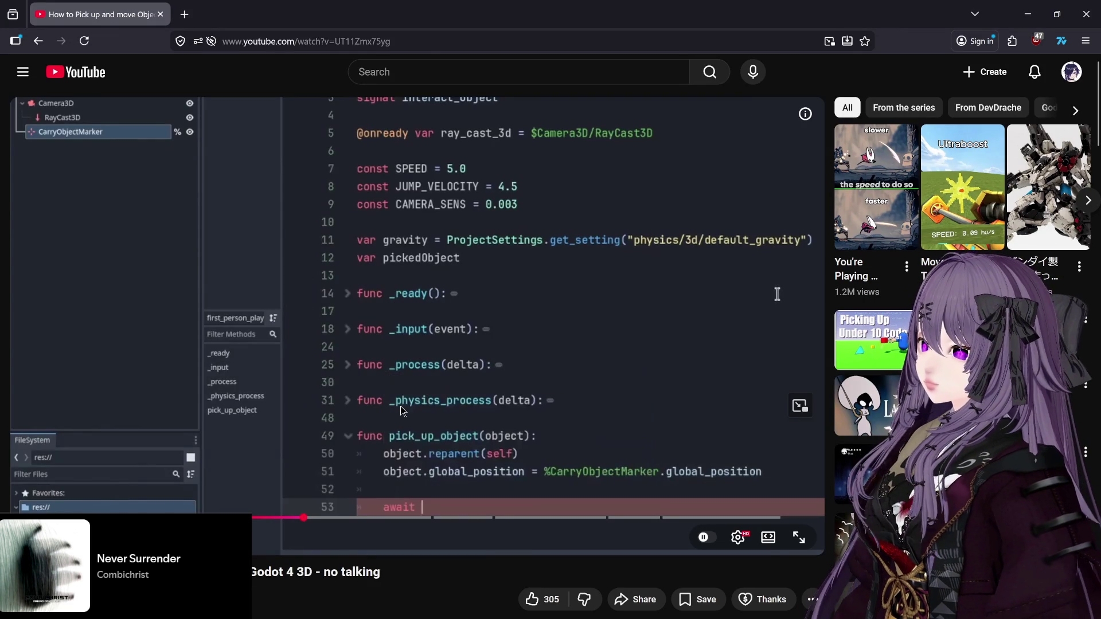
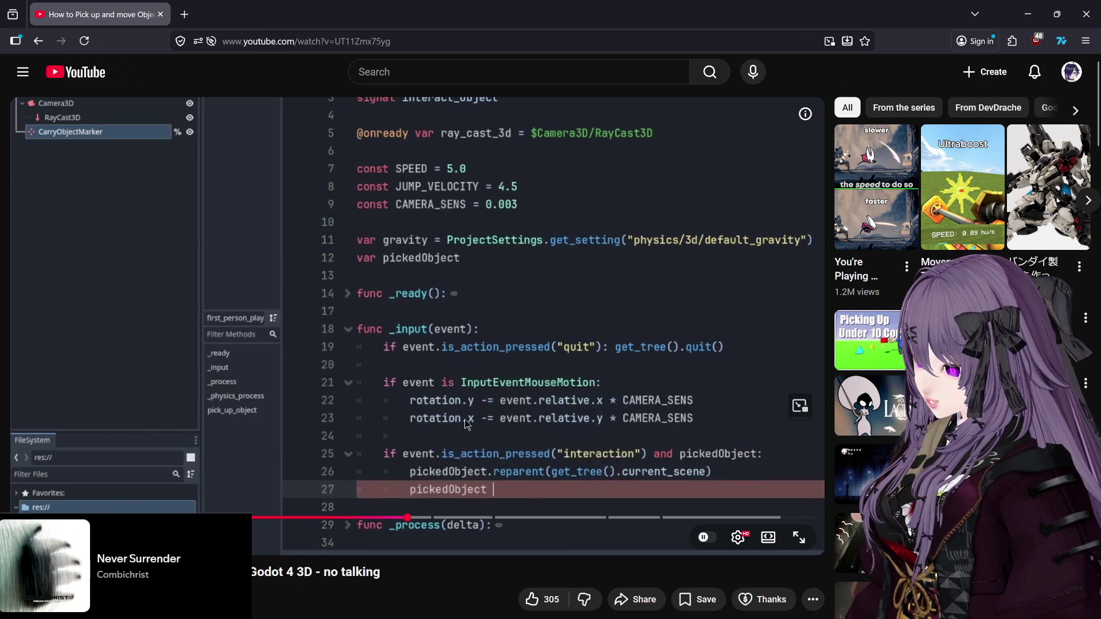
Pause the tutorial and look at its GitHub pick_up_objects project page.
{"action": "left_click", "coordinate": [405, 463]}
{"action": "scroll", "coordinate": [401, 460], "scroll_direction": "down", "scroll_amount": 6}
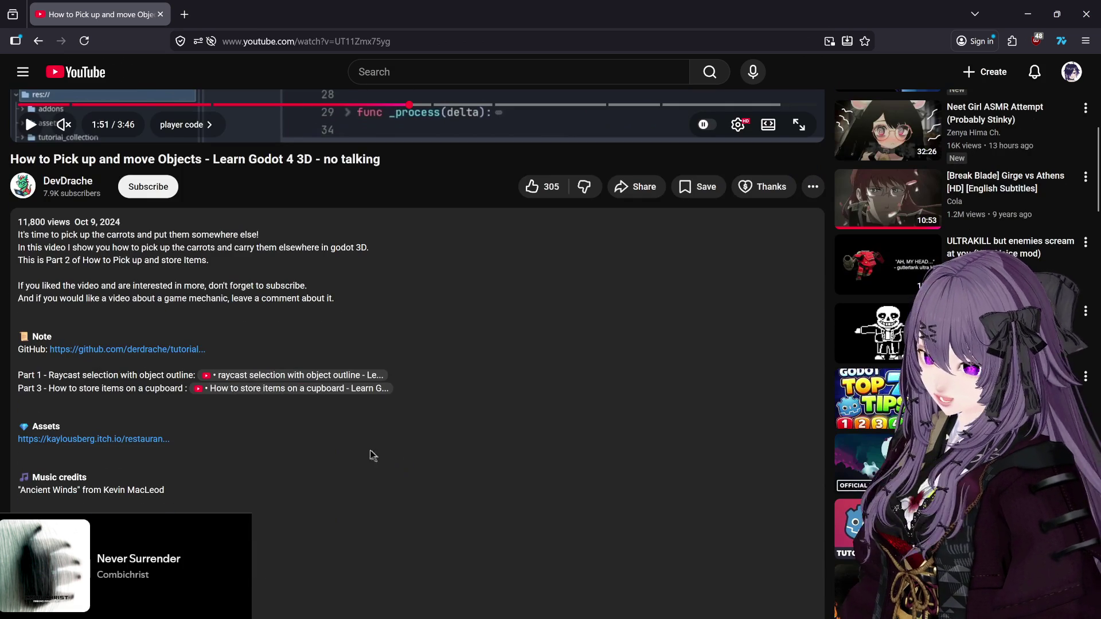
{"action": "left_click", "coordinate": [119, 351]}
{"action": "left_click", "coordinate": [235, 15]}
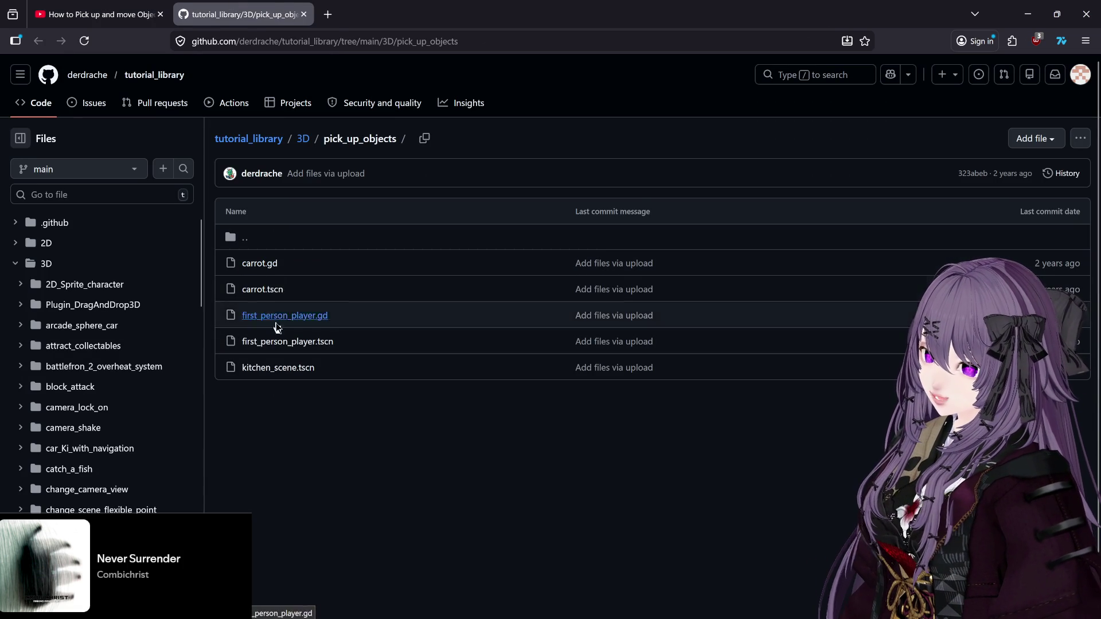
{"action": "left_click", "coordinate": [304, 14]}
Jump the video to the 'change Object to CharacterBody' chapter.
{"action": "scroll", "coordinate": [400, 374], "scroll_direction": "down", "scroll_amount": 5}
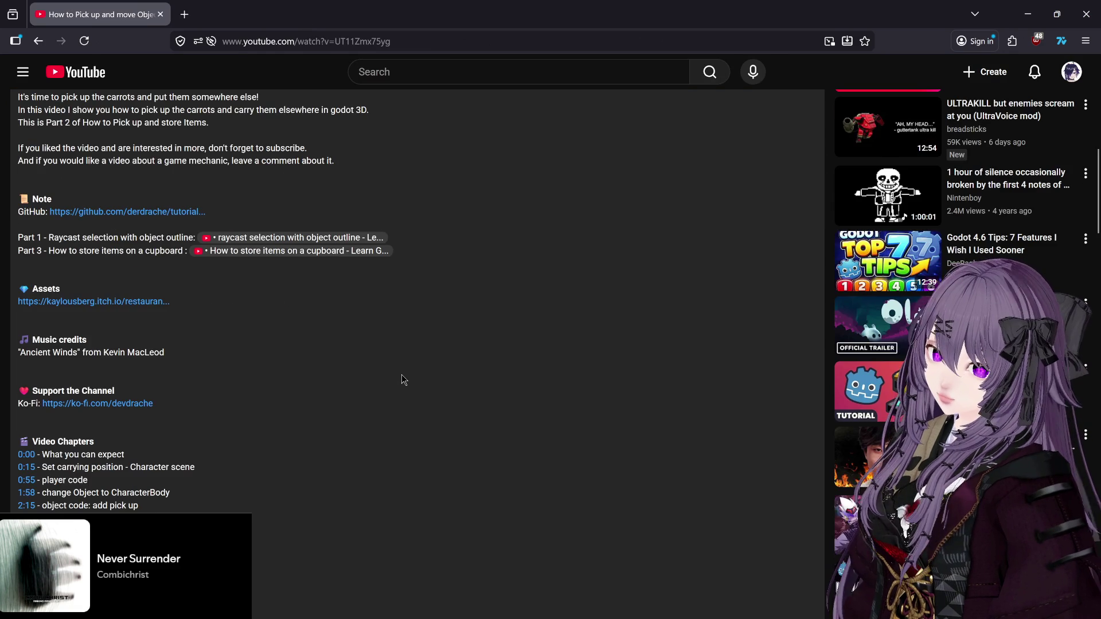
{"action": "scroll", "coordinate": [402, 375], "scroll_direction": "down", "scroll_amount": 5}
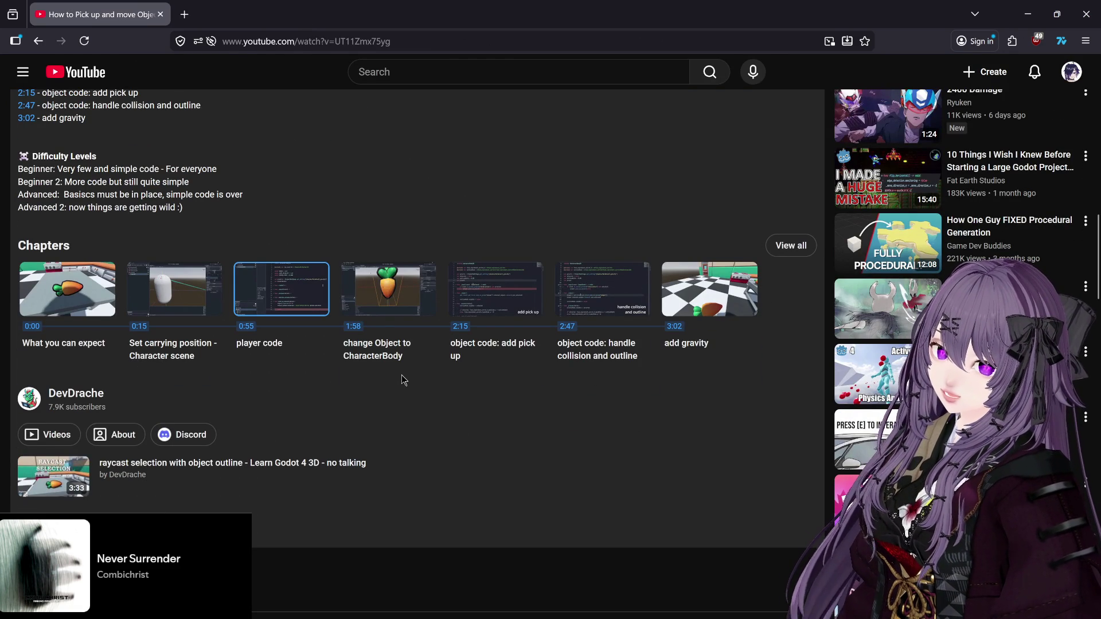
{"action": "left_click", "coordinate": [402, 375]}
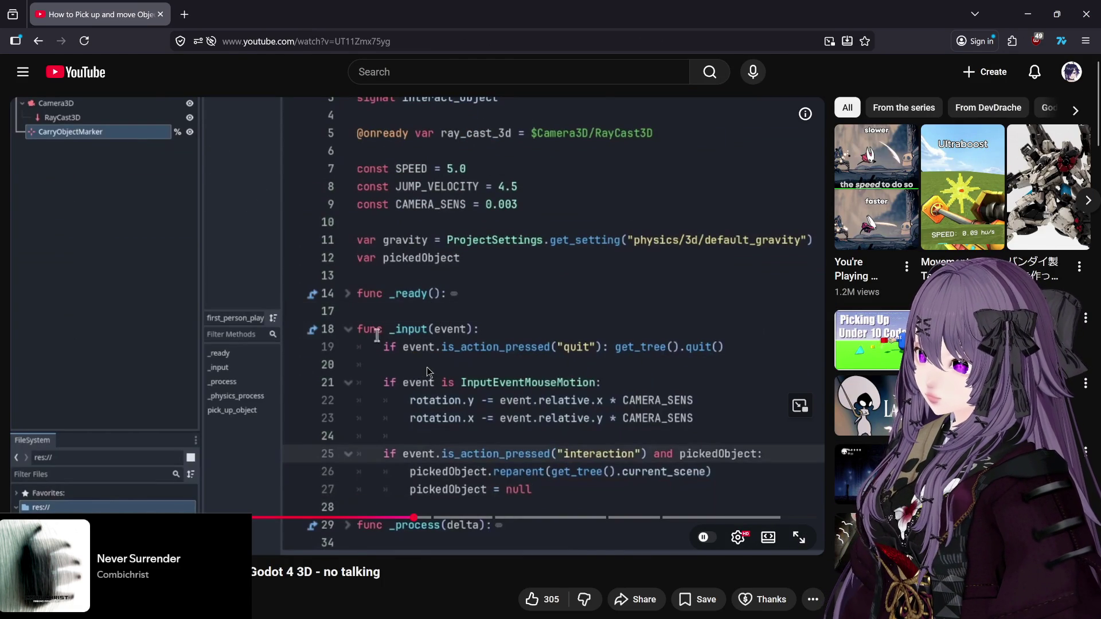
Scrub the tutorial forward through the object code to the add Gravity part.
{"action": "left_click", "coordinate": [351, 338]}
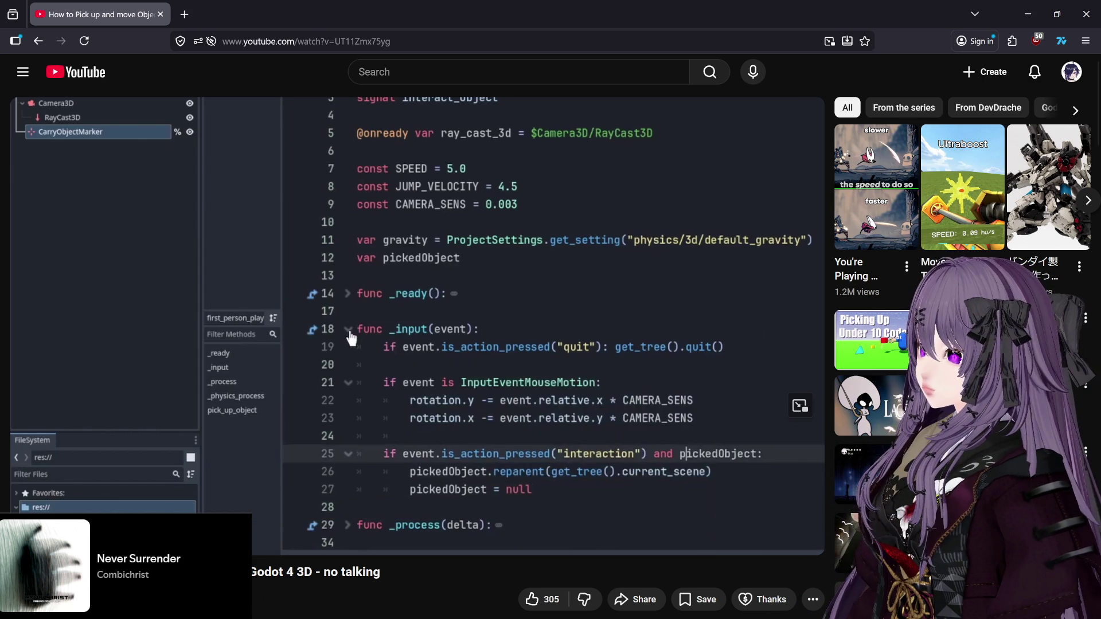
{"action": "left_click", "coordinate": [441, 367]}
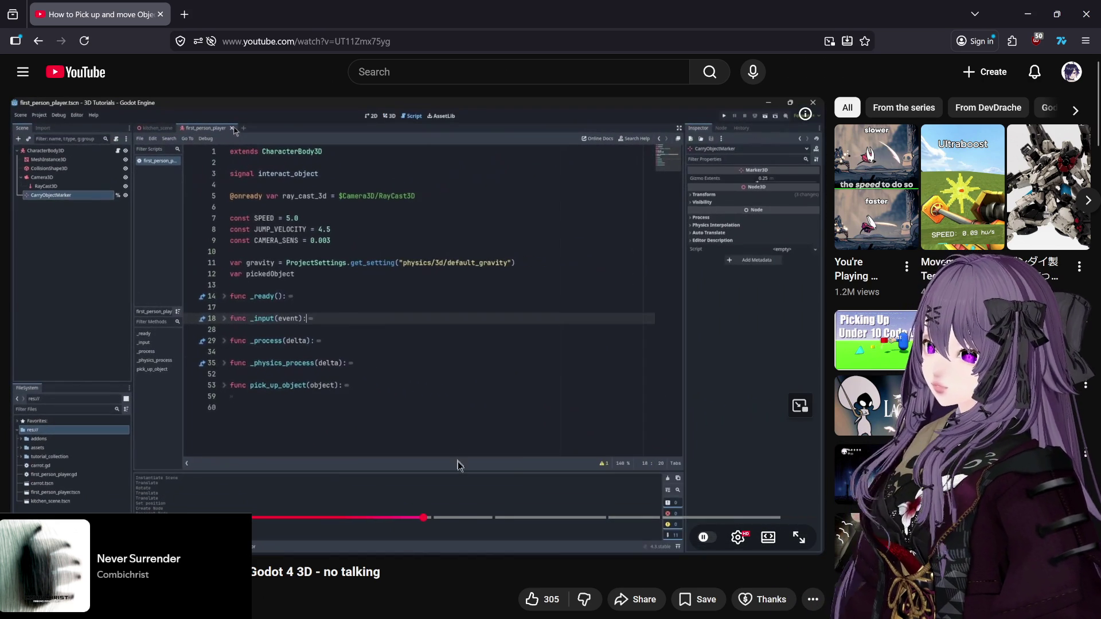
{"action": "left_click_drag", "start_coordinate": [431, 518], "coordinate": [514, 521]}
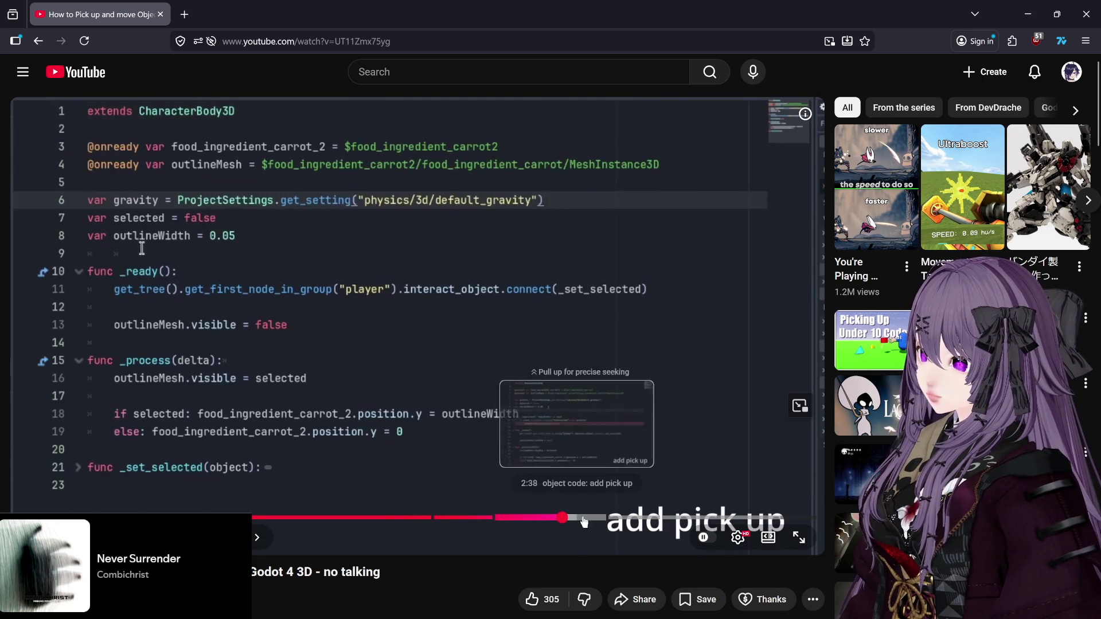
{"action": "left_click", "coordinate": [575, 519]}
{"action": "left_click", "coordinate": [628, 519]}
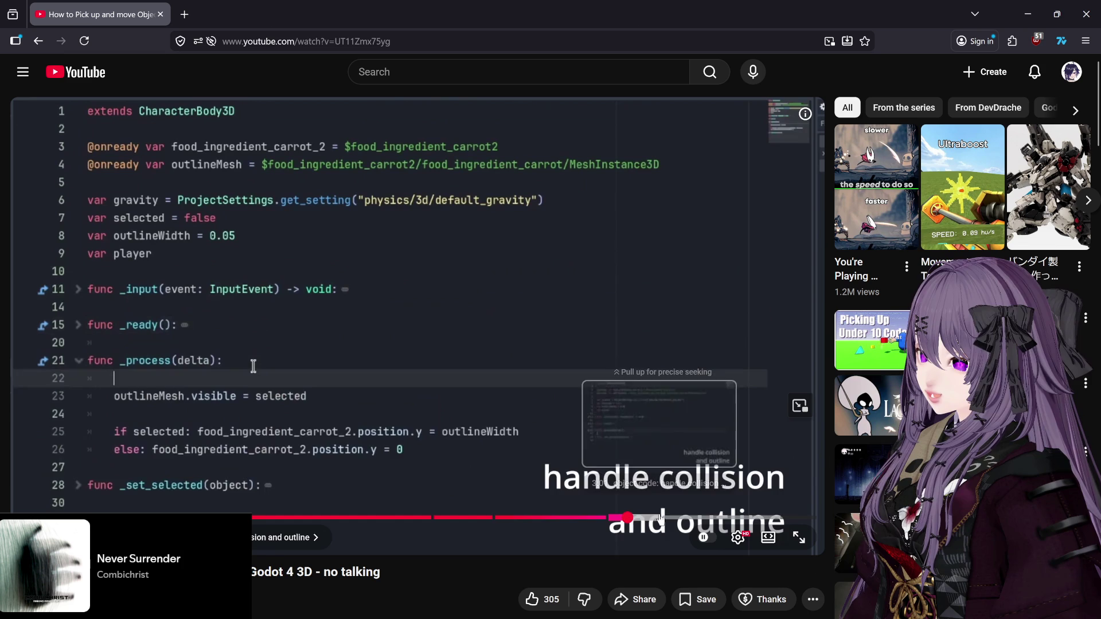
{"action": "left_click", "coordinate": [533, 377]}
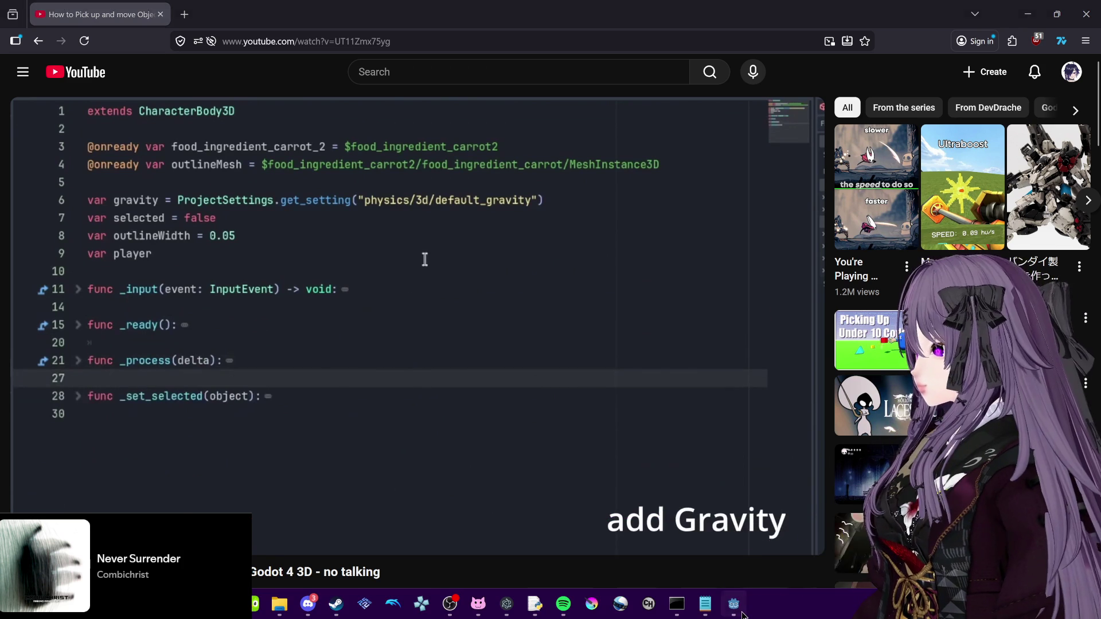
Glance at the Godot editor, then return to the tutorial video.
{"action": "left_click", "coordinate": [740, 614]}
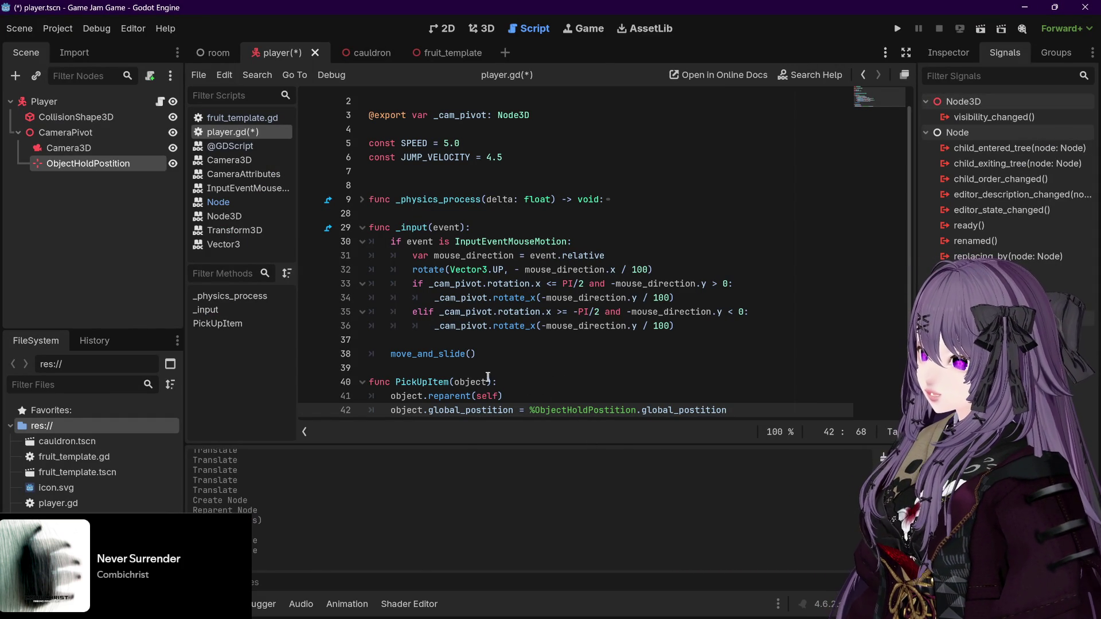
{"action": "mouse_move", "coordinate": [370, 618]}
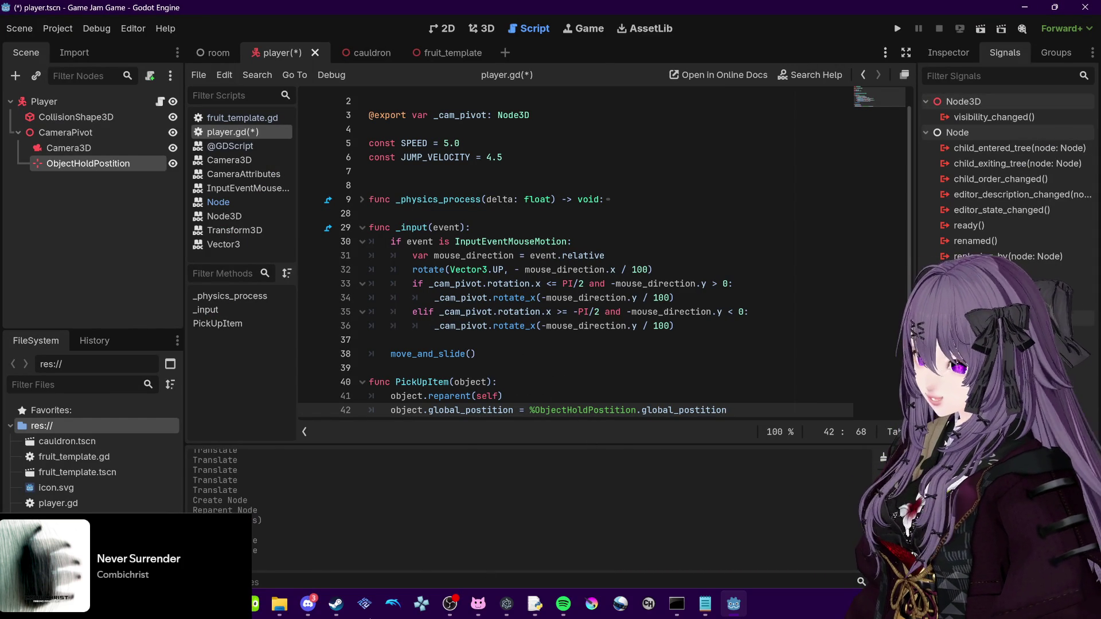
{"action": "mouse_move", "coordinate": [218, 604]}
{"action": "left_click", "coordinate": [295, 577]}
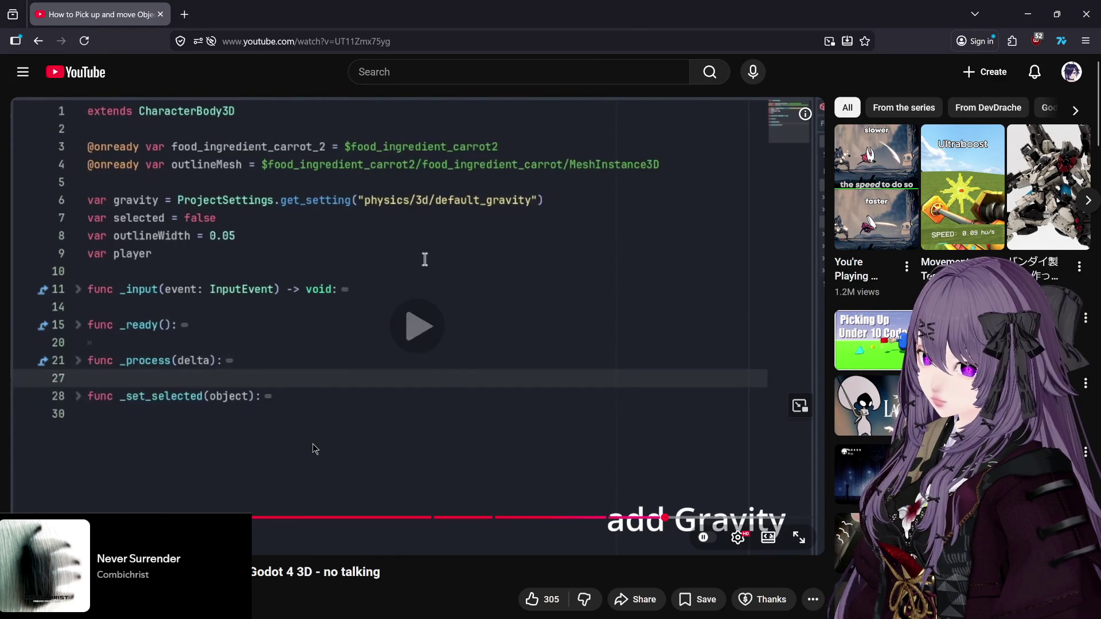
Seek back through the _input code, pause on pick_up_object's timer line, then return to Godot.
{"action": "left_click", "coordinate": [288, 519]}
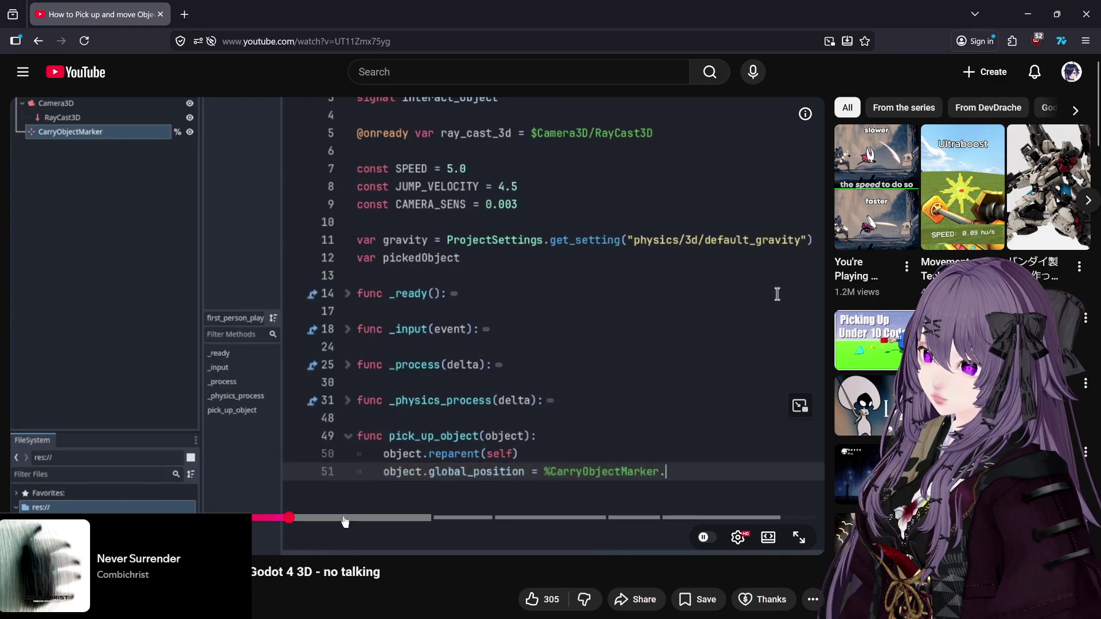
{"action": "left_click", "coordinate": [344, 519]}
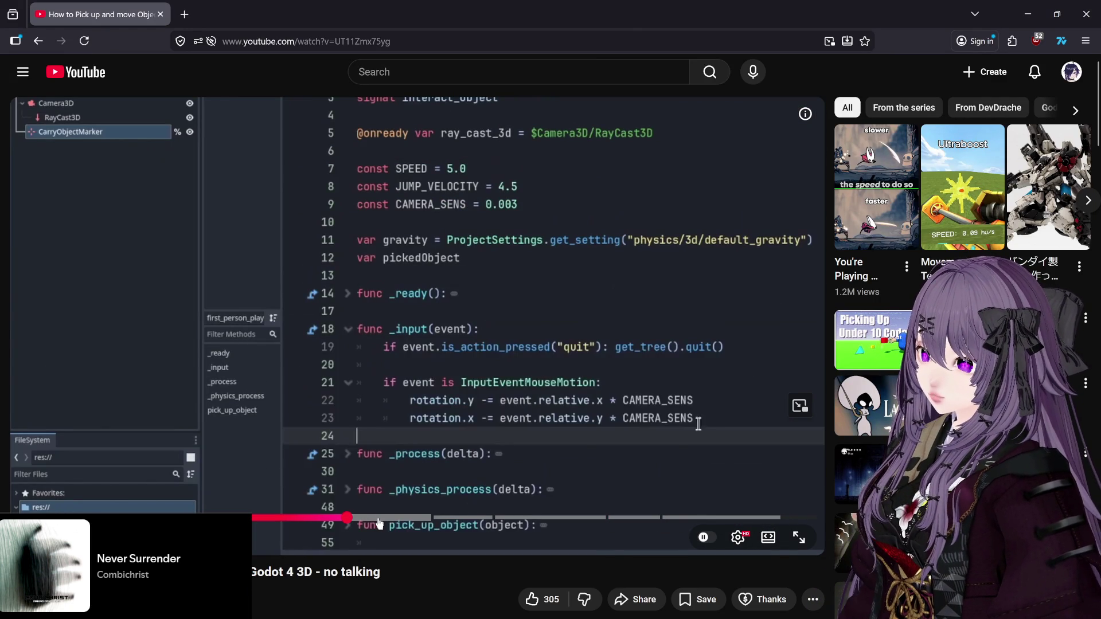
{"action": "left_click", "coordinate": [368, 519]}
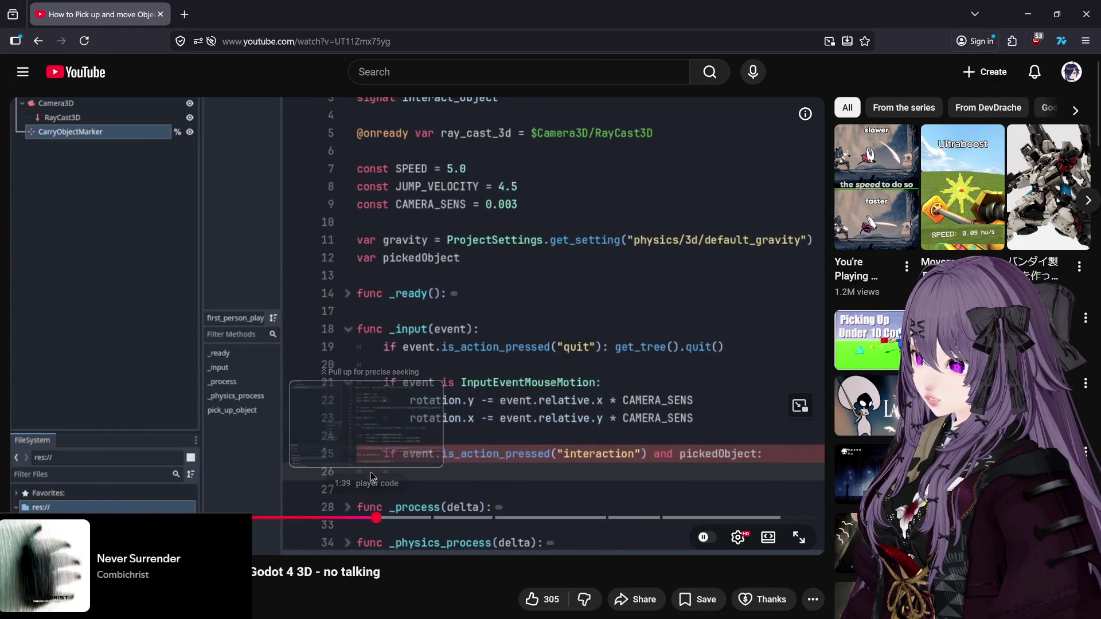
{"action": "left_click", "coordinate": [391, 519]}
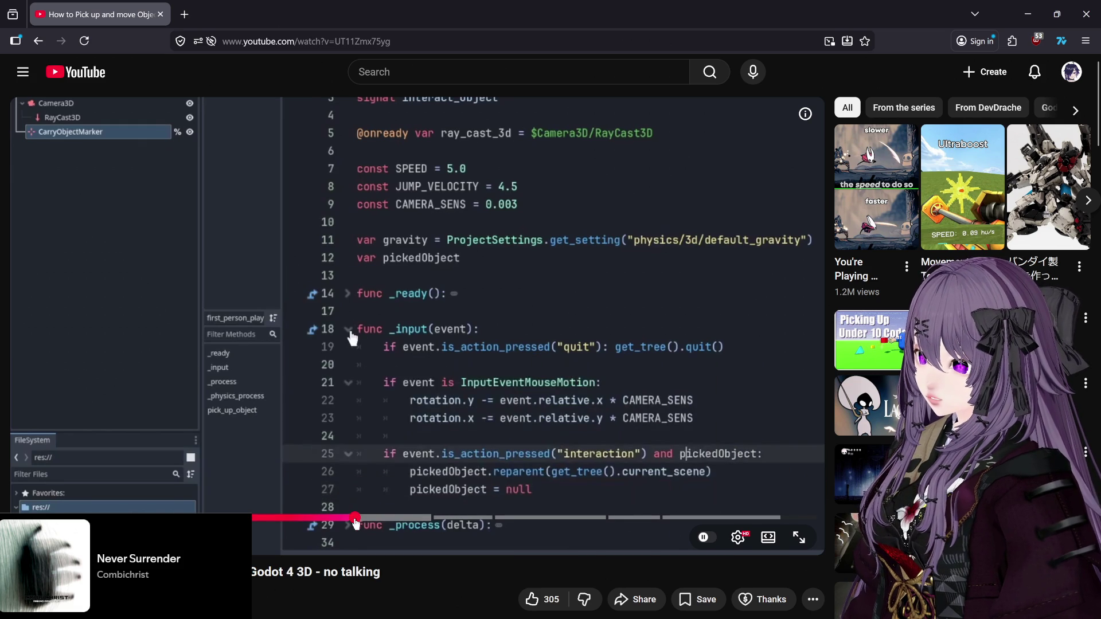
{"action": "left_click", "coordinate": [356, 518]}
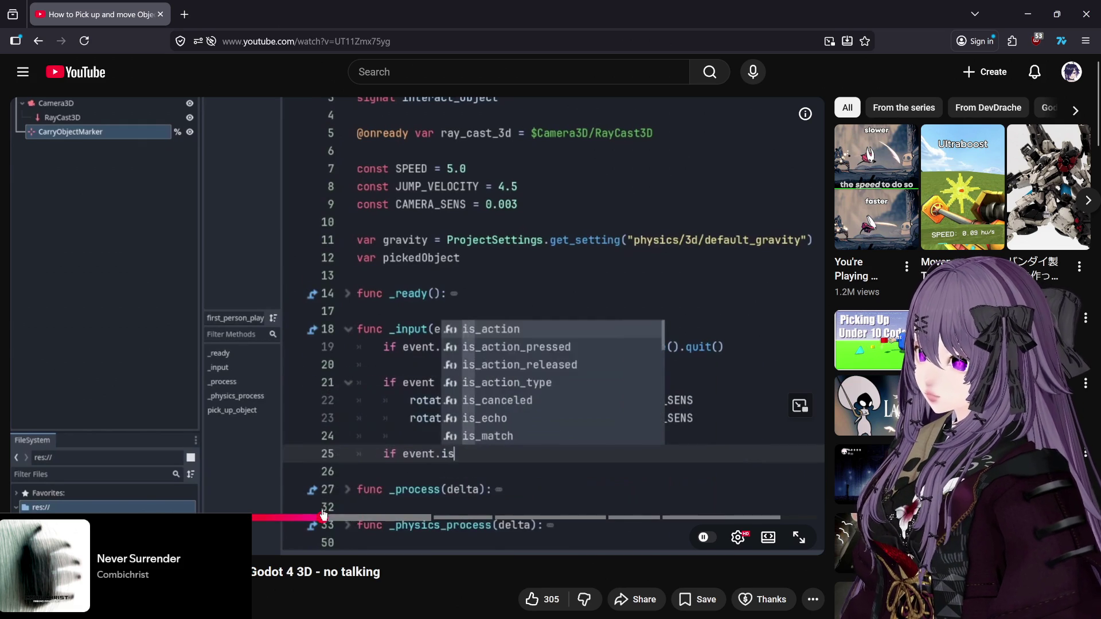
{"action": "left_click", "coordinate": [324, 518]}
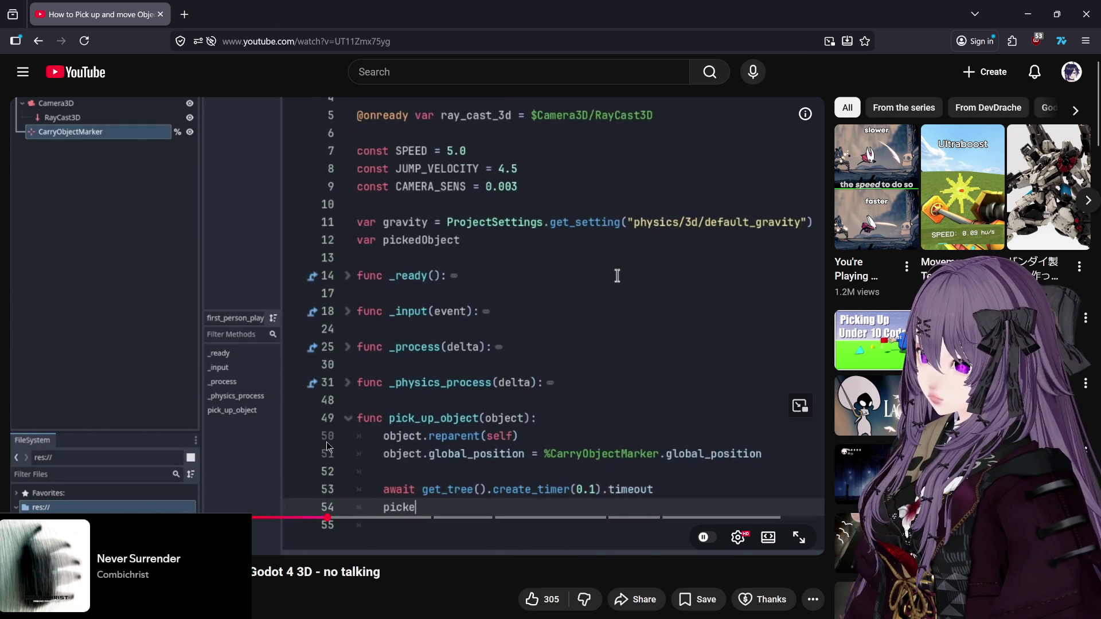
{"action": "left_click", "coordinate": [179, 432]}
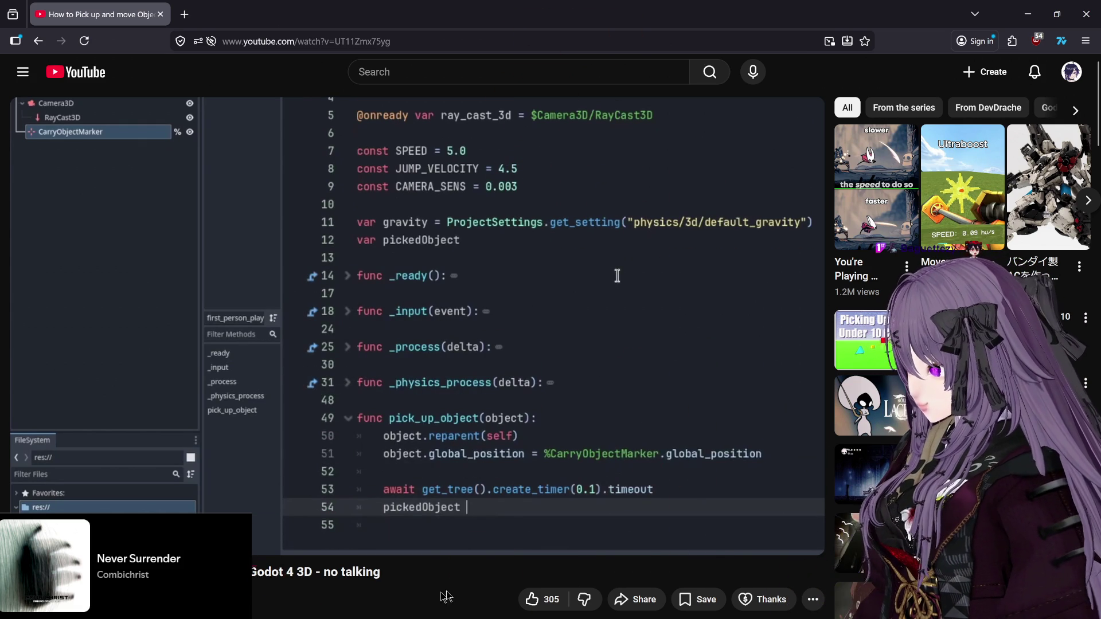
{"action": "mouse_move", "coordinate": [836, 617]}
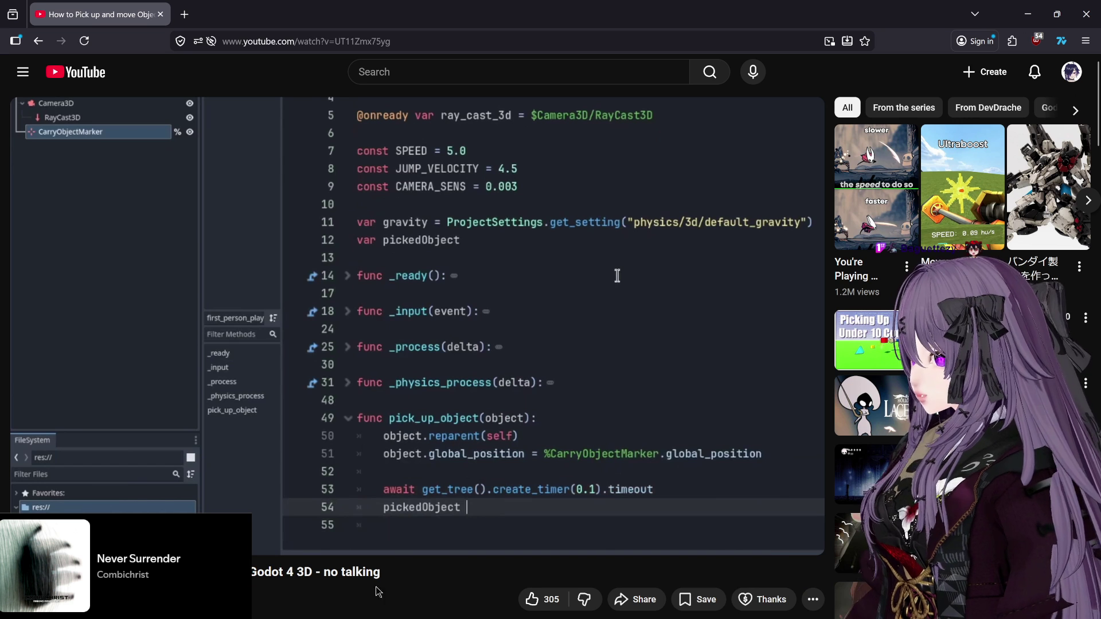
{"action": "left_click", "coordinate": [733, 605]}
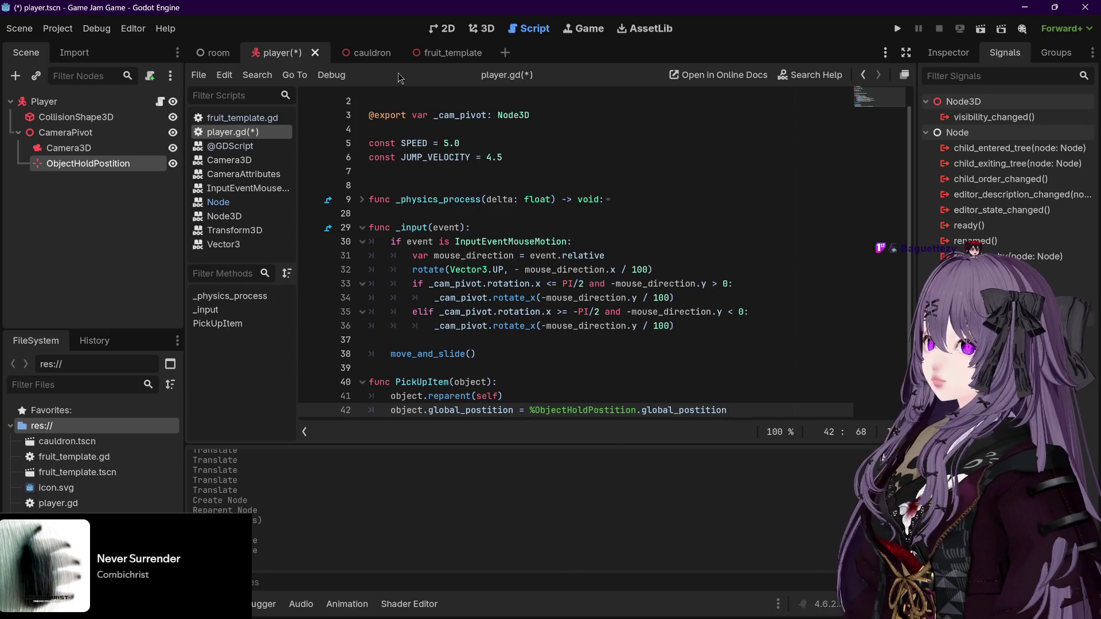
Save player.gd and play the room scene to test picking up objects.
{"action": "key", "text": "ctrl+s"}
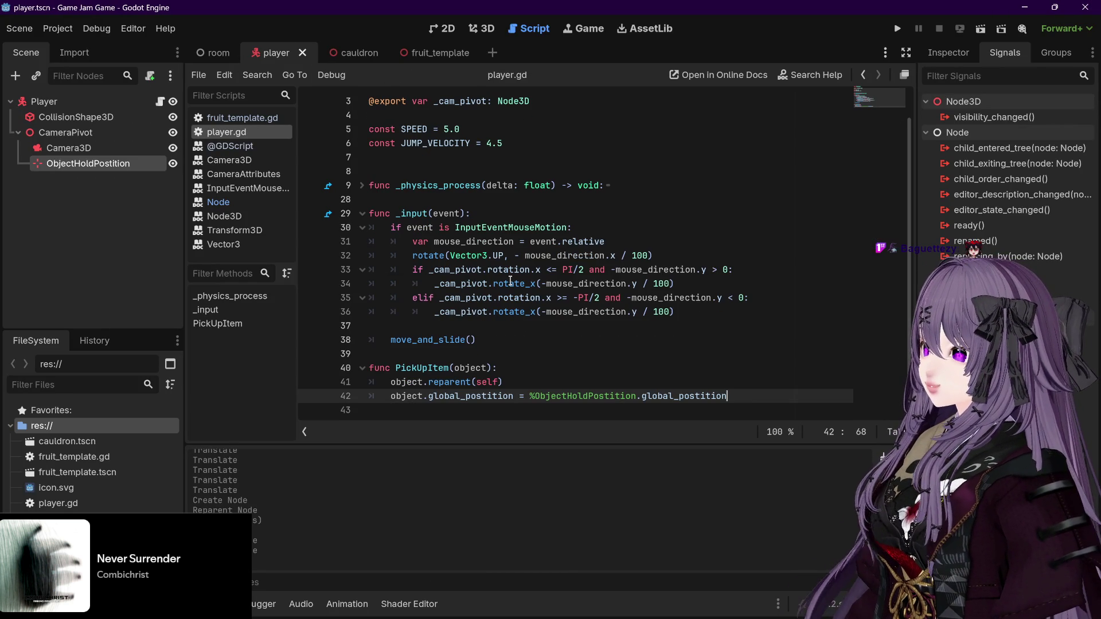
{"action": "left_click", "coordinate": [481, 28]}
{"action": "left_click", "coordinate": [215, 53]}
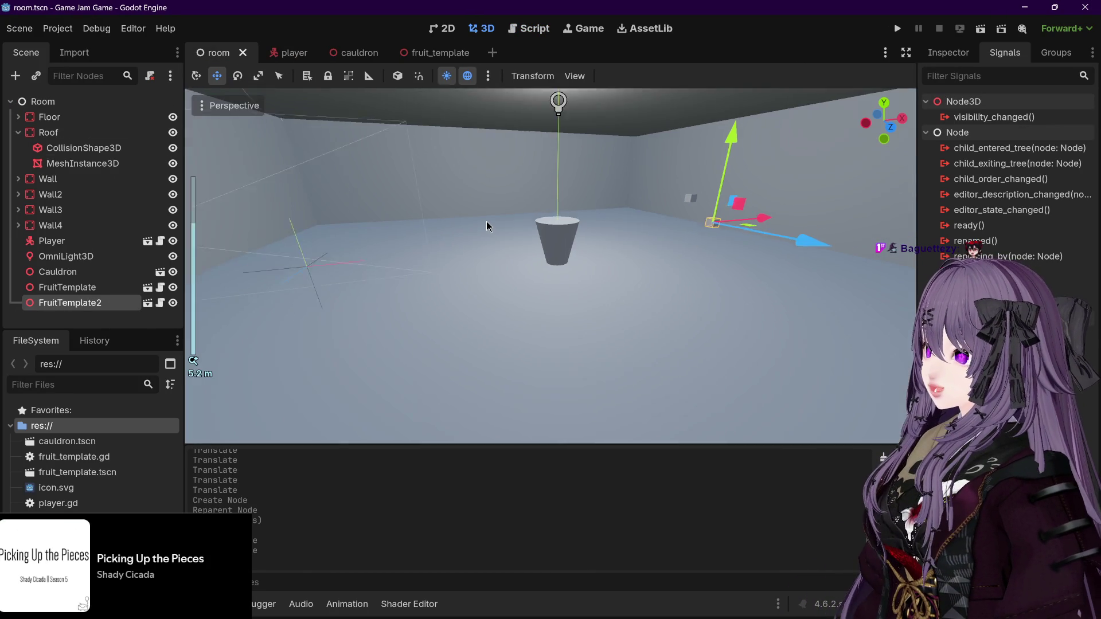
{"action": "scroll", "coordinate": [487, 222], "scroll_direction": "up", "scroll_amount": 4}
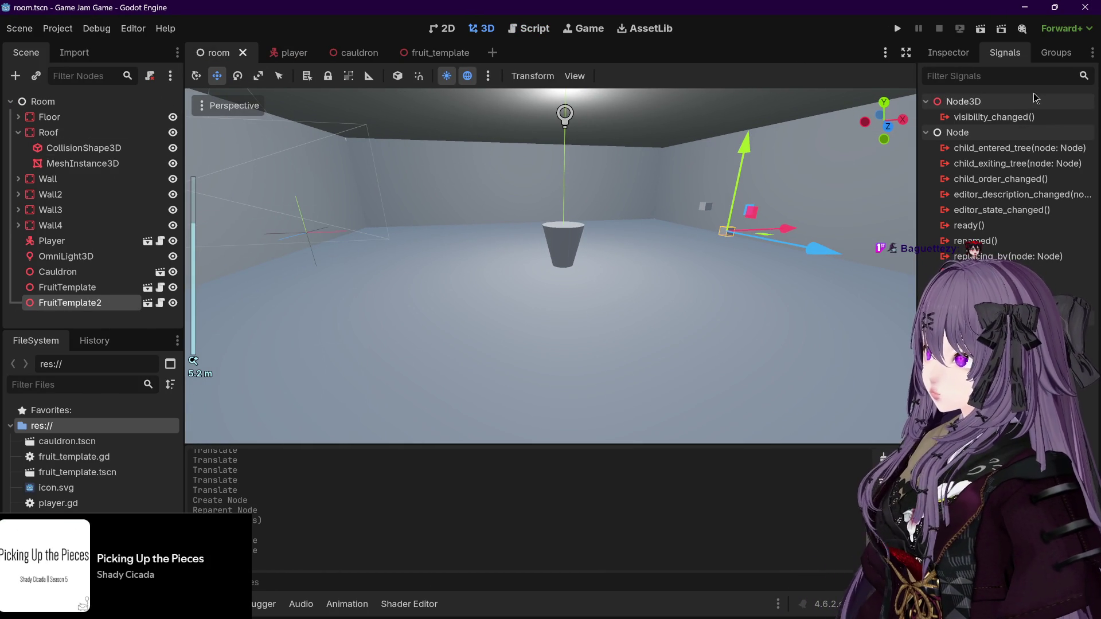
{"action": "left_click", "coordinate": [898, 30]}
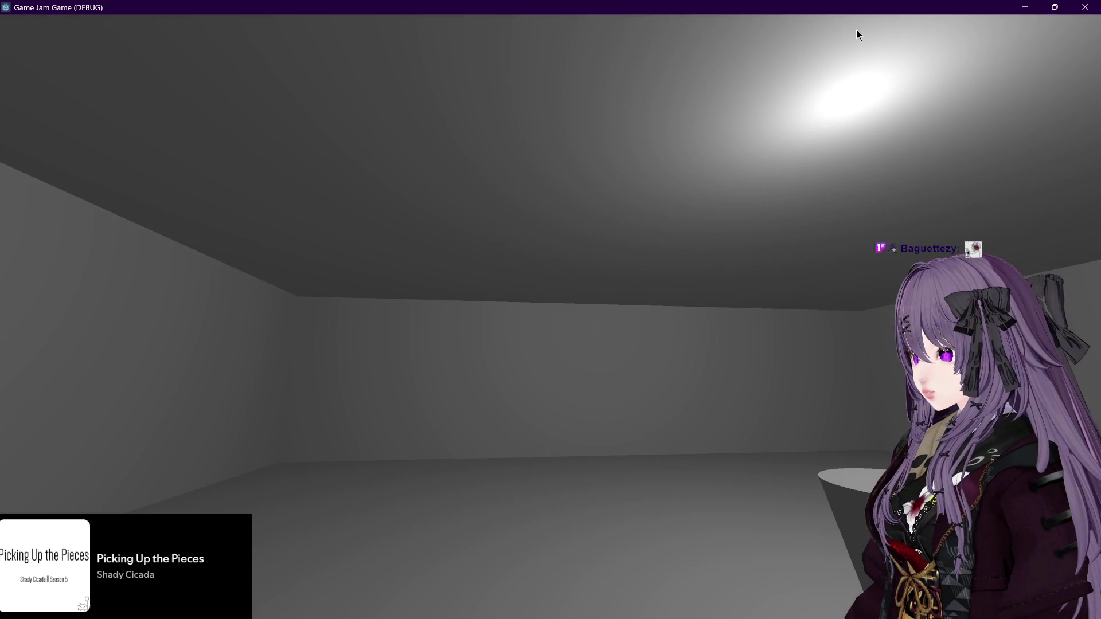
{"action": "key", "text": "Escape"}
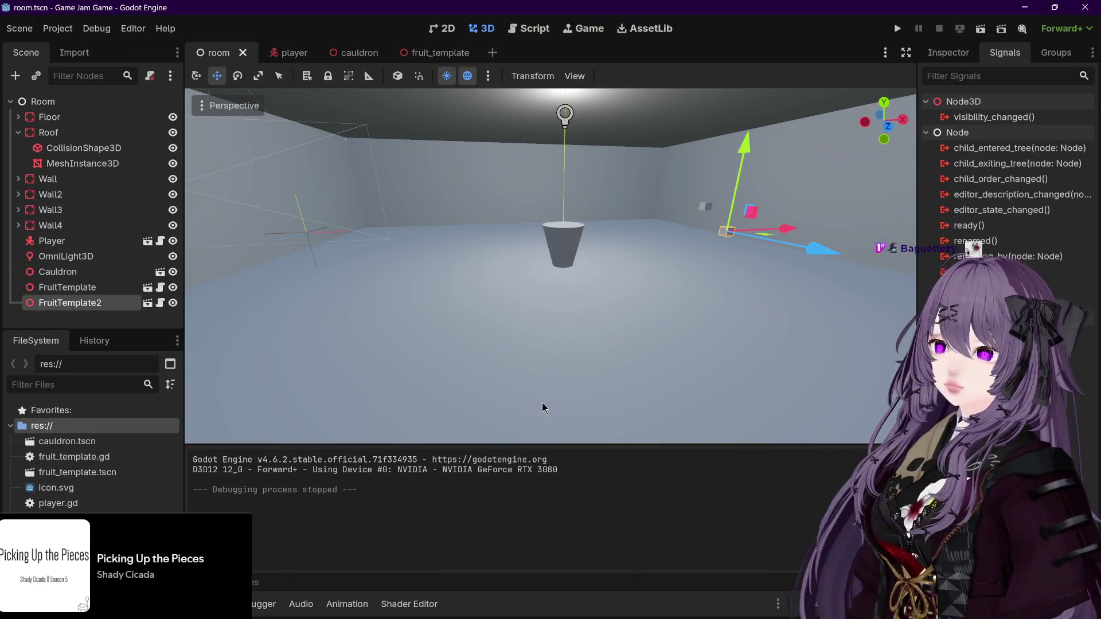
{"action": "mouse_move", "coordinate": [560, 325]}
{"action": "left_mouse_down"}
{"action": "mouse_move", "coordinate": [631, 321]}
{"action": "mouse_move", "coordinate": [487, 312]}
{"action": "mouse_move", "coordinate": [370, 328]}
{"action": "mouse_move", "coordinate": [581, 290]}
{"action": "mouse_move", "coordinate": [505, 287]}
{"action": "left_mouse_up"}
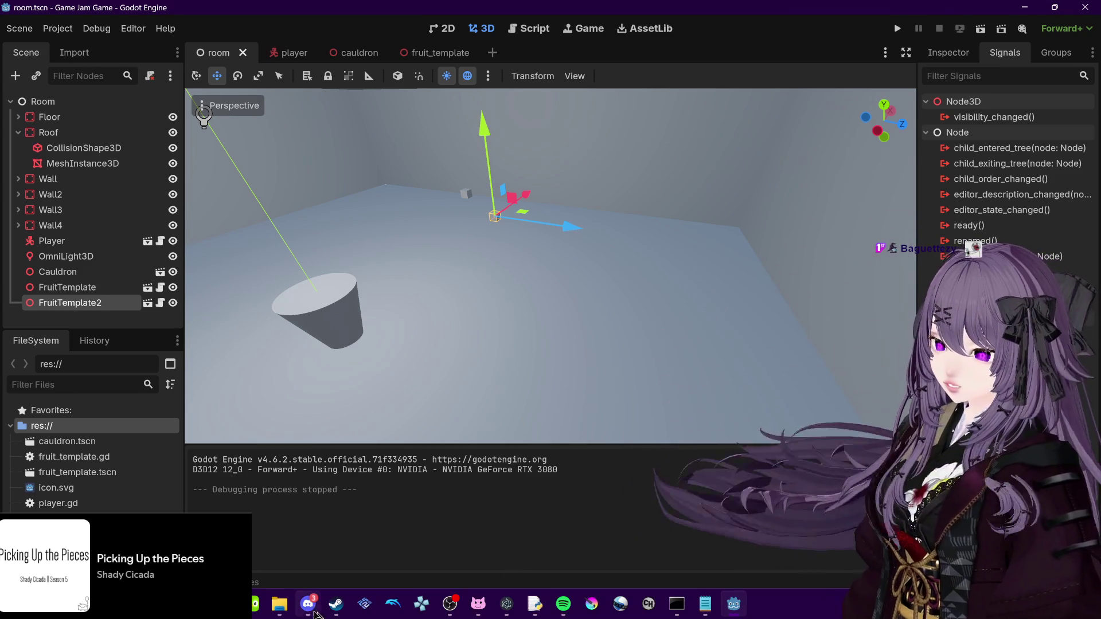
Open the fruit_template and player scenes, then return to the tutorial.
{"action": "left_click", "coordinate": [437, 52]}
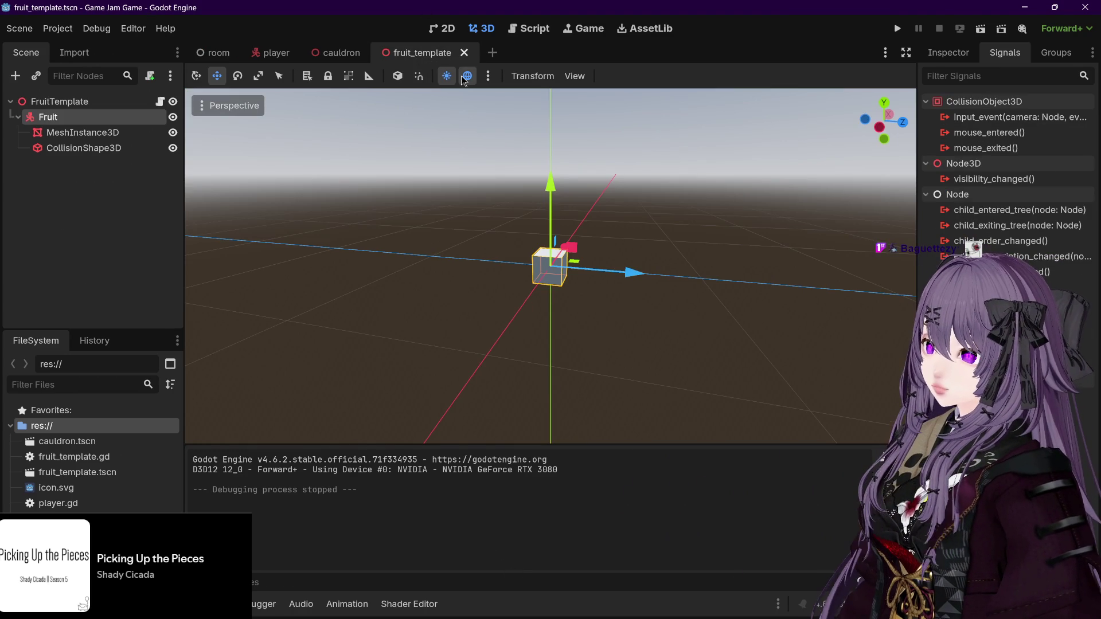
{"action": "left_click", "coordinate": [281, 53]}
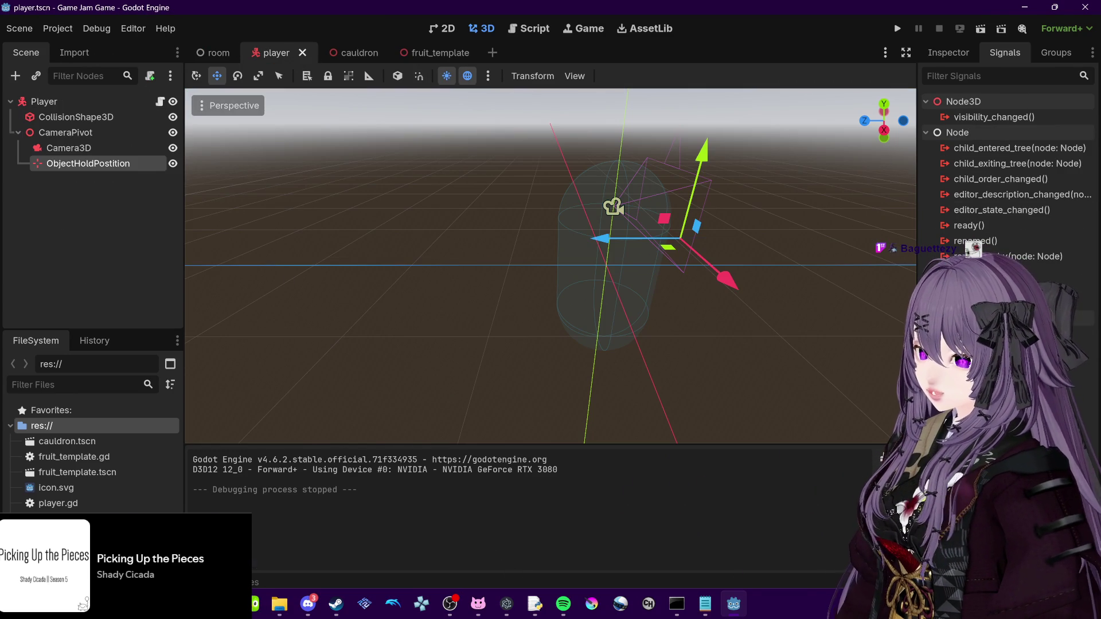
{"action": "left_click", "coordinate": [302, 545]}
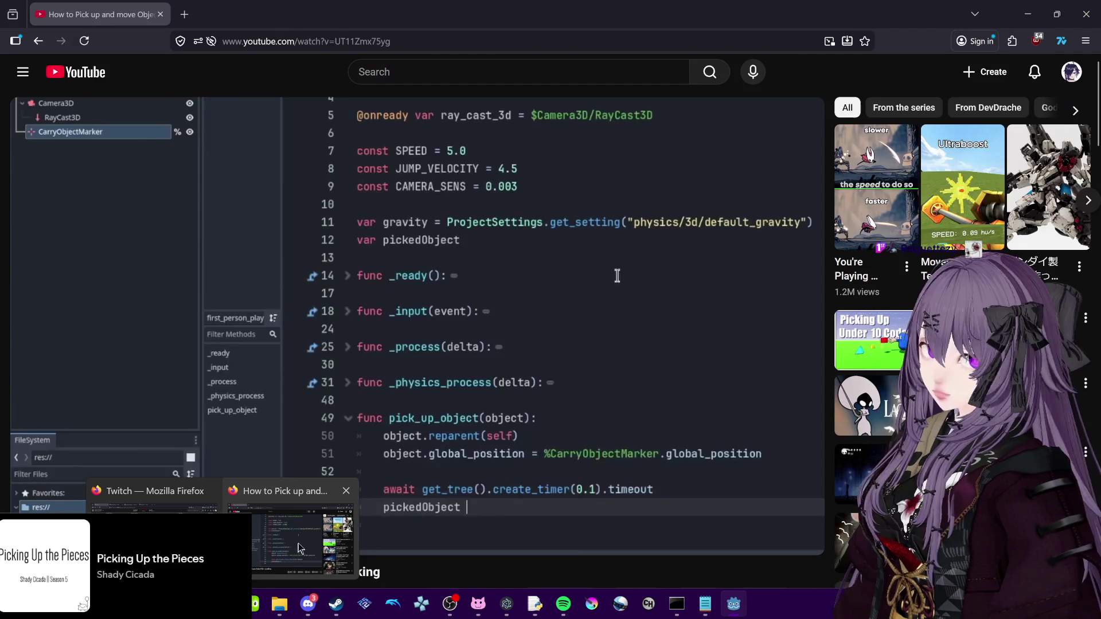
Rewind the tutorial 5 s to read 'pickedObject = object', then return to Godot.
{"action": "left_click", "coordinate": [446, 318]}
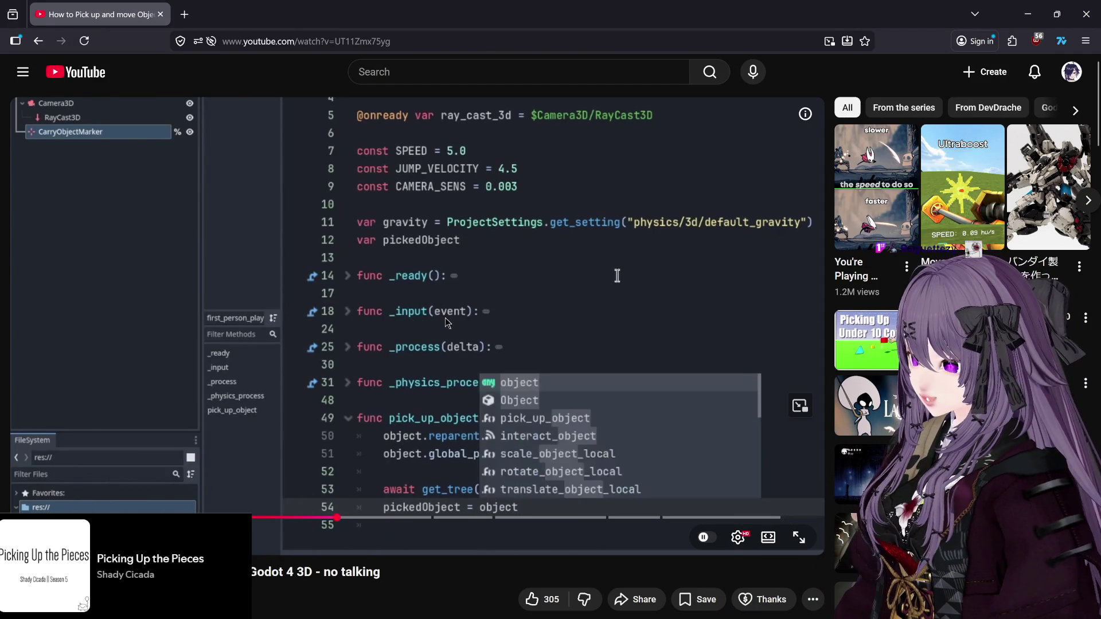
{"action": "left_click", "coordinate": [416, 328]}
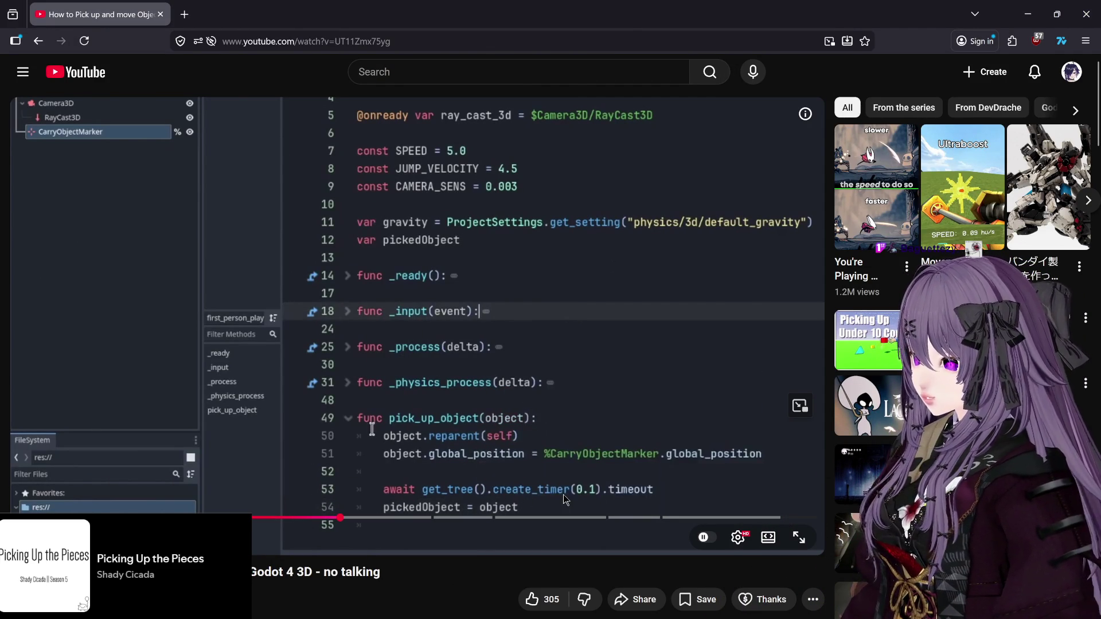
{"action": "left_click", "coordinate": [533, 459]}
{"action": "left_click", "coordinate": [533, 458]}
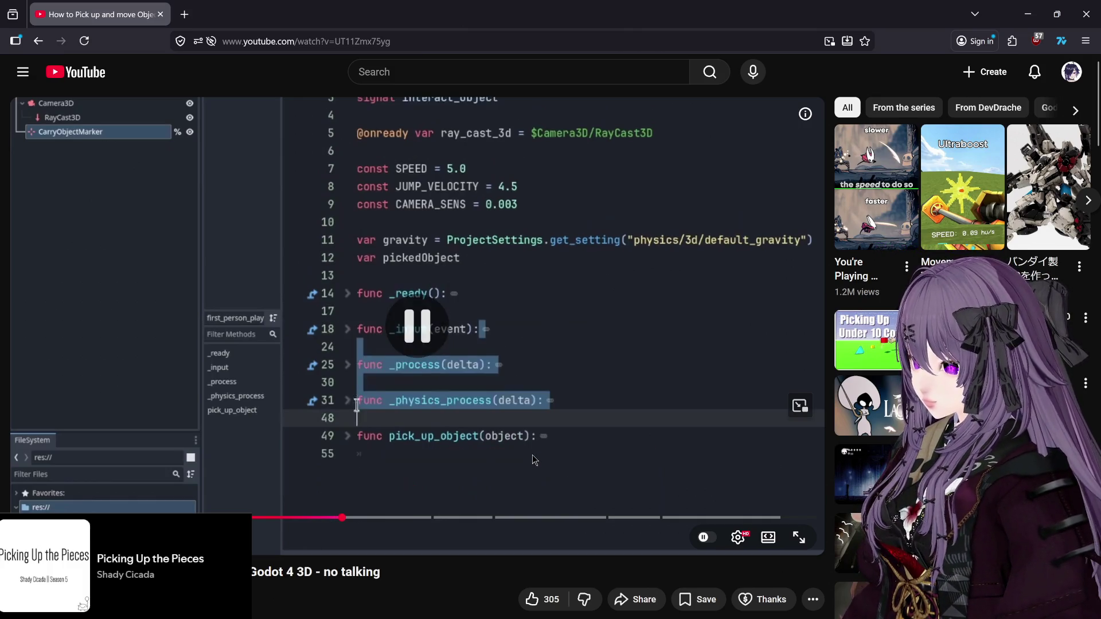
{"action": "key", "text": "Left"}
{"action": "left_click", "coordinate": [477, 422]}
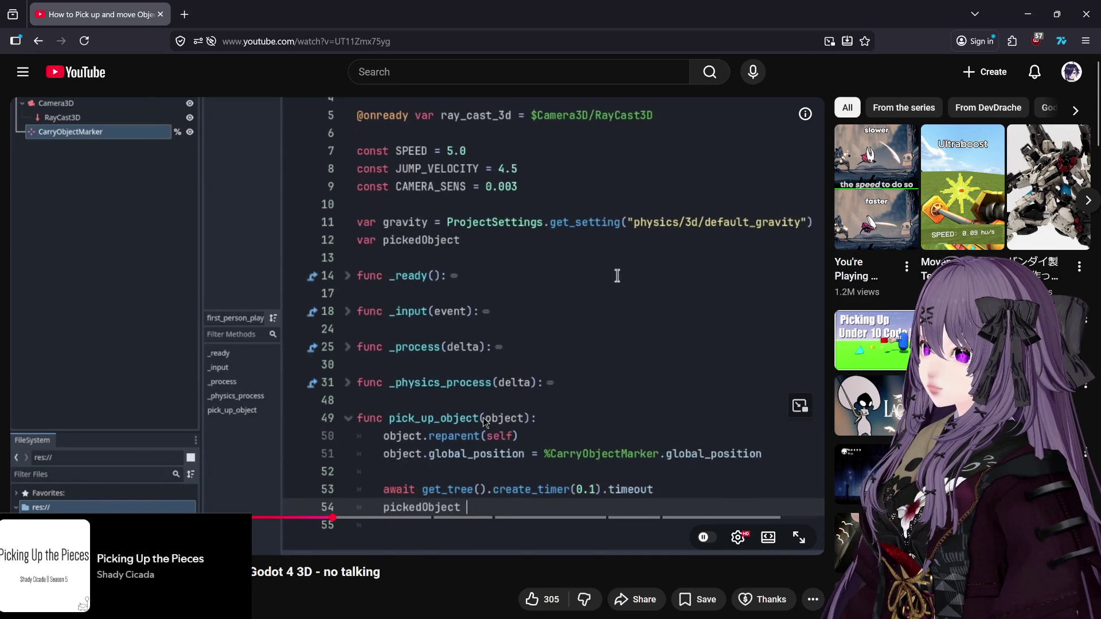
{"action": "left_click", "coordinate": [484, 417]}
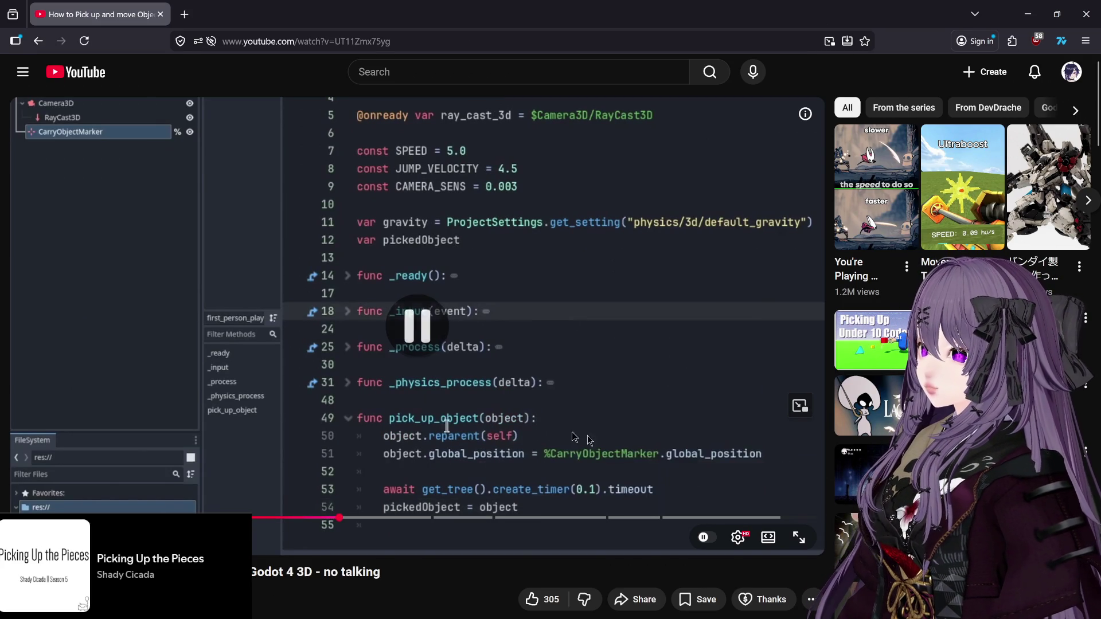
{"action": "left_click", "coordinate": [735, 605]}
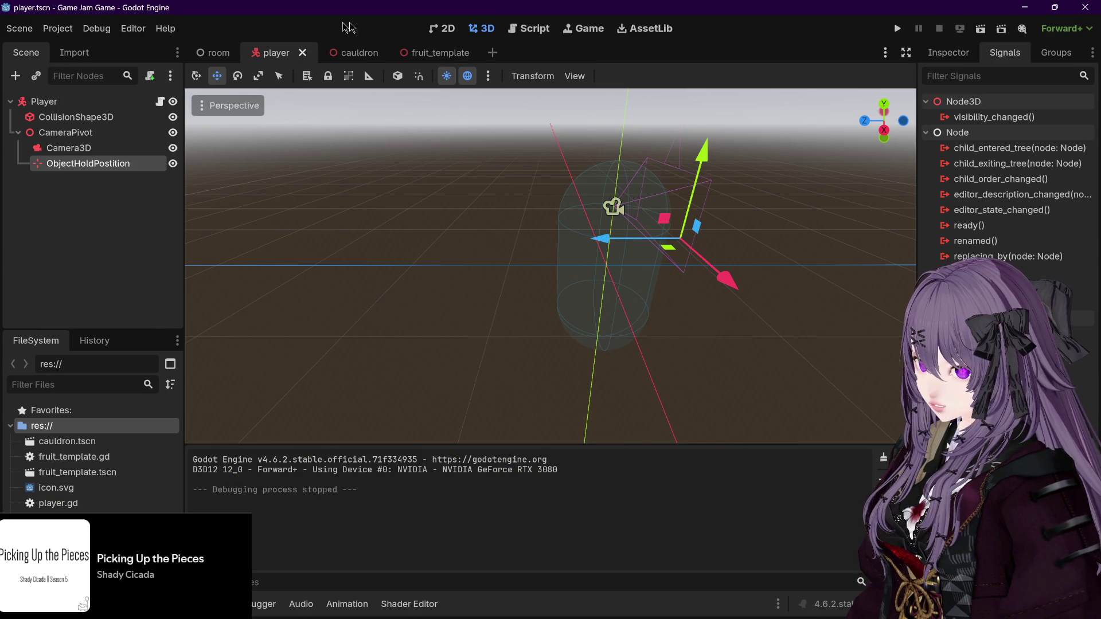
Append 'pickedObject = object' after line 42 of PickUpItem in player.gd, then resume the tutorial.
{"action": "left_click", "coordinate": [528, 29]}
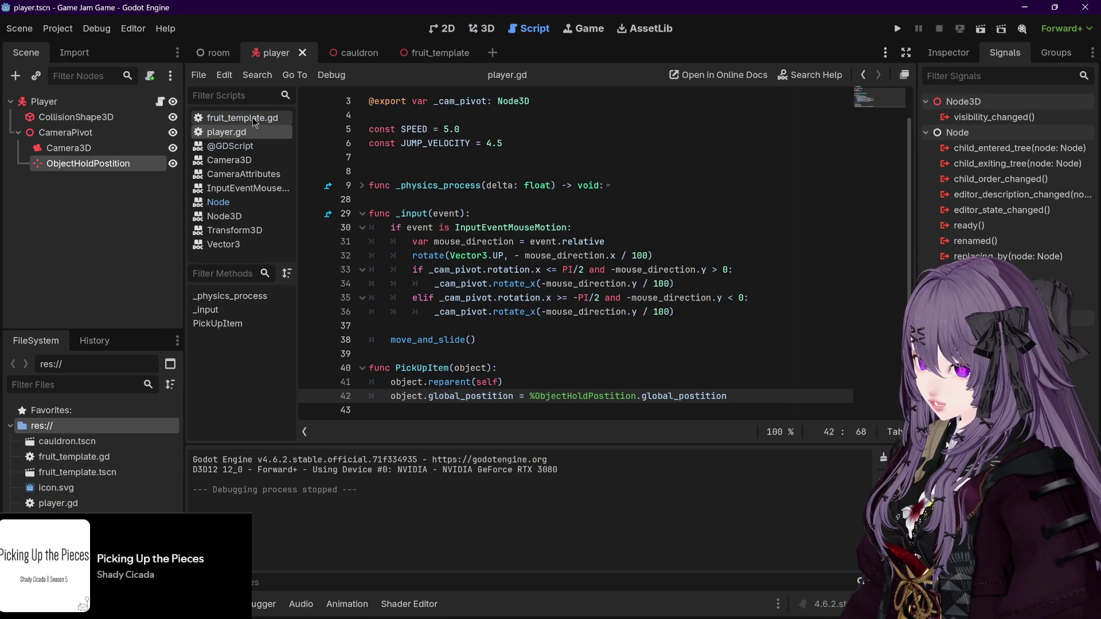
{"action": "left_click", "coordinate": [276, 118]}
{"action": "left_click", "coordinate": [272, 133]}
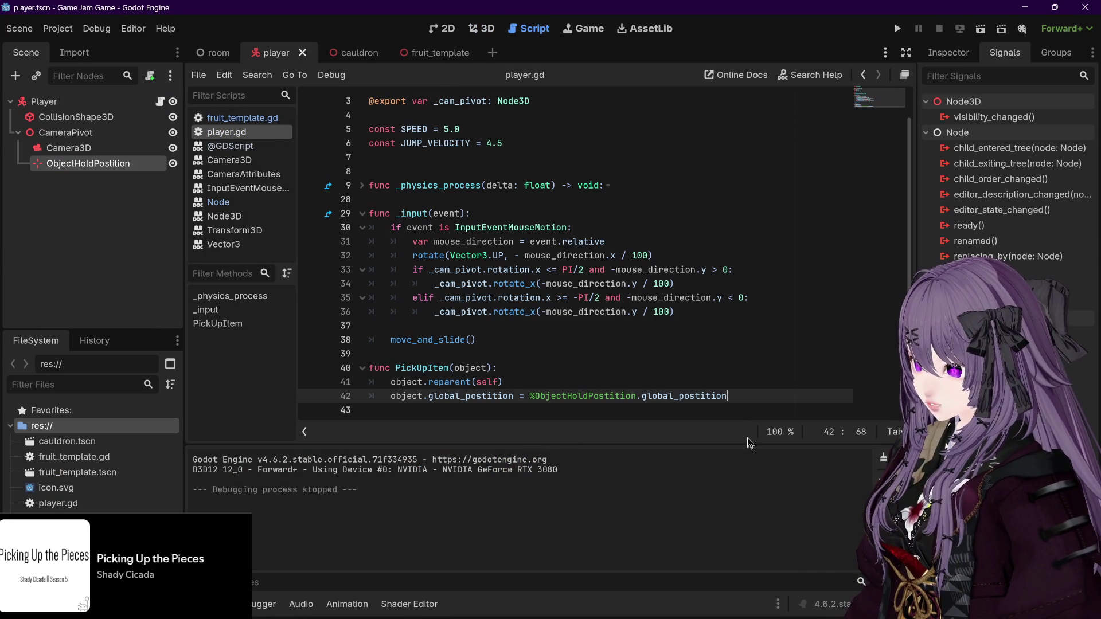
{"action": "key", "text": "Return"}
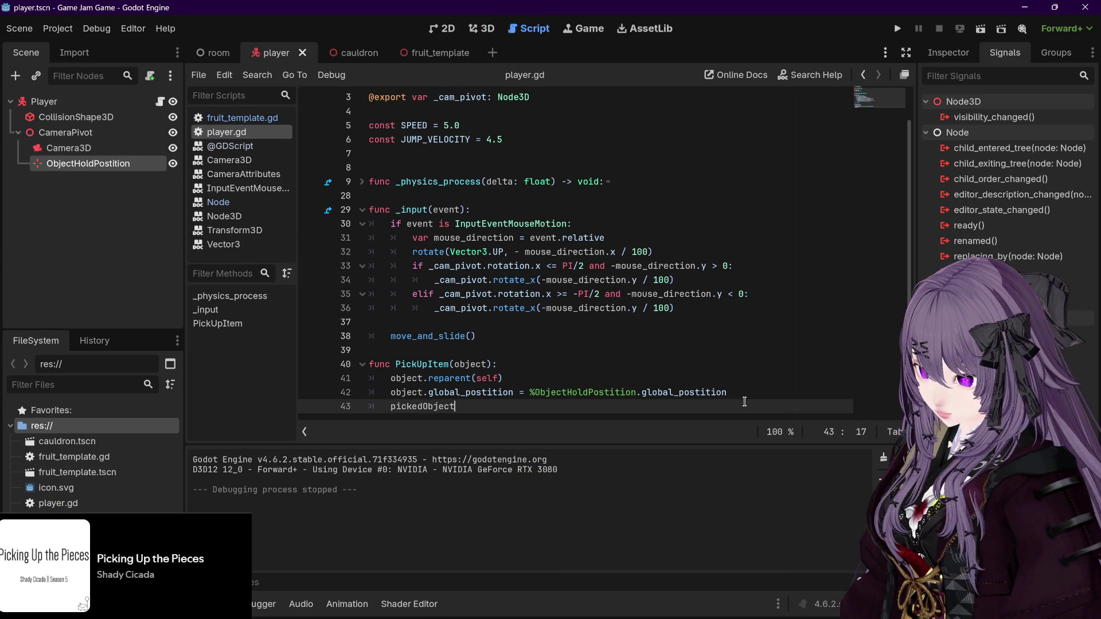
{"action": "type", "text": "= Object"}
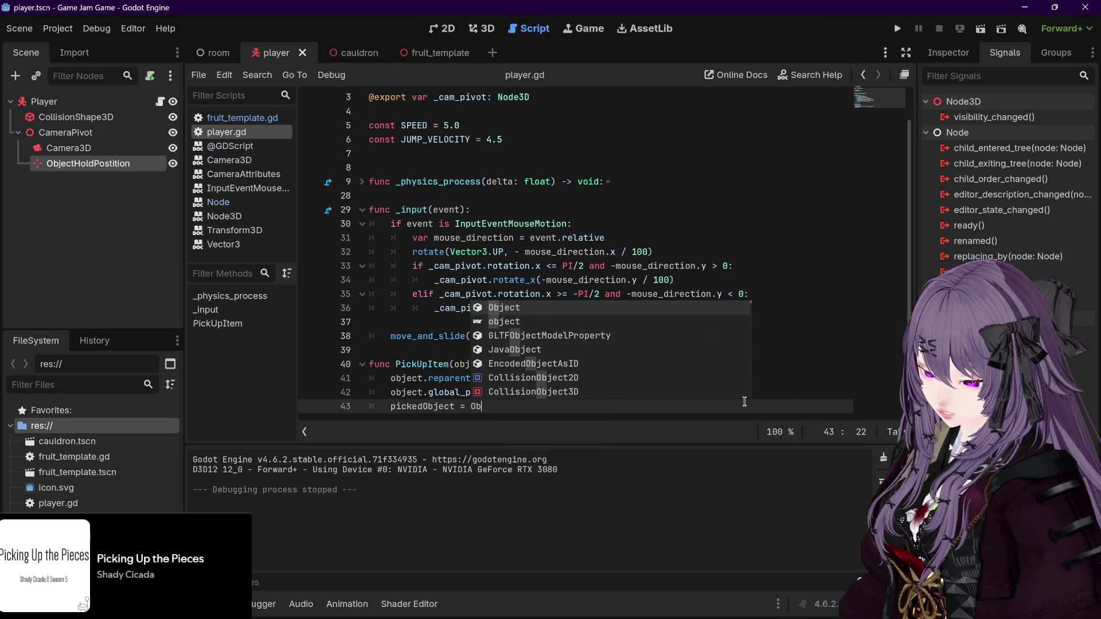
{"action": "key", "text": "Left"}
{"action": "key", "text": "Left"}
{"action": "key", "text": "Left"}
{"action": "key", "text": "BackSpace"}
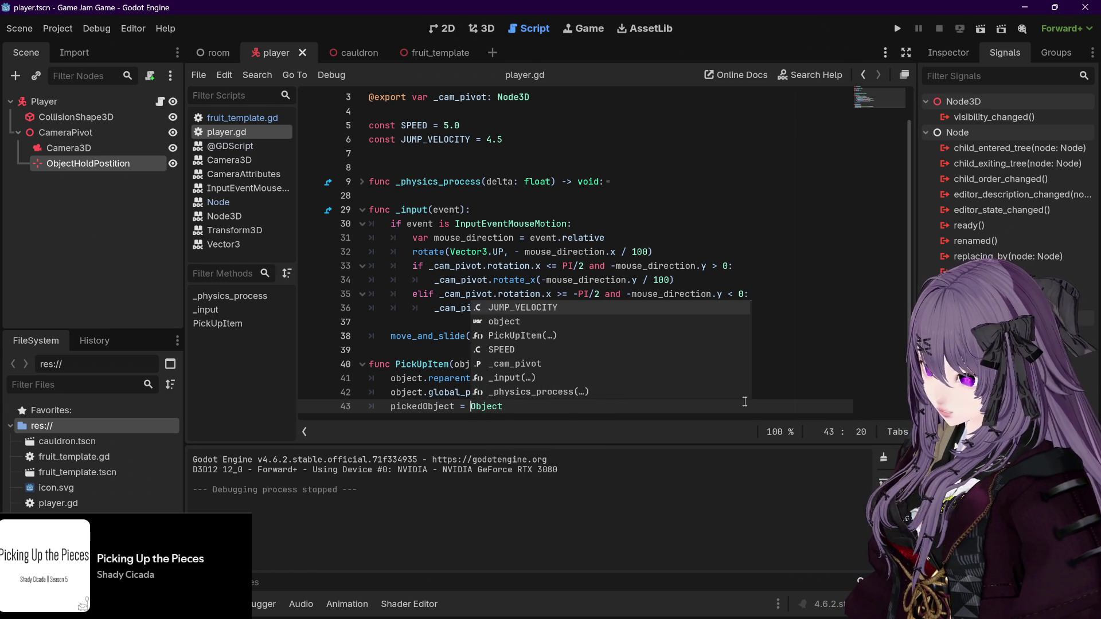
{"action": "type", "text": "o"}
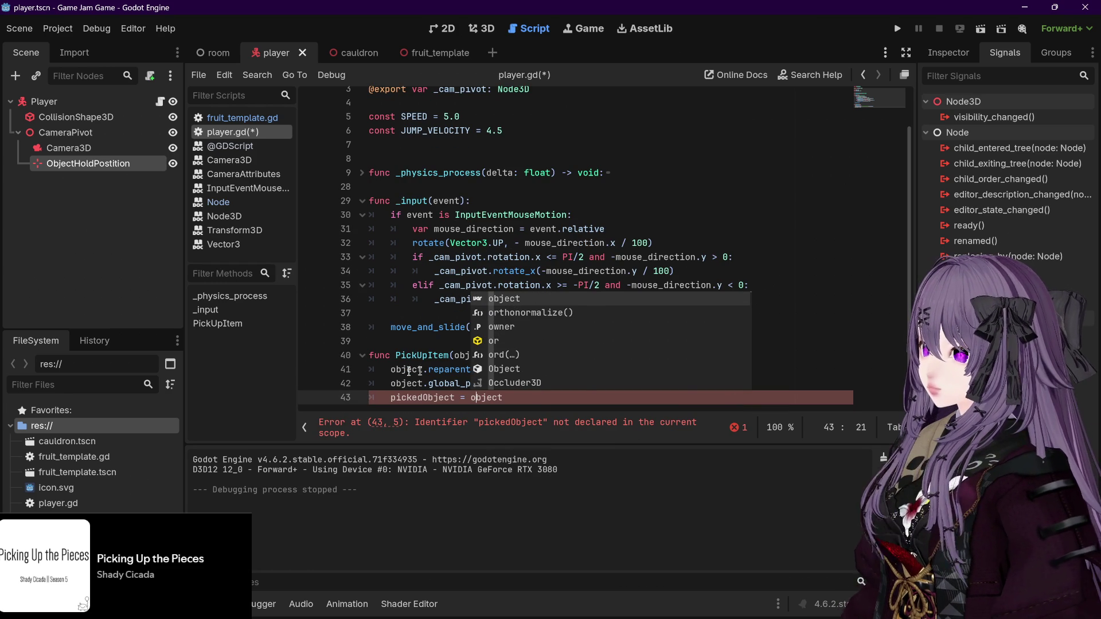
{"action": "left_click", "coordinate": [419, 372]}
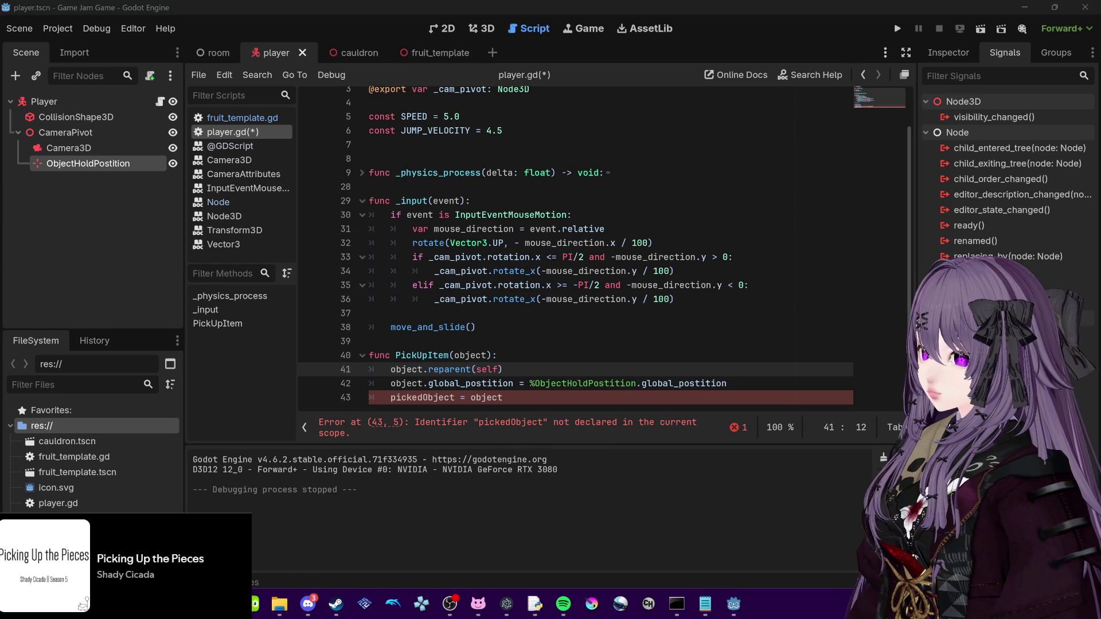
{"action": "key", "text": "alt+Tab"}
{"action": "left_click", "coordinate": [429, 397]}
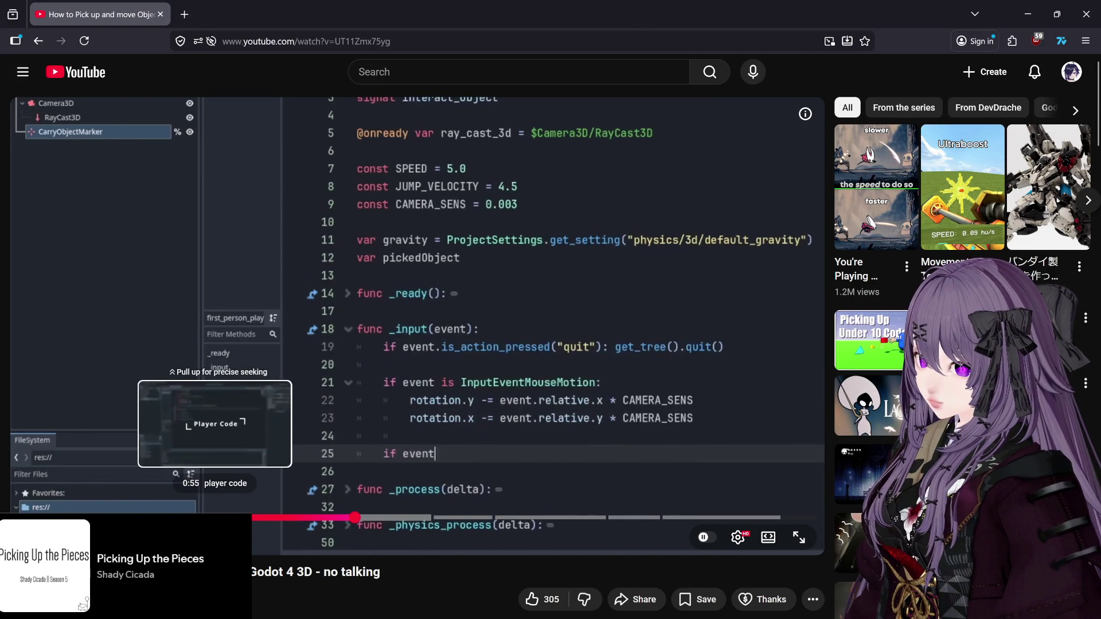
Rewind the tutorial to the Player Code chapter's var pickedObject declaration, then return to Godot.
{"action": "left_click", "coordinate": [215, 518]}
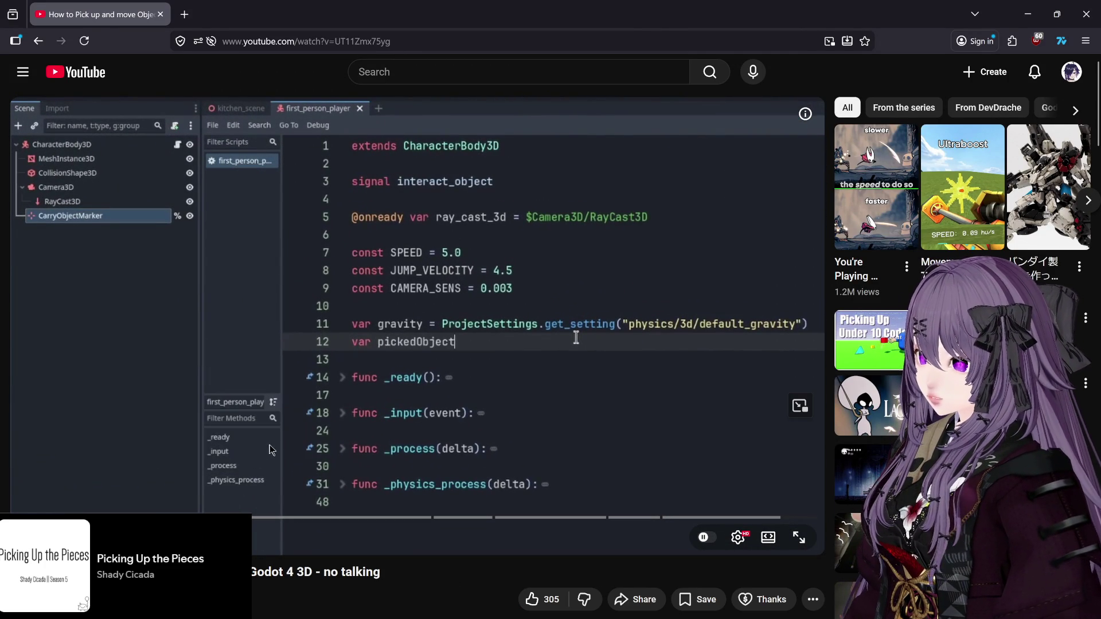
{"action": "mouse_move", "coordinate": [734, 614]}
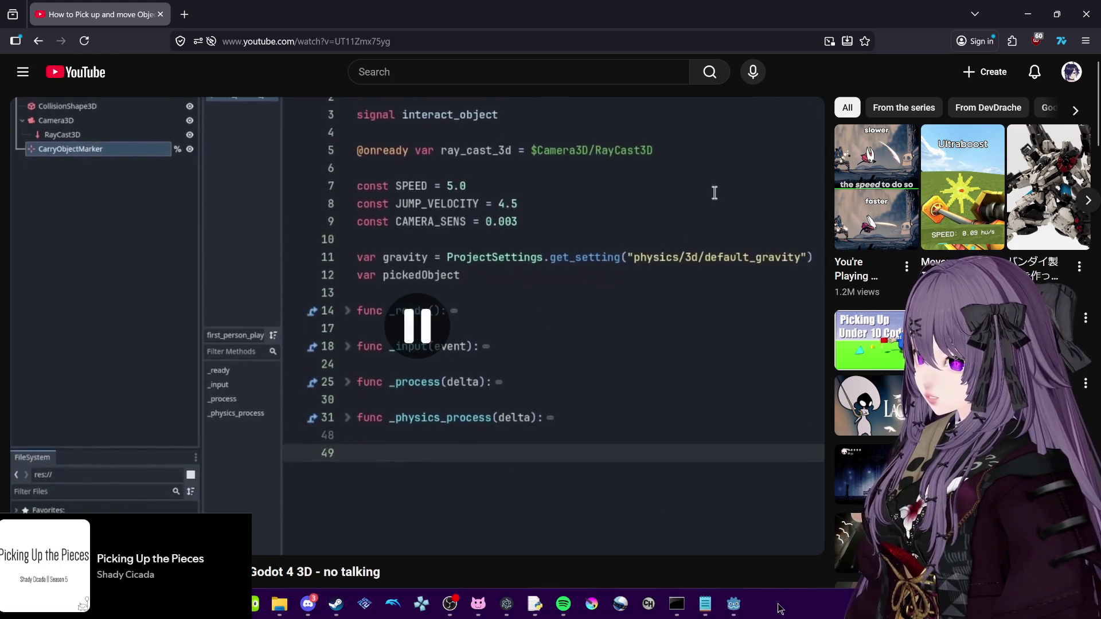
{"action": "left_click", "coordinate": [733, 613]}
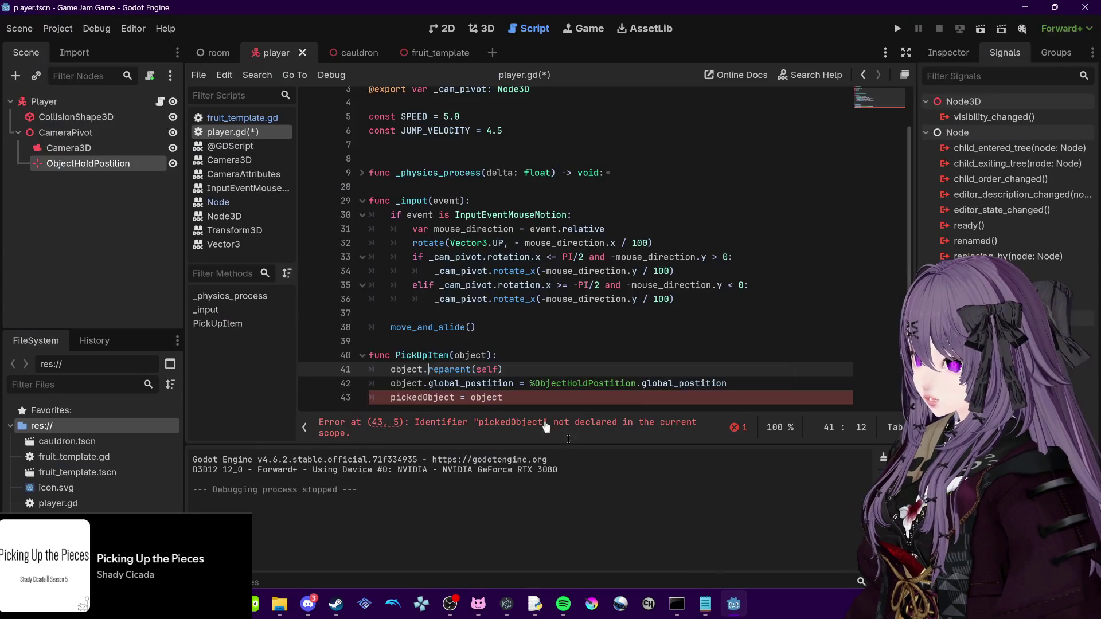
Declare 'var pickedObject' on line 8 below the constants and save player.gd.
{"action": "left_click", "coordinate": [509, 173]}
{"action": "key", "text": "Return"}
{"action": "key", "text": "Return"}
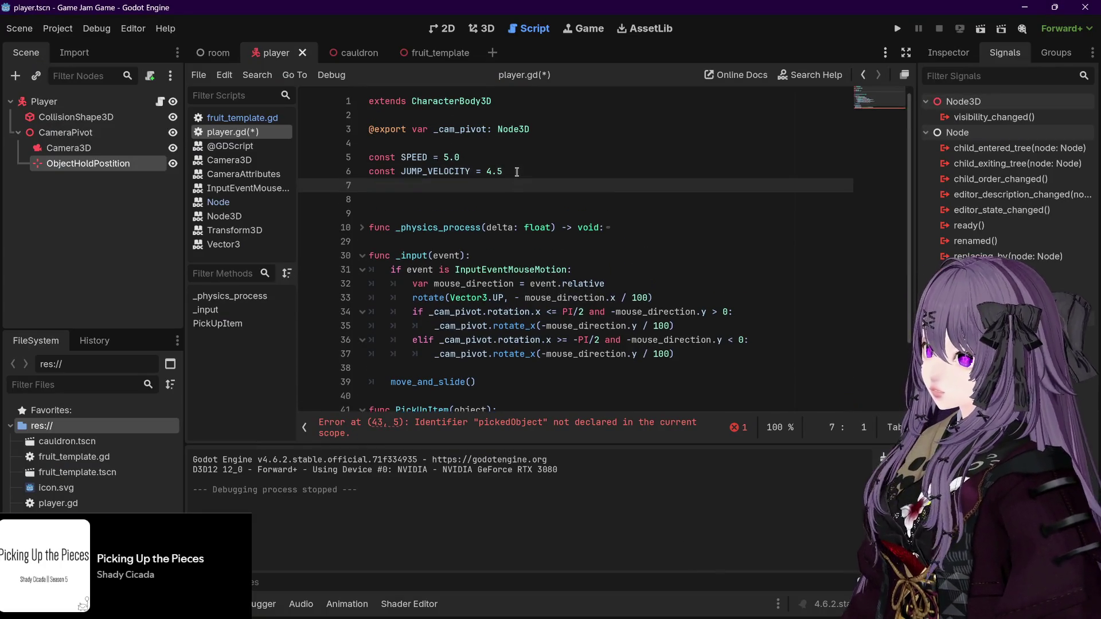
{"action": "key", "text": "BackSpace"}
{"action": "key", "text": "BackSpace"}
{"action": "key", "text": "BackSpace"}
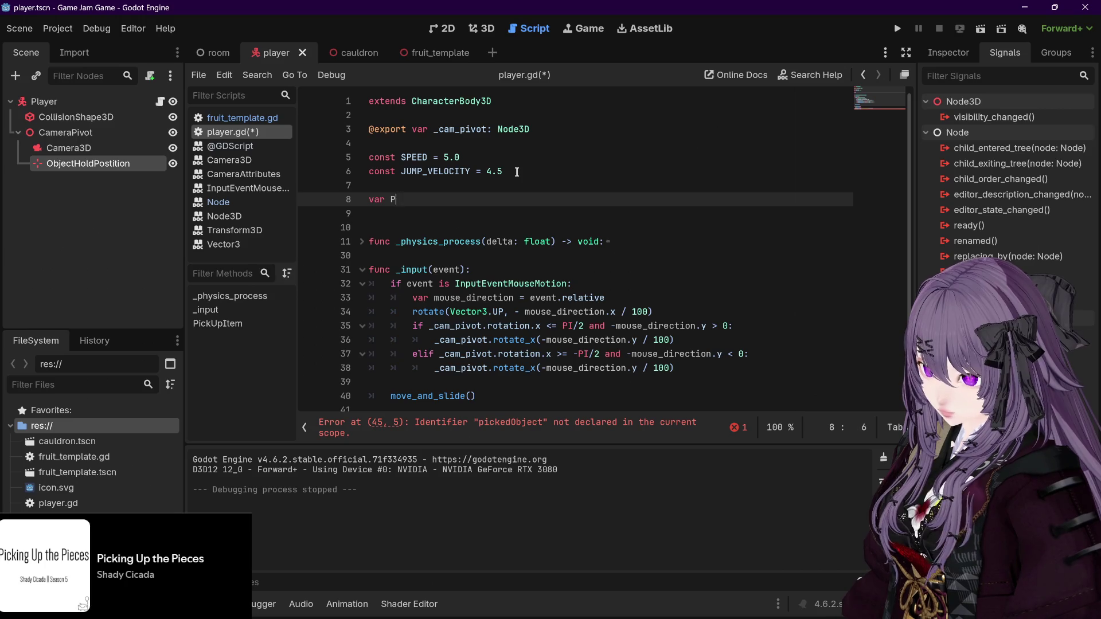
{"action": "type", "text": "pickedObject"}
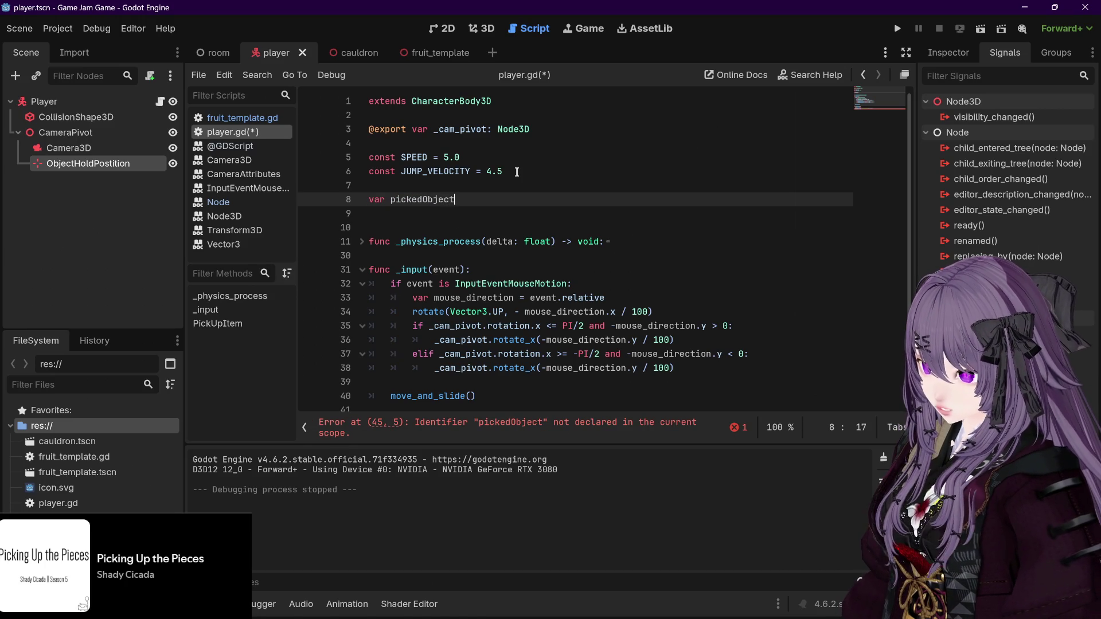
{"action": "key", "text": "Left"}
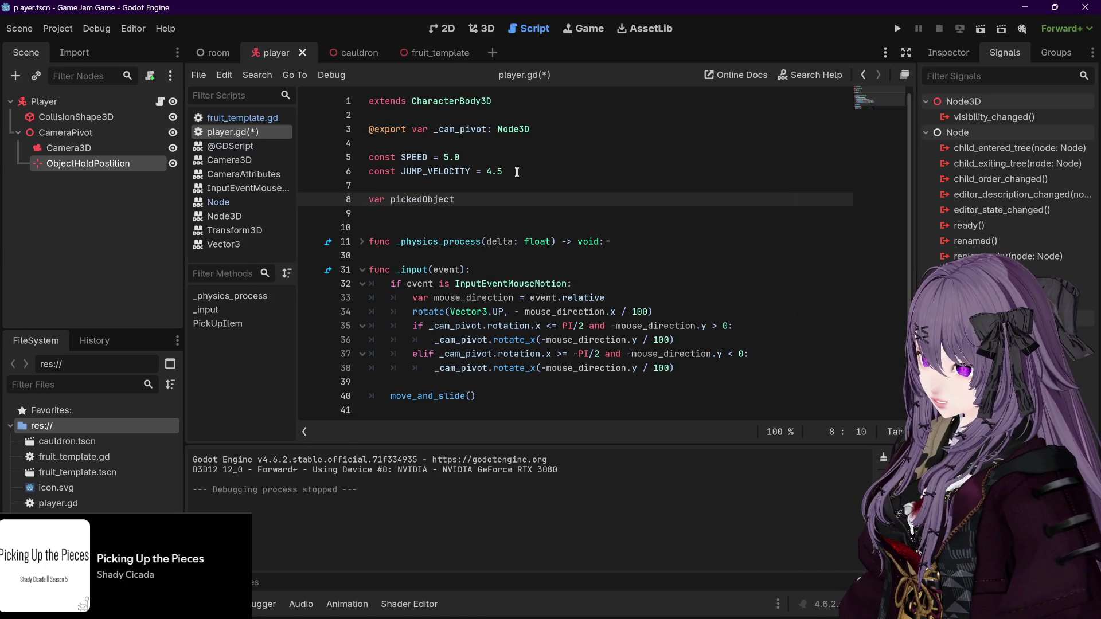
{"action": "scroll", "coordinate": [491, 246], "scroll_direction": "down", "scroll_amount": 2}
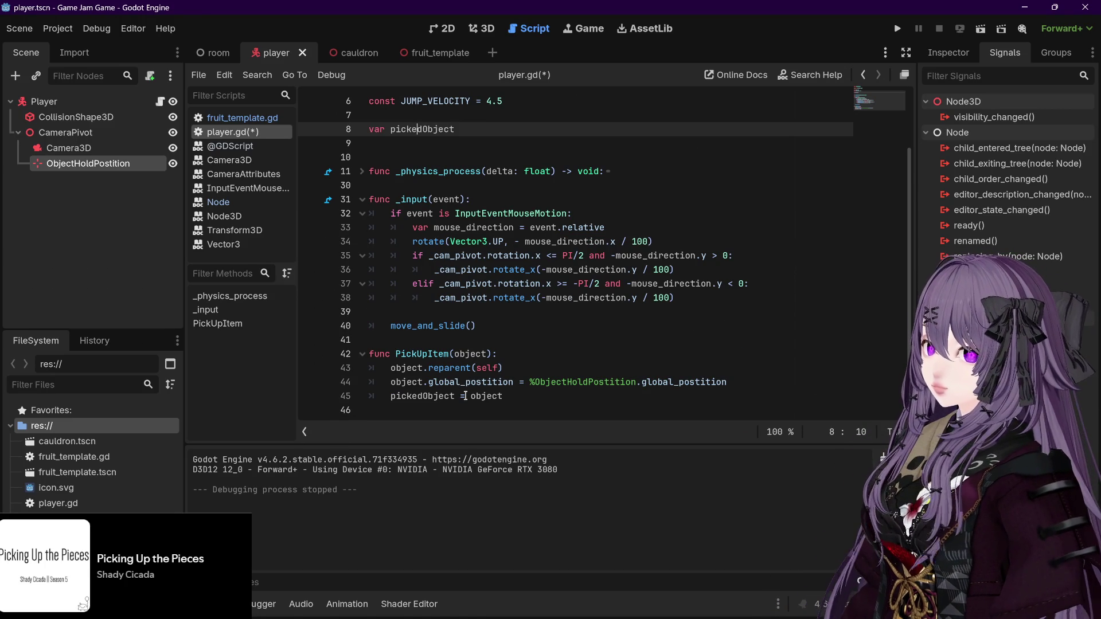
{"action": "key", "text": "ctrl+s"}
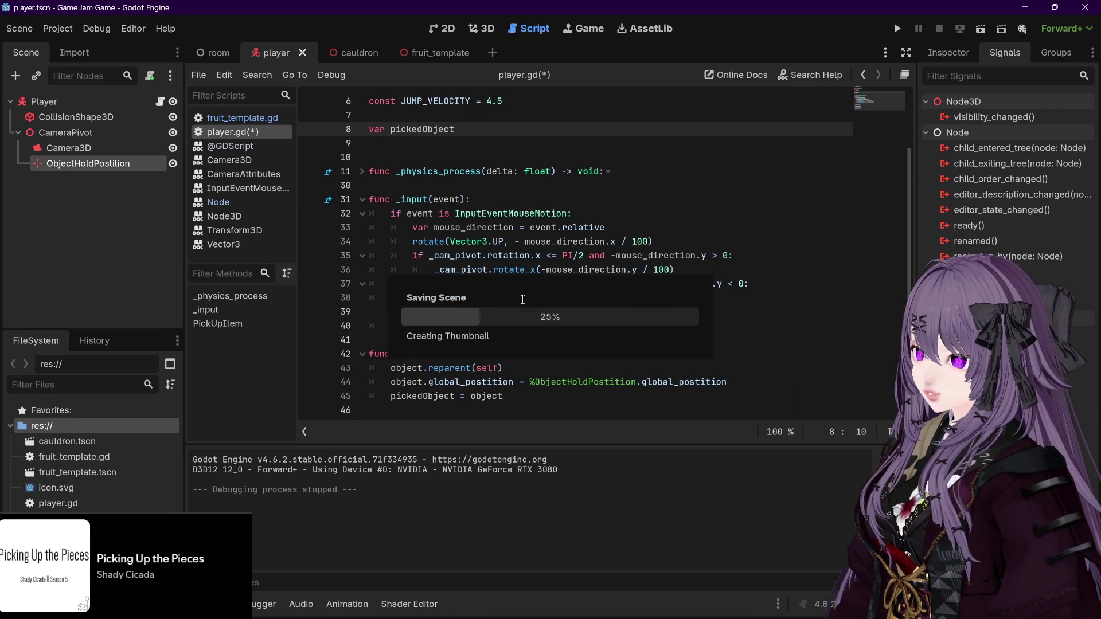
Add blank lines after the global_position line and go back to the tutorial.
{"action": "left_click", "coordinate": [749, 385]}
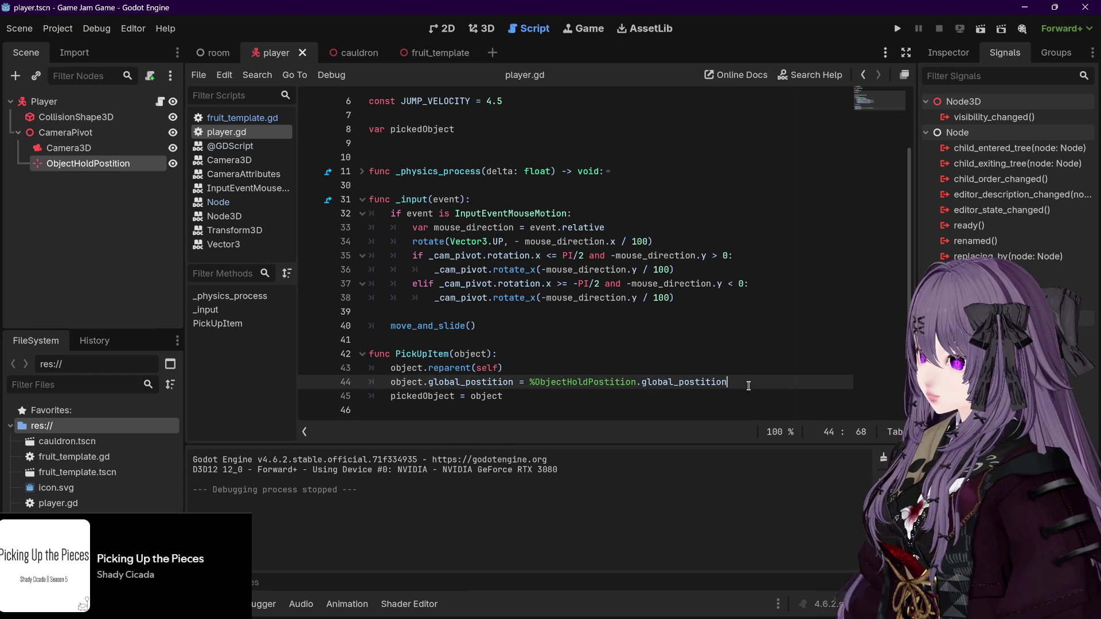
{"action": "key", "text": "Return"}
{"action": "key", "text": "Return"}
{"action": "key", "text": "alt+Tab"}
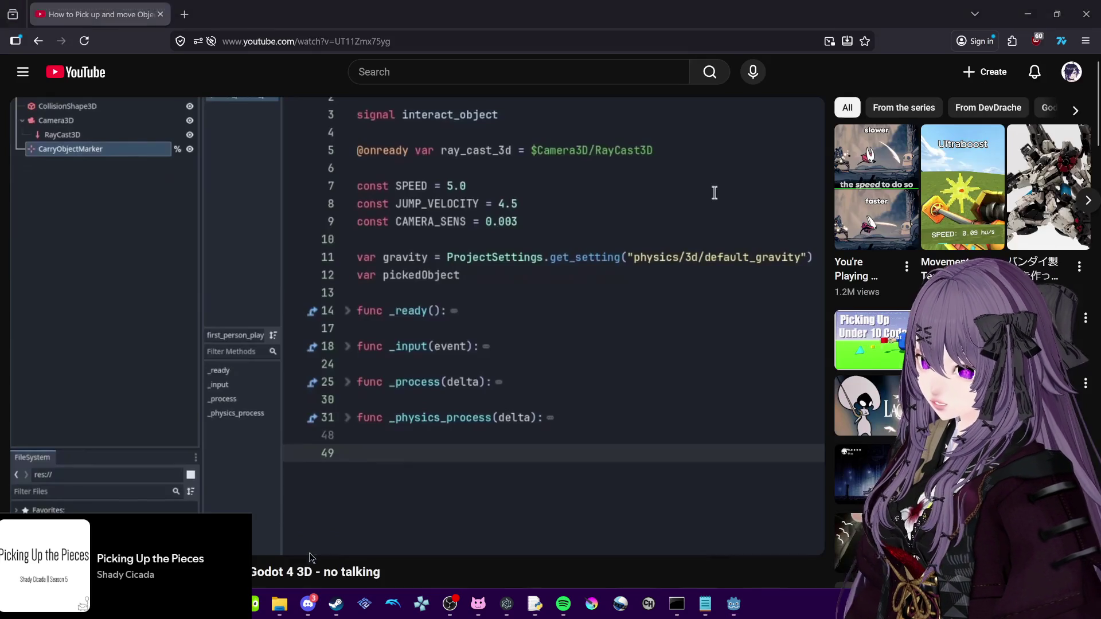
Play the tutorial to the await create_timer(0.1) line, then shrink the browser to reveal Godot.
{"action": "key", "text": "space"}
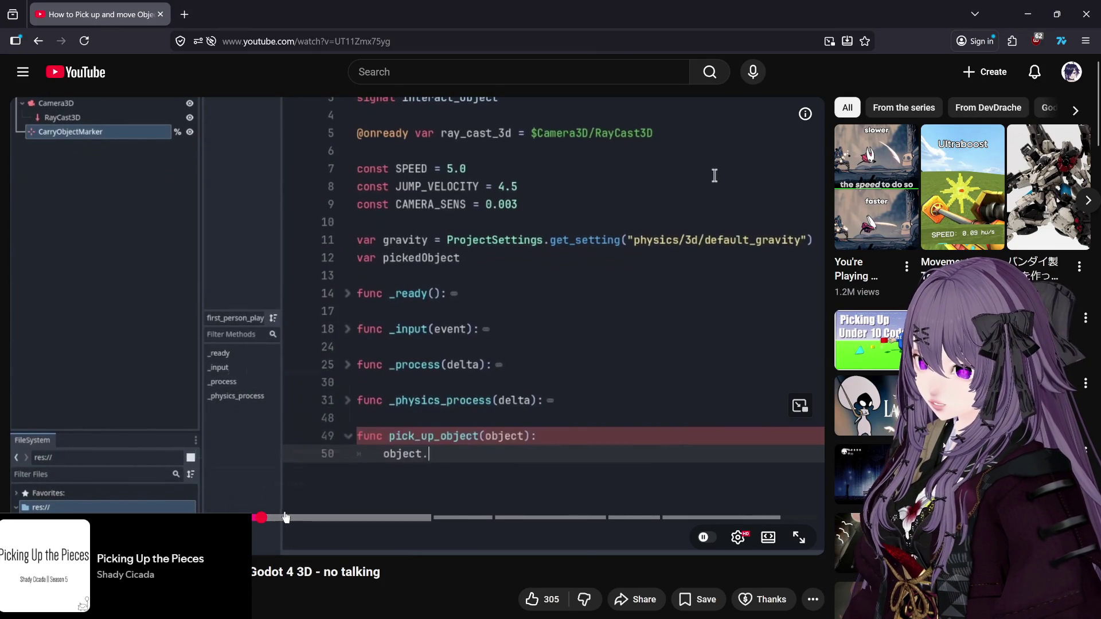
{"action": "left_click_drag", "start_coordinate": [304, 519], "coordinate": [308, 520]}
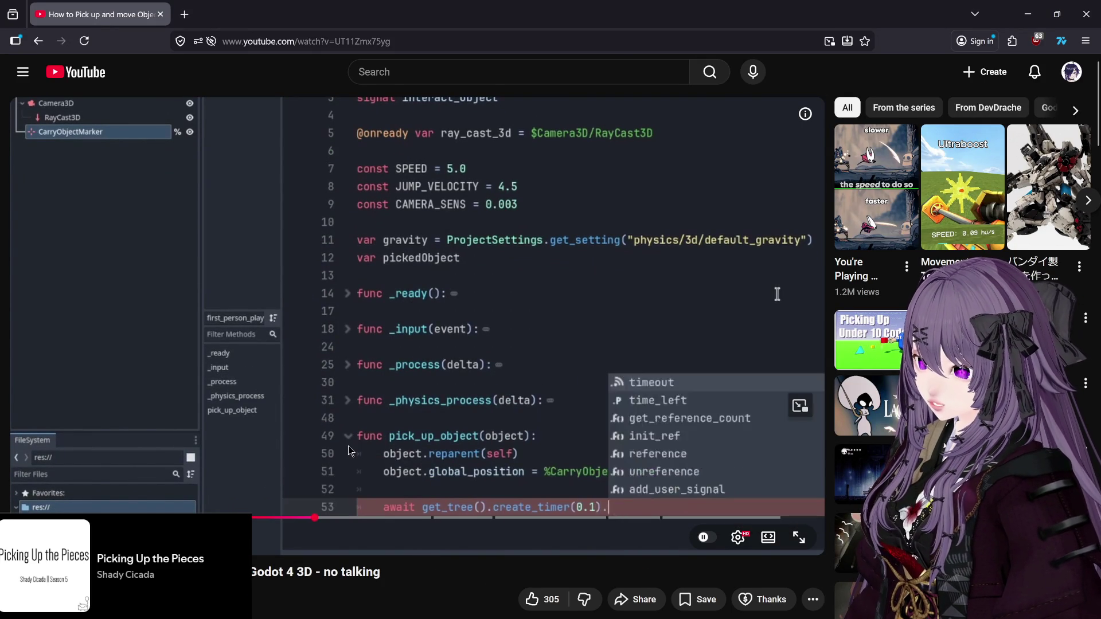
{"action": "mouse_move", "coordinate": [662, 14]}
{"action": "left_mouse_down"}
{"action": "mouse_move", "coordinate": [394, 120]}
{"action": "mouse_move", "coordinate": [0, 121]}
{"action": "left_mouse_up"}
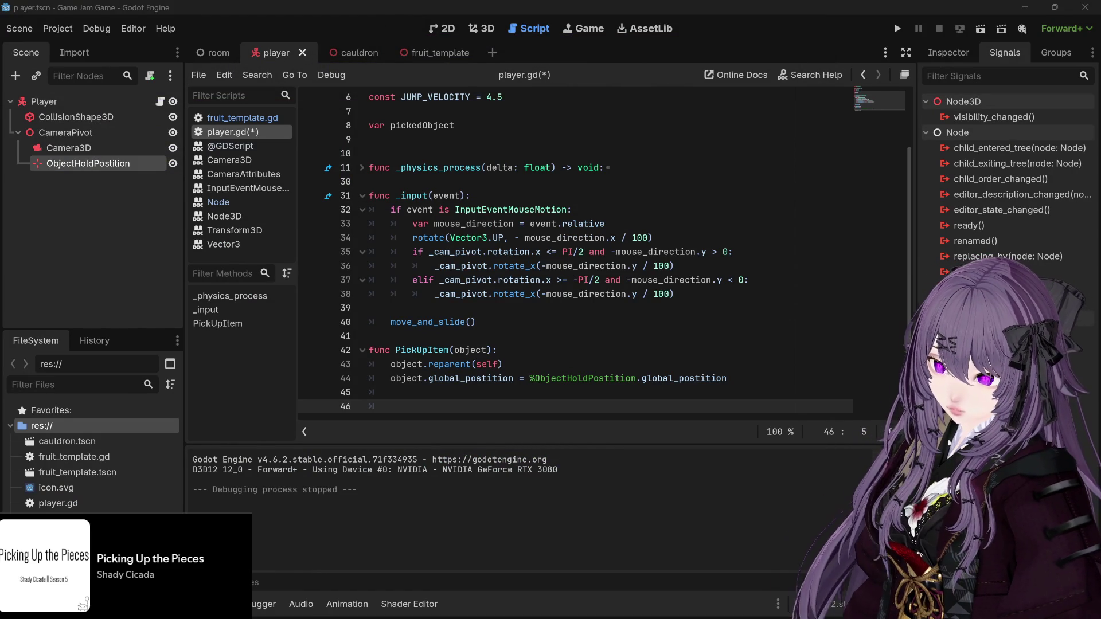
Snap Godot to the right half of the screen and dock the YouTube browser on the left.
{"action": "mouse_move", "coordinate": [659, 7]}
{"action": "left_mouse_down"}
{"action": "mouse_move", "coordinate": [249, 11]}
{"action": "mouse_move", "coordinate": [177, 44]}
{"action": "mouse_move", "coordinate": [322, 101]}
{"action": "left_mouse_up"}
{"action": "double_click", "coordinate": [322, 101]}
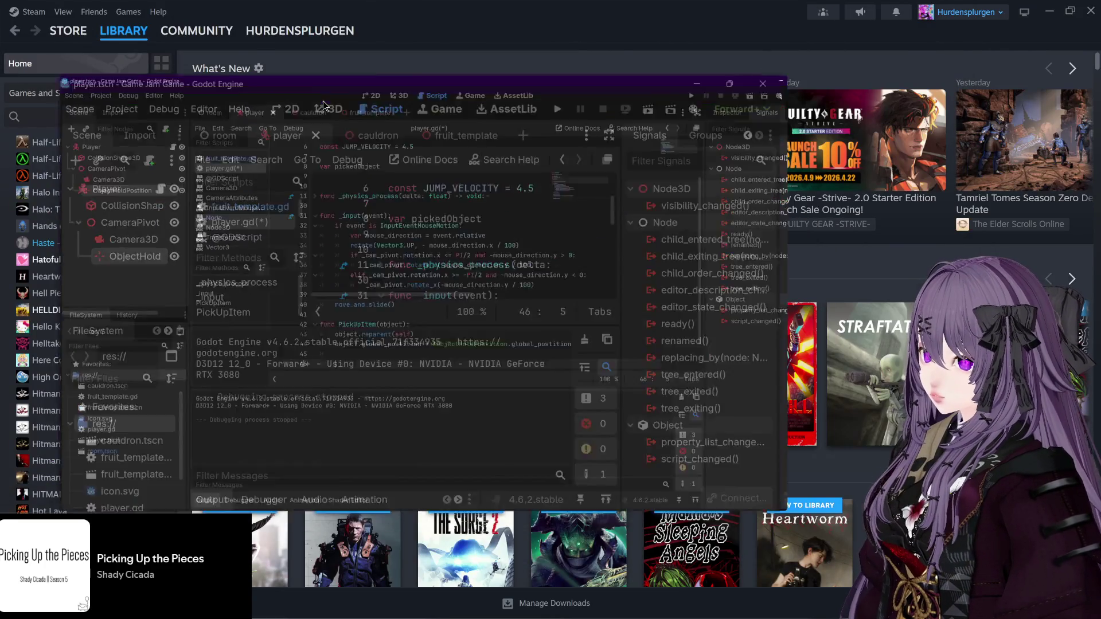
{"action": "right_click", "coordinate": [396, 11]}
{"action": "left_click", "coordinate": [428, 15]}
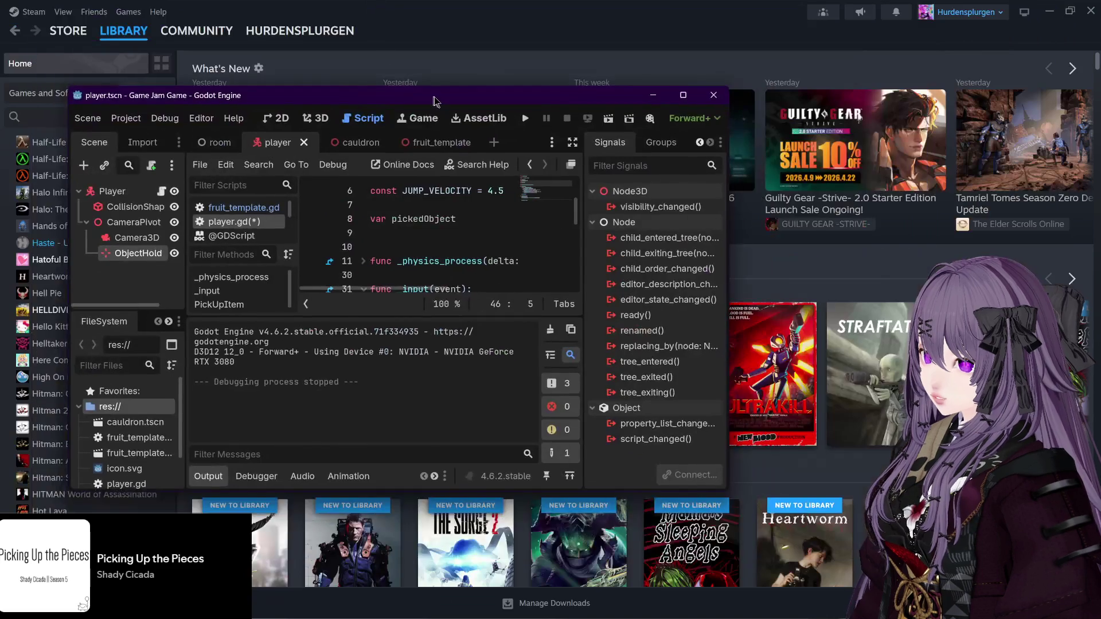
{"action": "left_click_drag", "start_coordinate": [436, 94], "coordinate": [447, 94]}
{"action": "key", "text": "super"}
{"action": "left_click", "coordinate": [537, 95]}
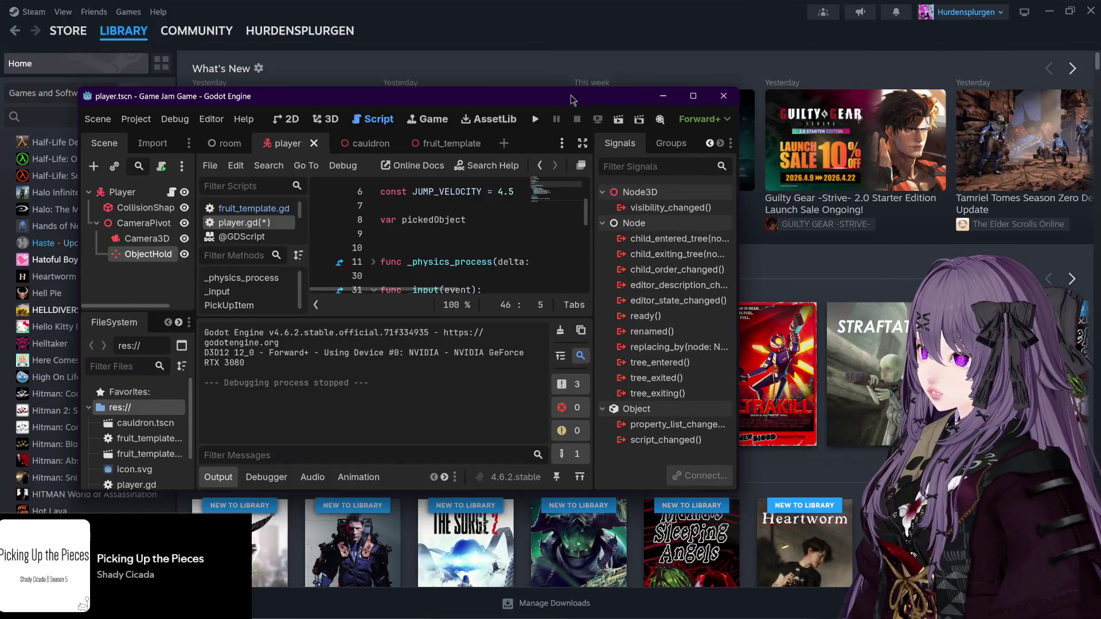
{"action": "mouse_move", "coordinate": [570, 95]}
{"action": "left_mouse_down"}
{"action": "mouse_move", "coordinate": [635, 32]}
{"action": "mouse_move", "coordinate": [639, 5]}
{"action": "mouse_move", "coordinate": [405, 46]}
{"action": "left_mouse_up"}
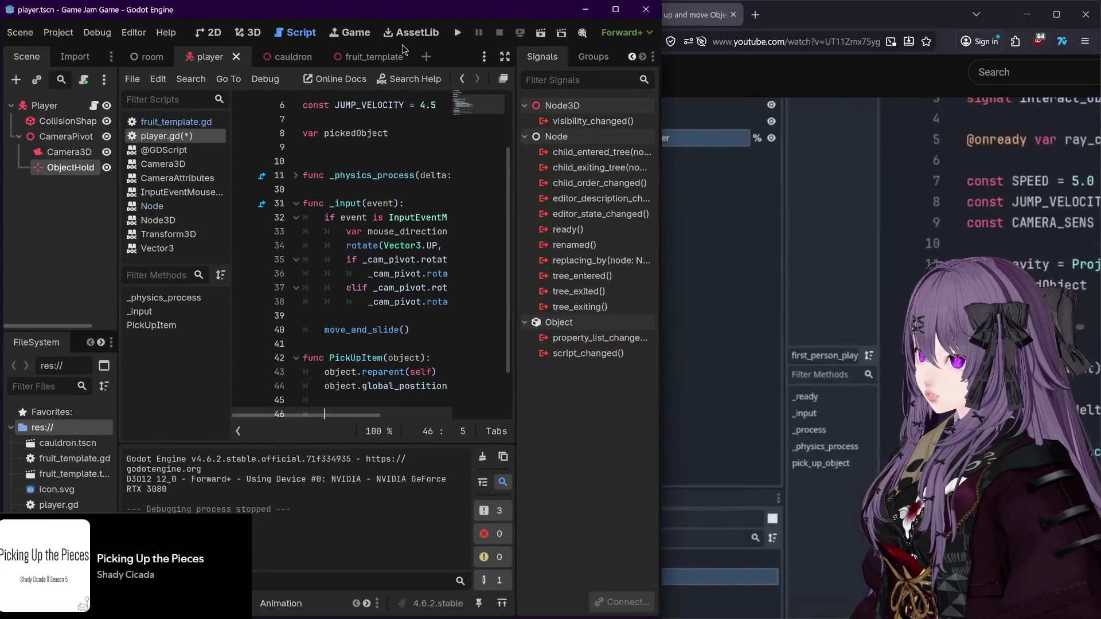
{"action": "left_click", "coordinate": [794, 172]}
{"action": "mouse_move", "coordinate": [791, 27]}
{"action": "left_mouse_down"}
{"action": "mouse_move", "coordinate": [803, 50]}
{"action": "mouse_move", "coordinate": [692, 17]}
{"action": "mouse_move", "coordinate": [407, 48]}
{"action": "left_mouse_up"}
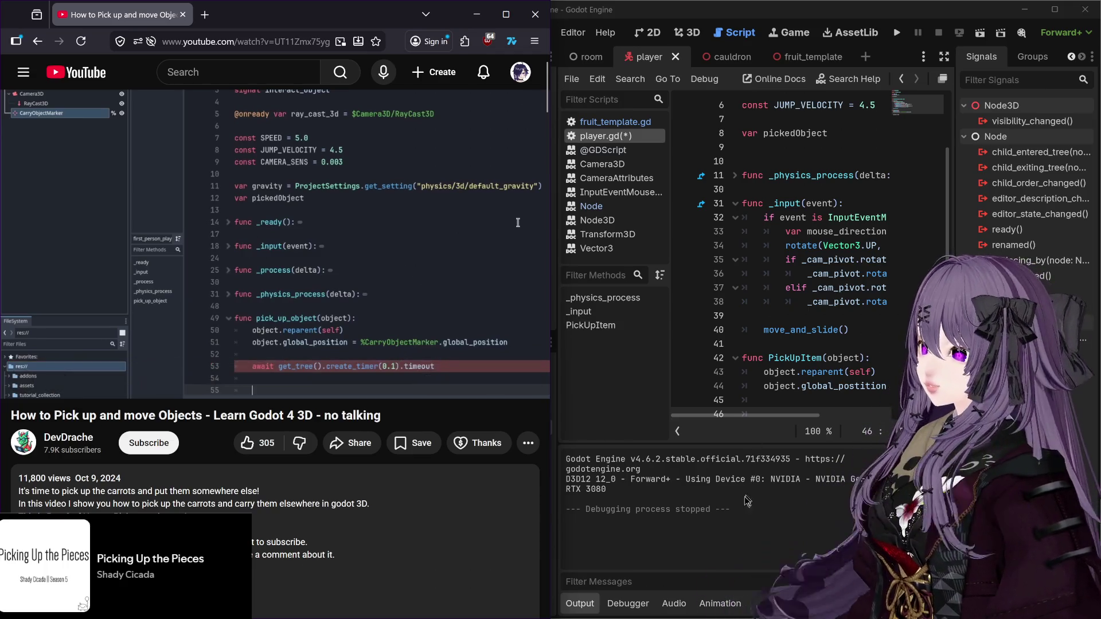
On line 46 write 'await get_tree().create_timer(0.1).timeout' using autocomplete.
{"action": "scroll", "coordinate": [808, 366], "scroll_direction": "down", "scroll_amount": 1}
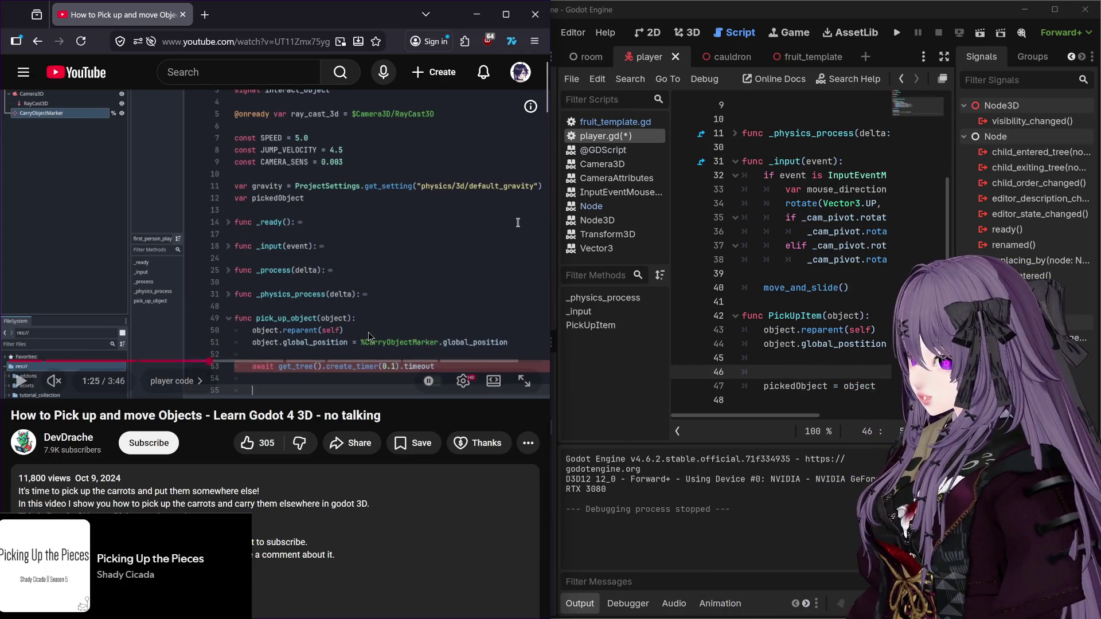
{"action": "left_click", "coordinate": [778, 373]}
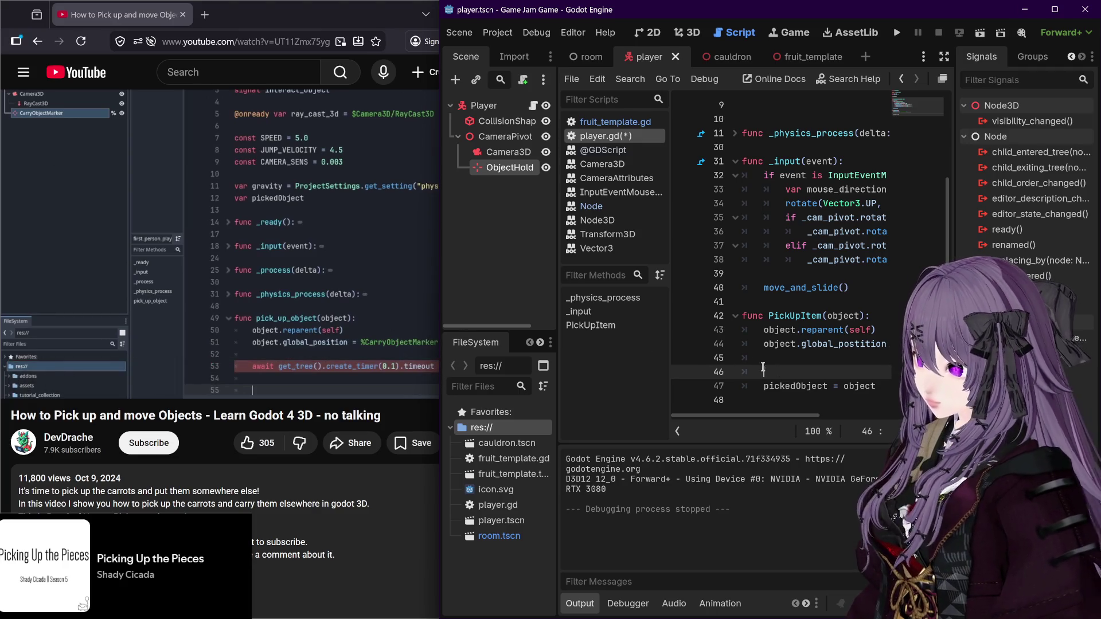
{"action": "left_click", "coordinate": [379, 413]}
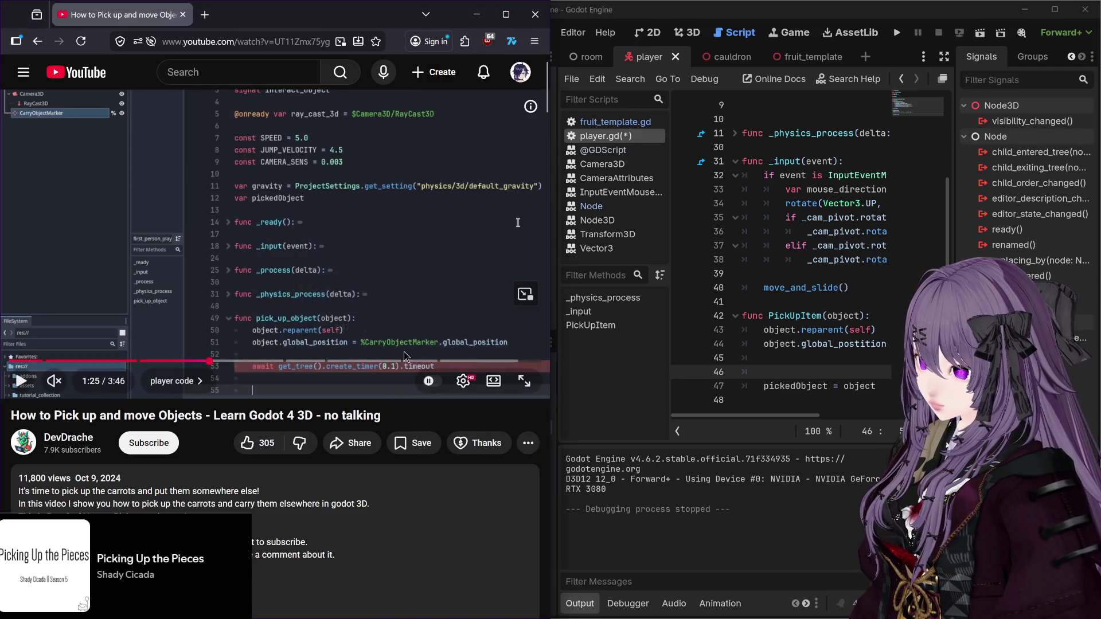
{"action": "left_click", "coordinate": [778, 376]}
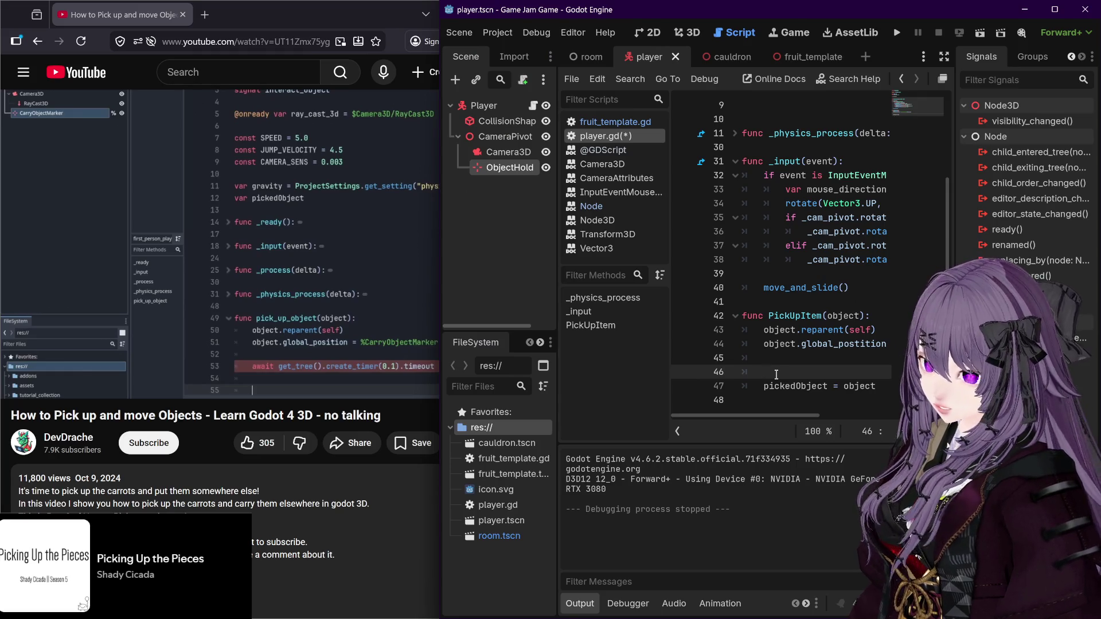
{"action": "type", "text": "t get"}
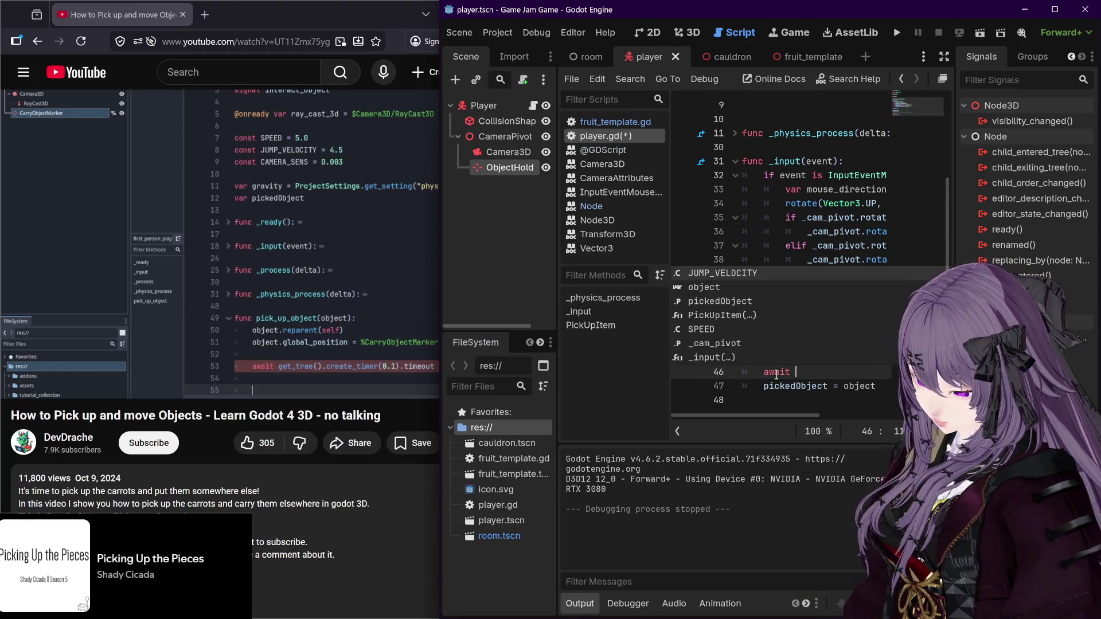
{"action": "type", "text": "_tree"}
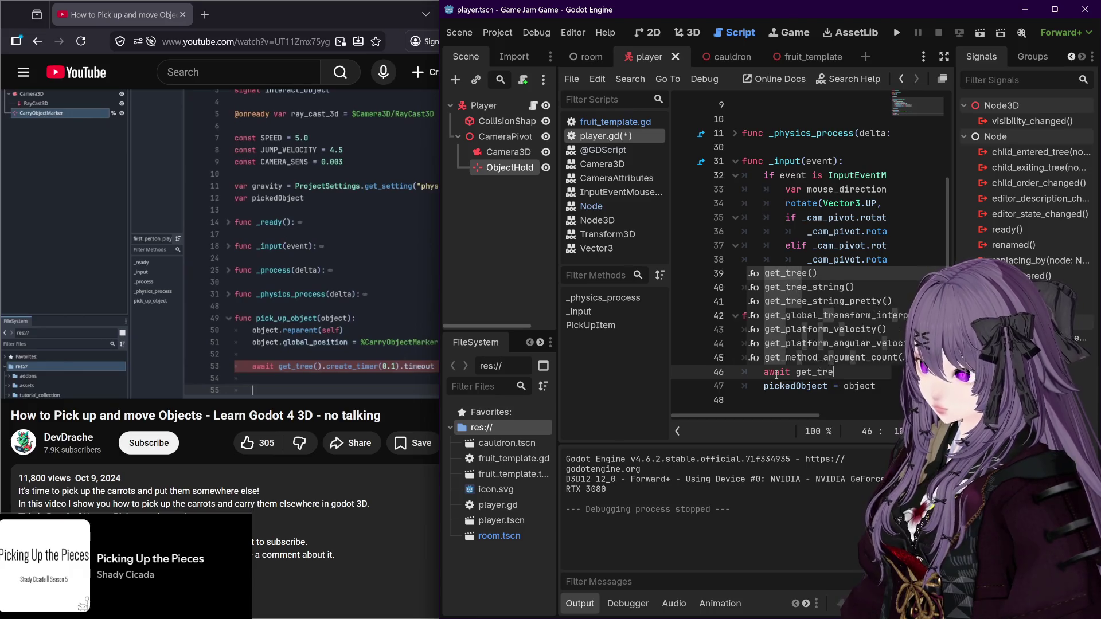
{"action": "key", "text": "Return"}
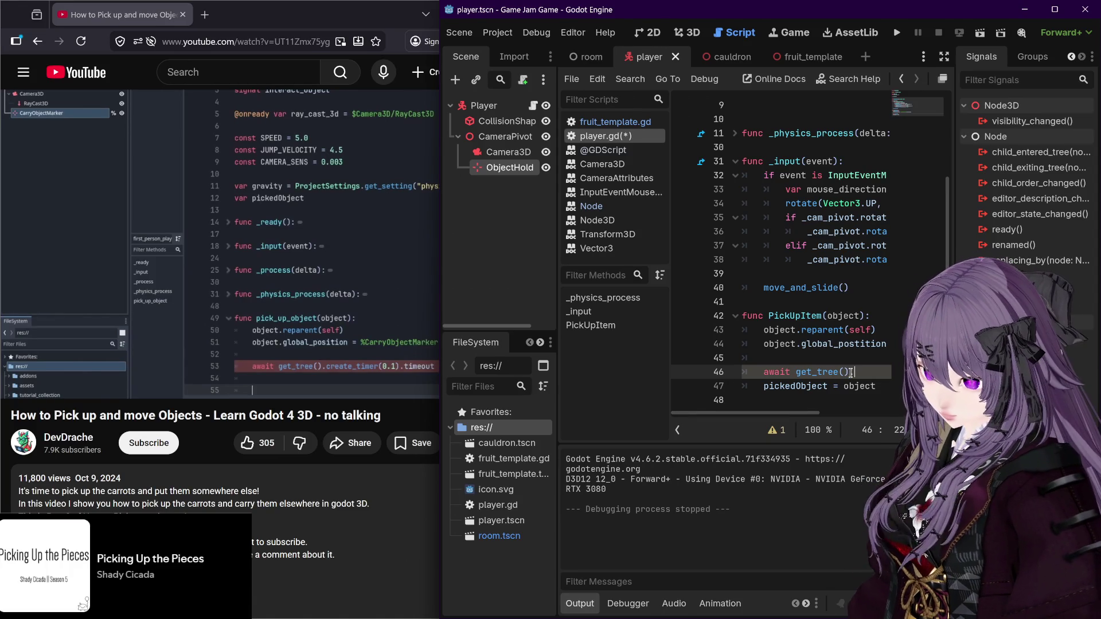
{"action": "type", "text": ".create"}
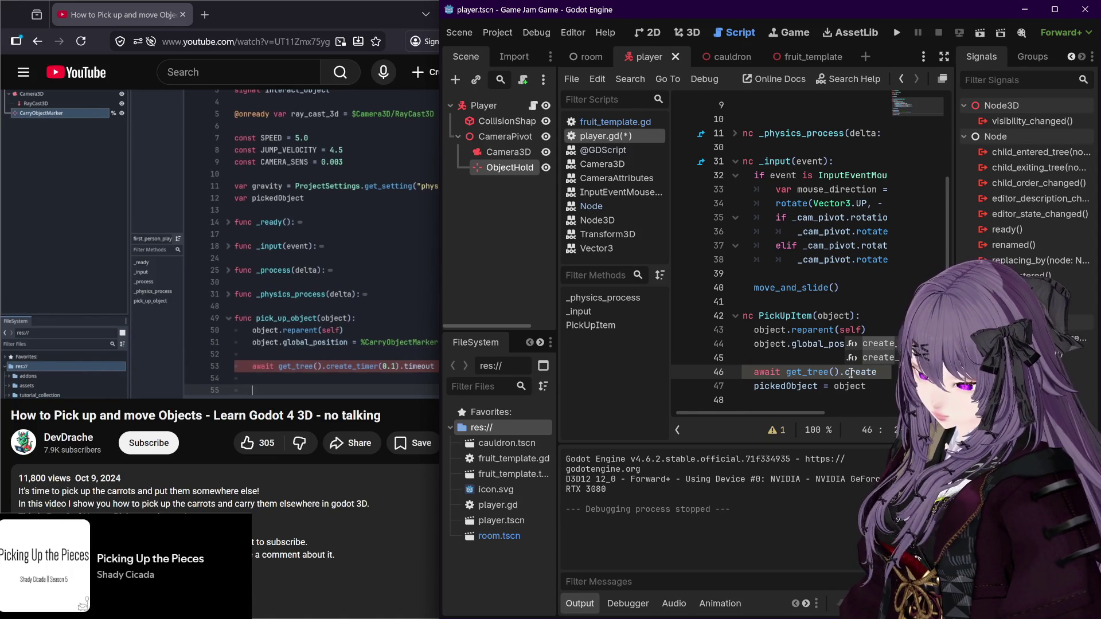
{"action": "type", "text": "_timer"}
{"action": "key", "text": "Return"}
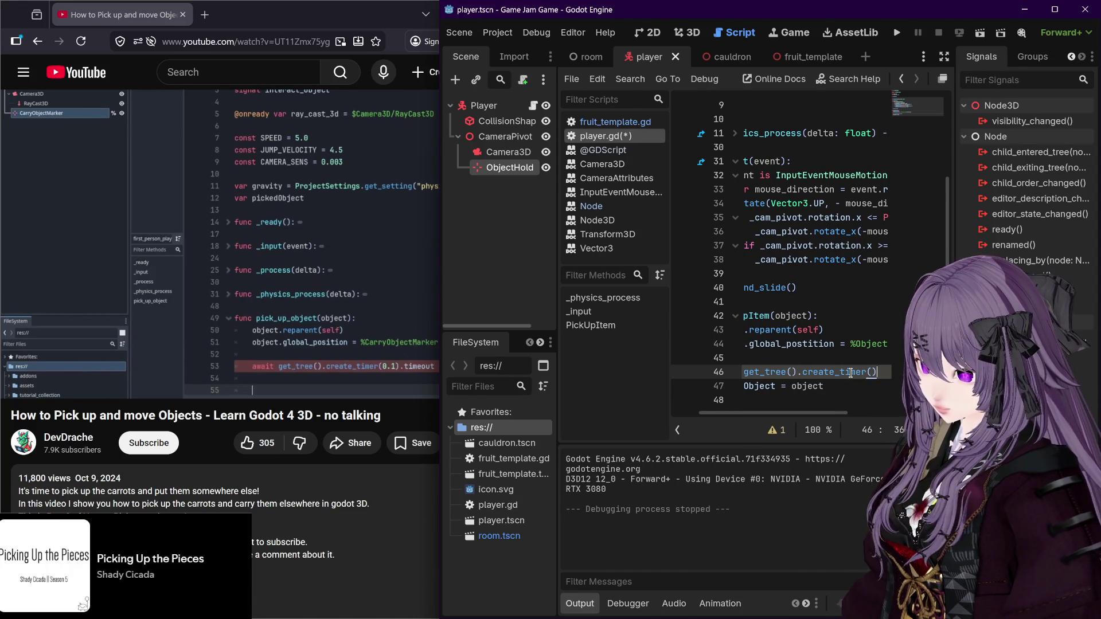
{"action": "type", "text": "0.1"}
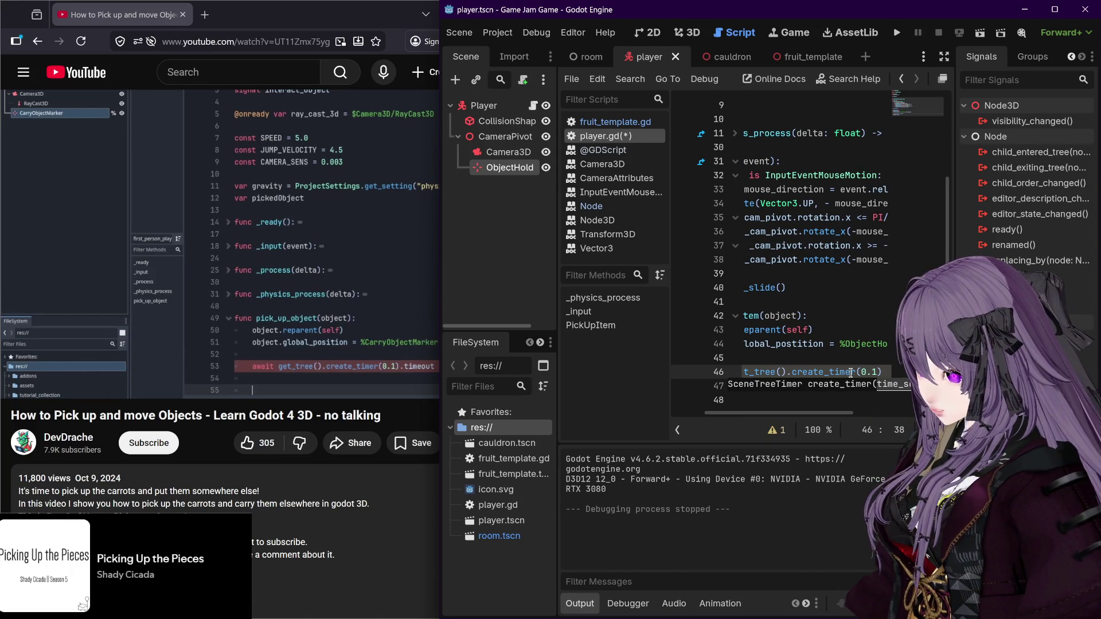
{"action": "type", "text": ")"}
{"action": "type", "text": ".timeout"}
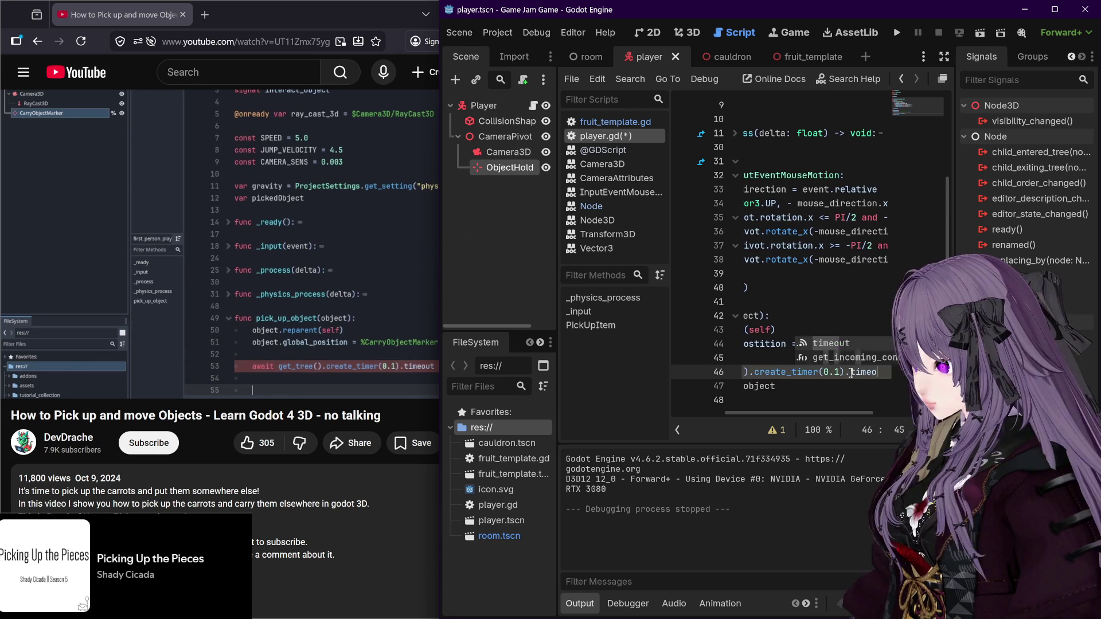
Compare the await line against the tutorial's code, then resume the video.
{"action": "left_click", "coordinate": [413, 344]}
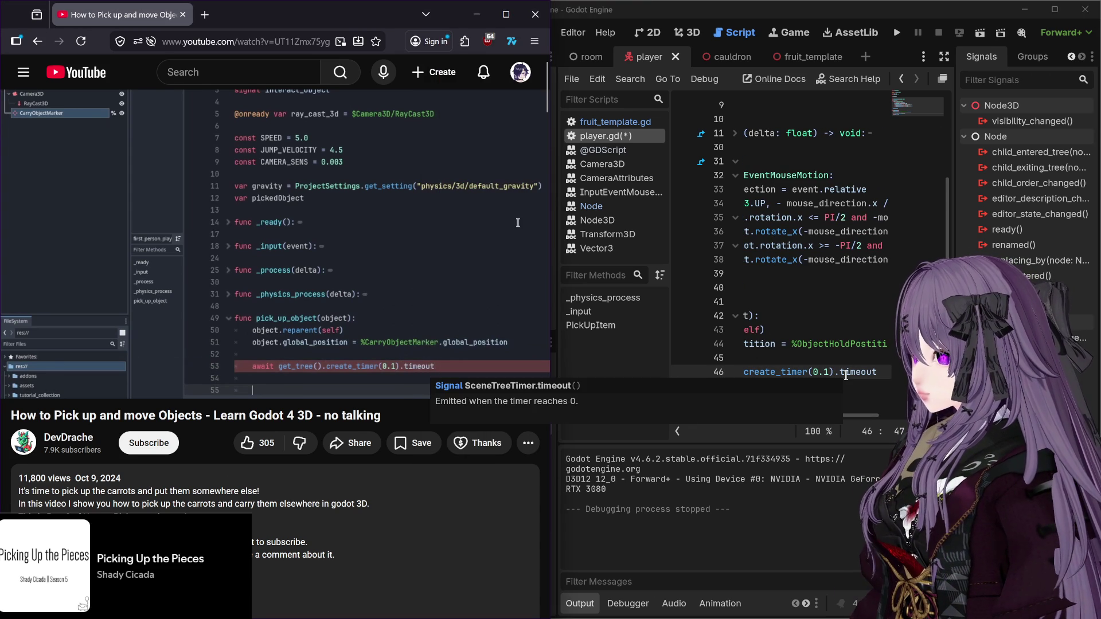
{"action": "mouse_move", "coordinate": [787, 374]}
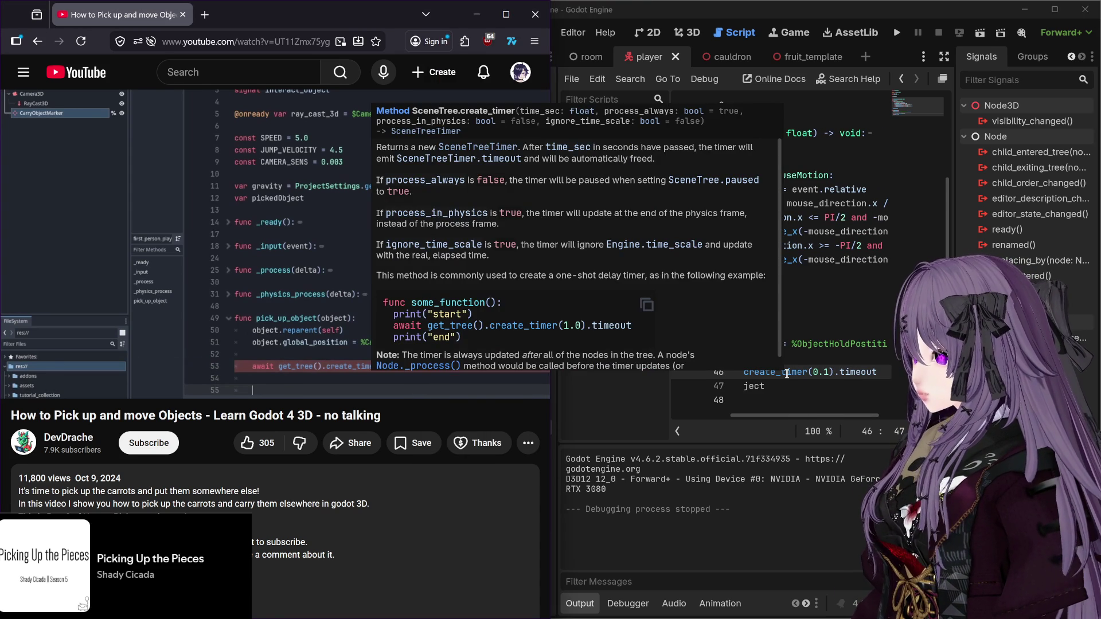
{"action": "mouse_move", "coordinate": [780, 415]}
{"action": "left_mouse_down"}
{"action": "mouse_move", "coordinate": [721, 418]}
{"action": "mouse_move", "coordinate": [745, 421]}
{"action": "left_mouse_up"}
{"action": "scroll", "coordinate": [744, 421], "scroll_direction": "right", "scroll_amount": 3}
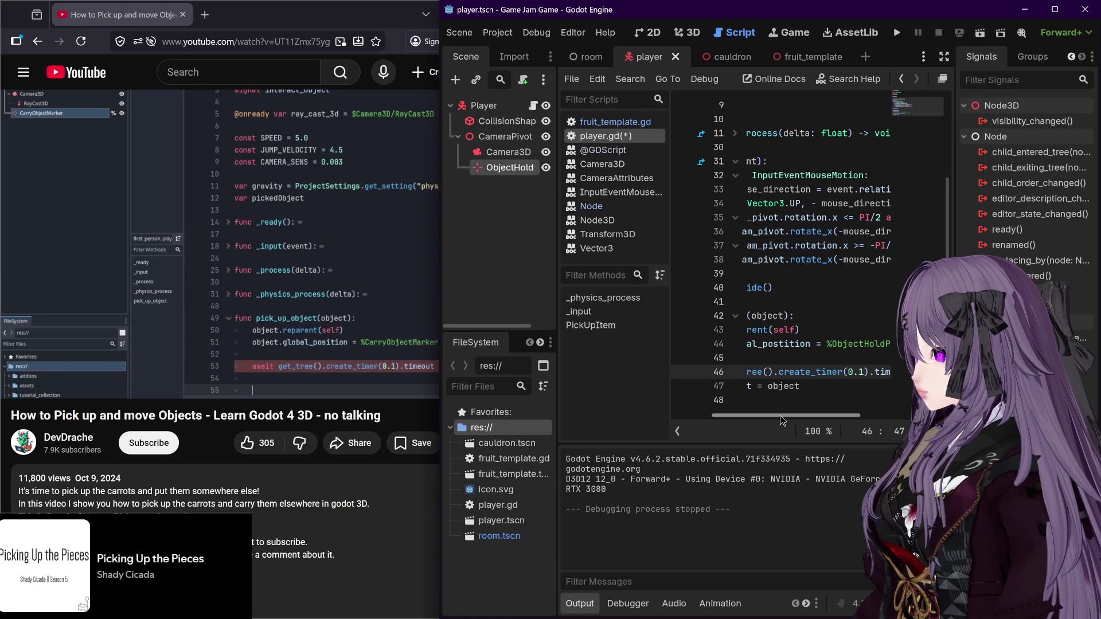
{"action": "left_click_drag", "start_coordinate": [780, 415], "coordinate": [725, 423]}
{"action": "mouse_move", "coordinate": [823, 378]}
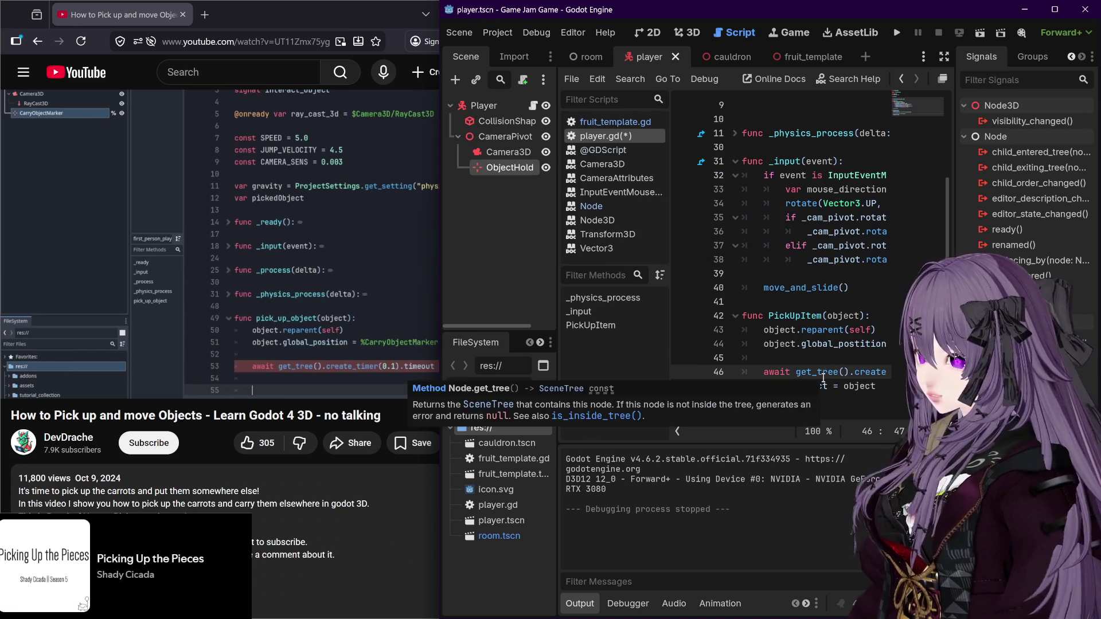
{"action": "left_click", "coordinate": [241, 324]}
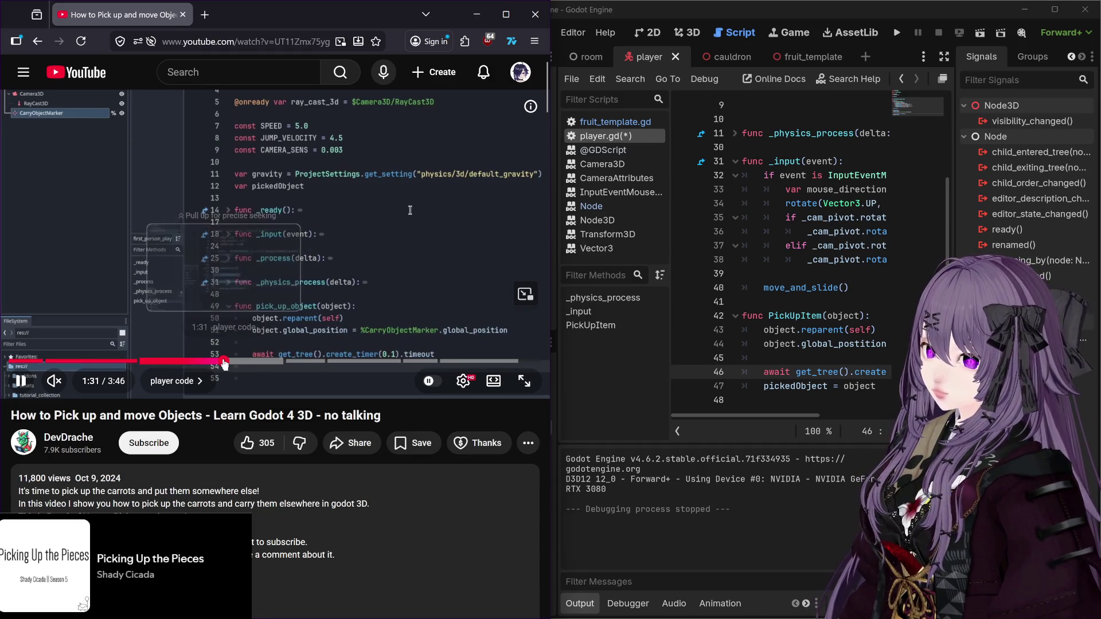
Skip the tutorial ahead to pause at 1:49 on the drop code, then maximize Godot.
{"action": "left_click_drag", "start_coordinate": [225, 362], "coordinate": [238, 365]}
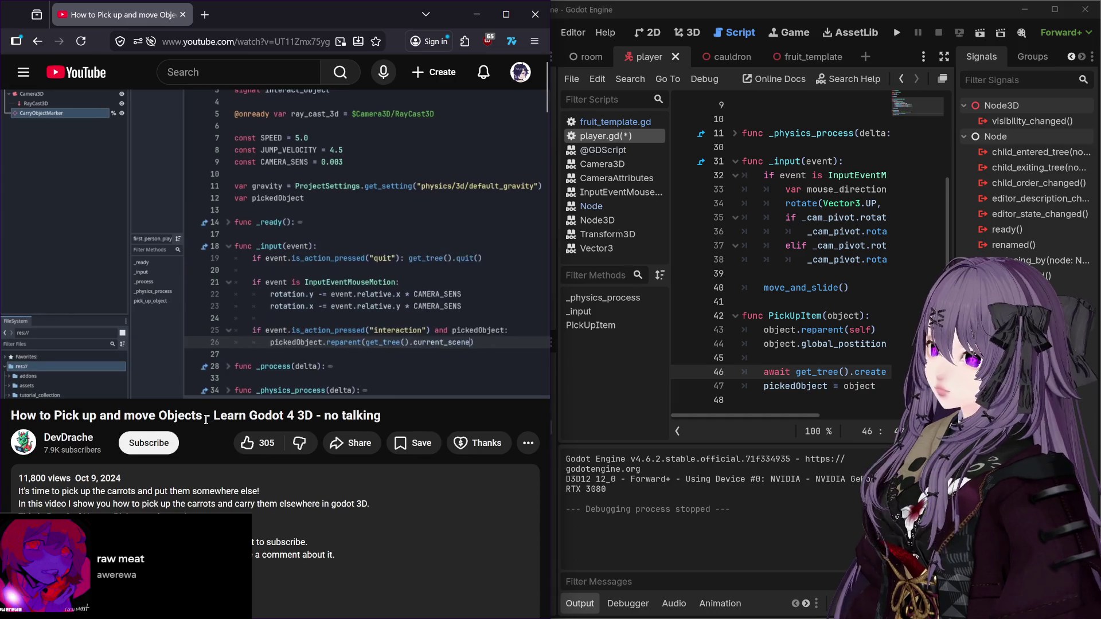
{"action": "left_click", "coordinate": [261, 312]}
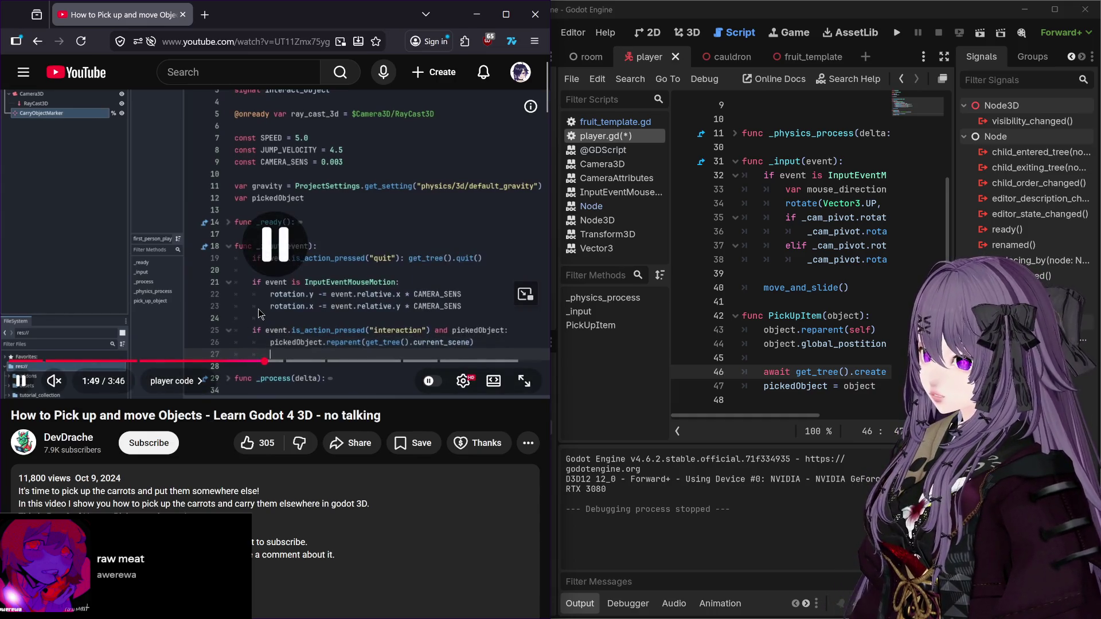
{"action": "left_click", "coordinate": [821, 275]}
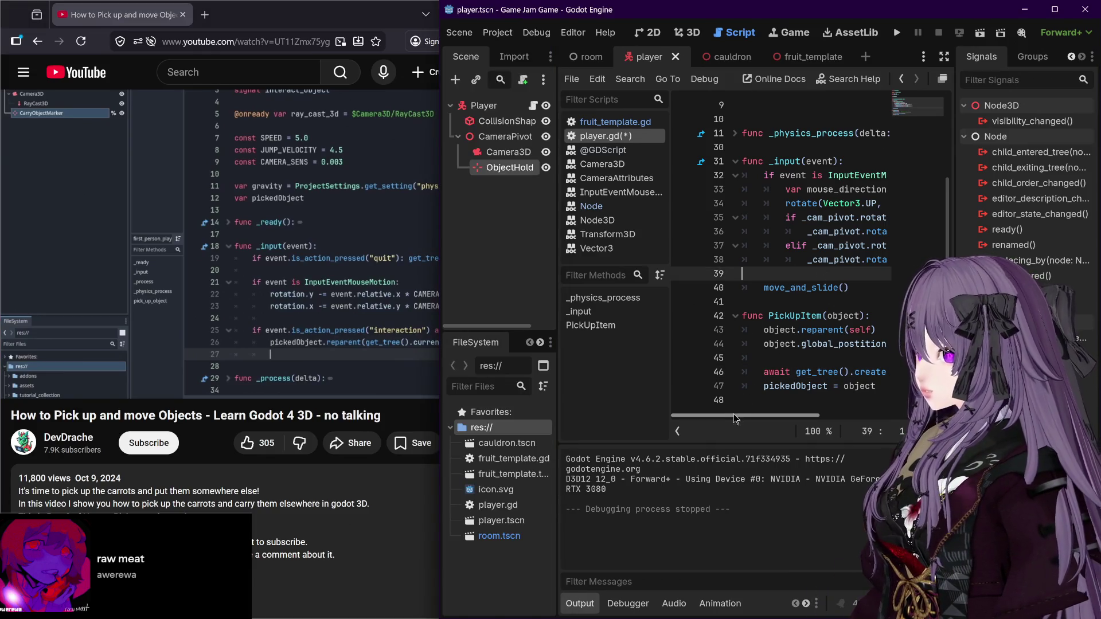
{"action": "mouse_move", "coordinate": [721, 418]}
{"action": "left_mouse_down"}
{"action": "mouse_move", "coordinate": [749, 415]}
{"action": "mouse_move", "coordinate": [710, 423]}
{"action": "left_mouse_up"}
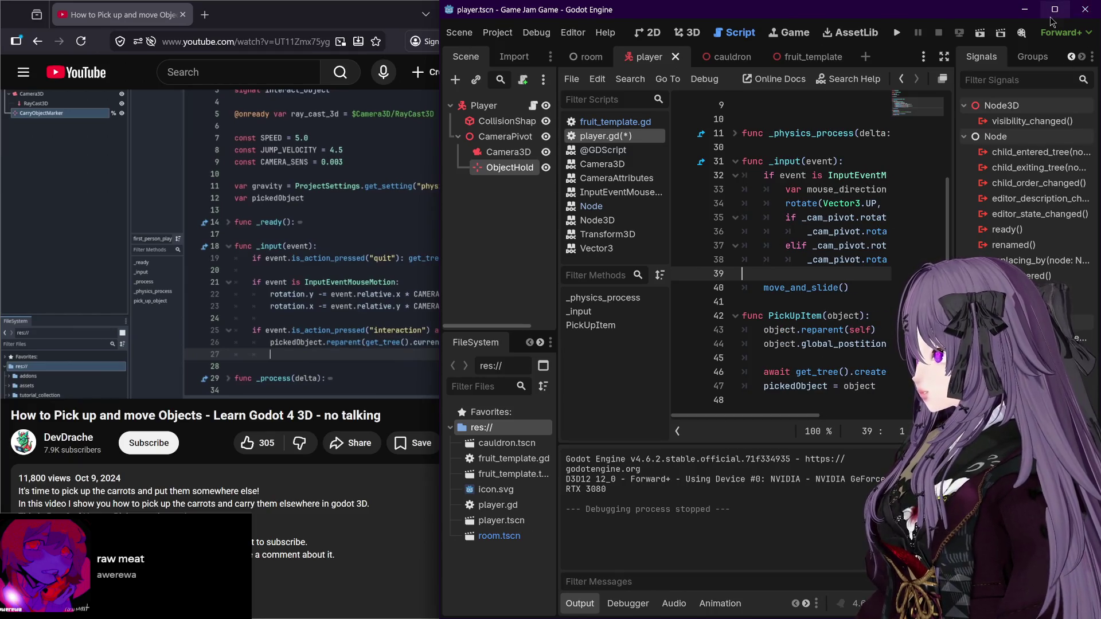
{"action": "left_click", "coordinate": [1054, 9]}
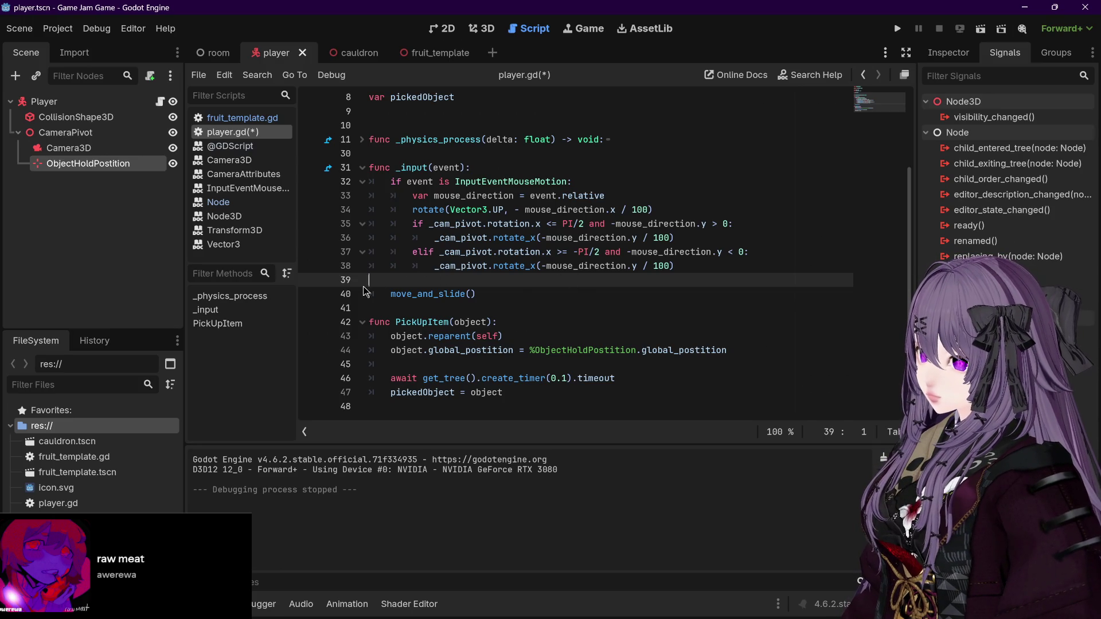
Add an indented empty line after line 38's camera-pivot rotation code, above move_and_slide().
{"action": "left_click", "coordinate": [696, 264]}
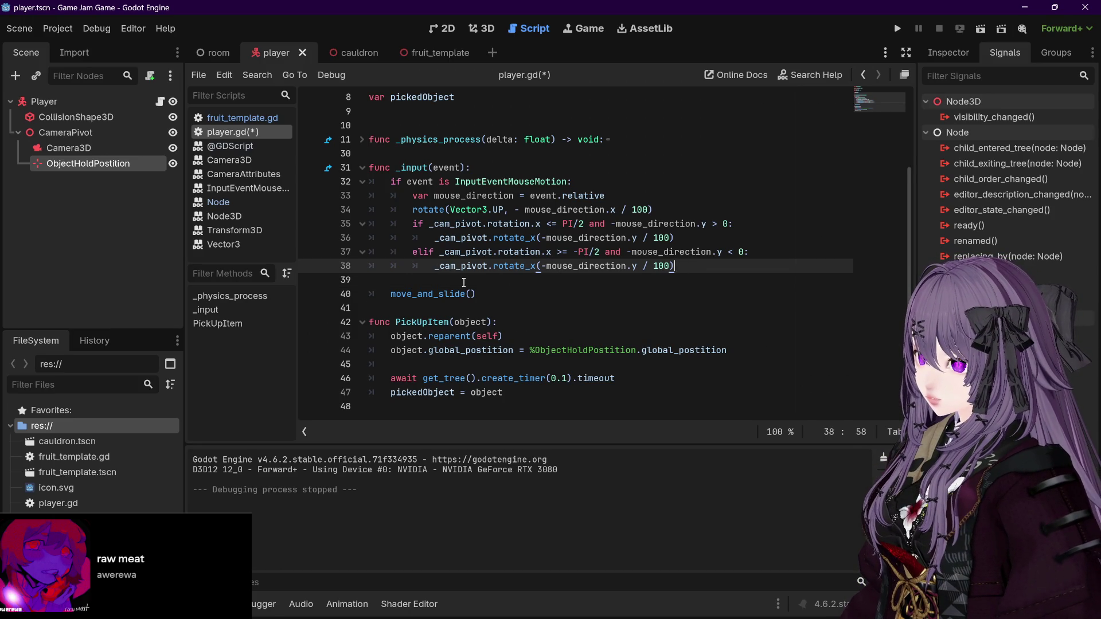
{"action": "key", "text": "Return"}
{"action": "left_click", "coordinate": [372, 310]}
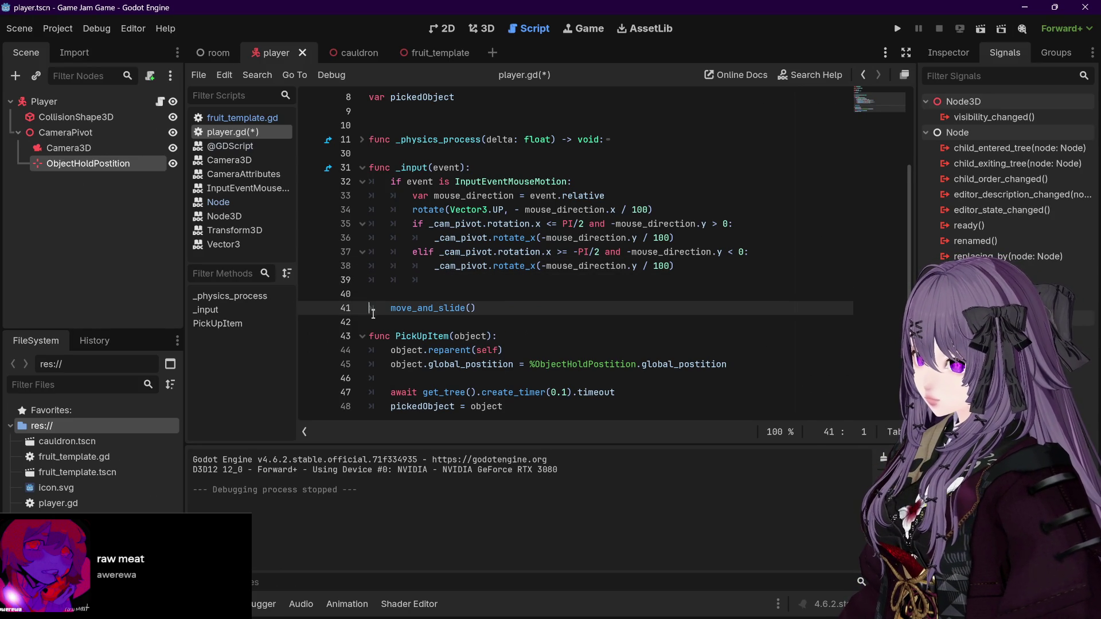
{"action": "key", "text": "BackSpace"}
{"action": "left_click", "coordinate": [442, 282]}
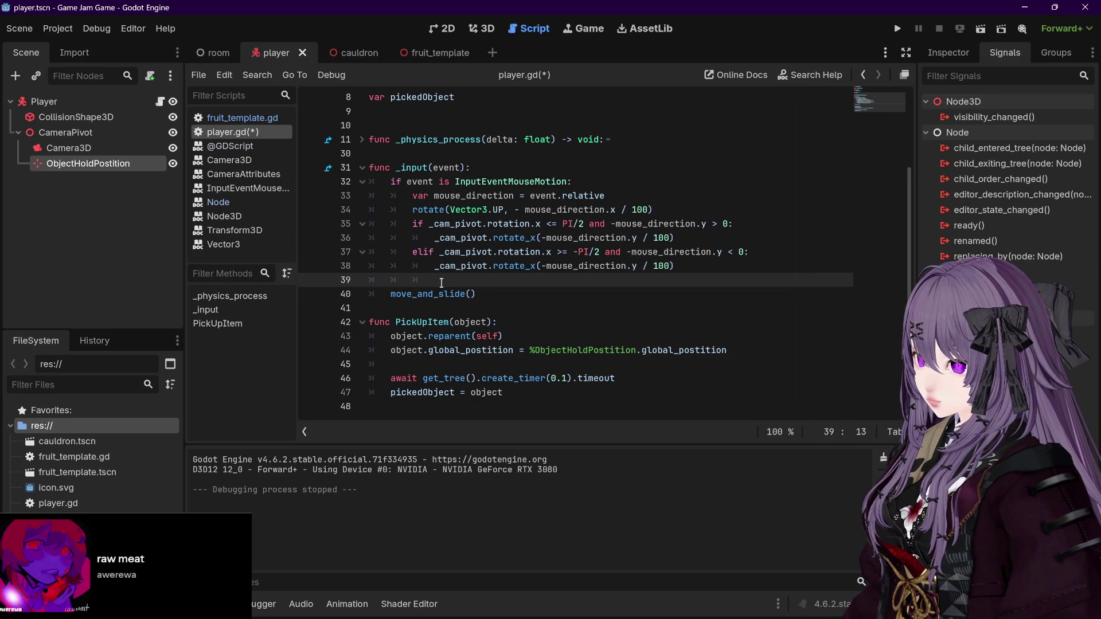
{"action": "key", "text": "Return"}
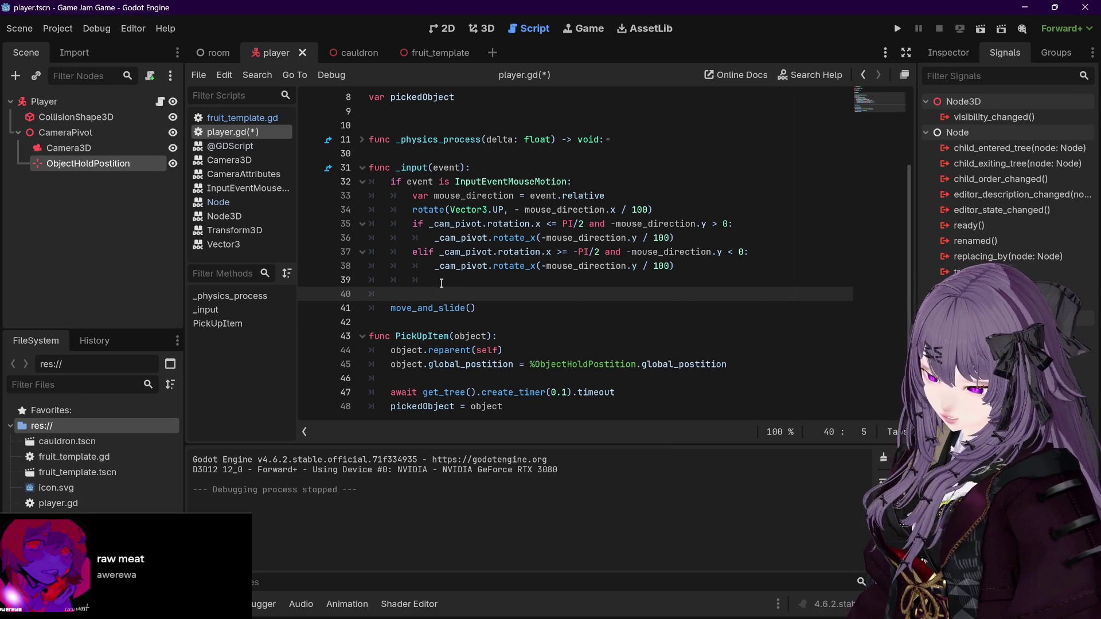
Make line 40 read 'if event.is_action_pressed()' using the autocomplete suggestion.
{"action": "type", "text": "event is"}
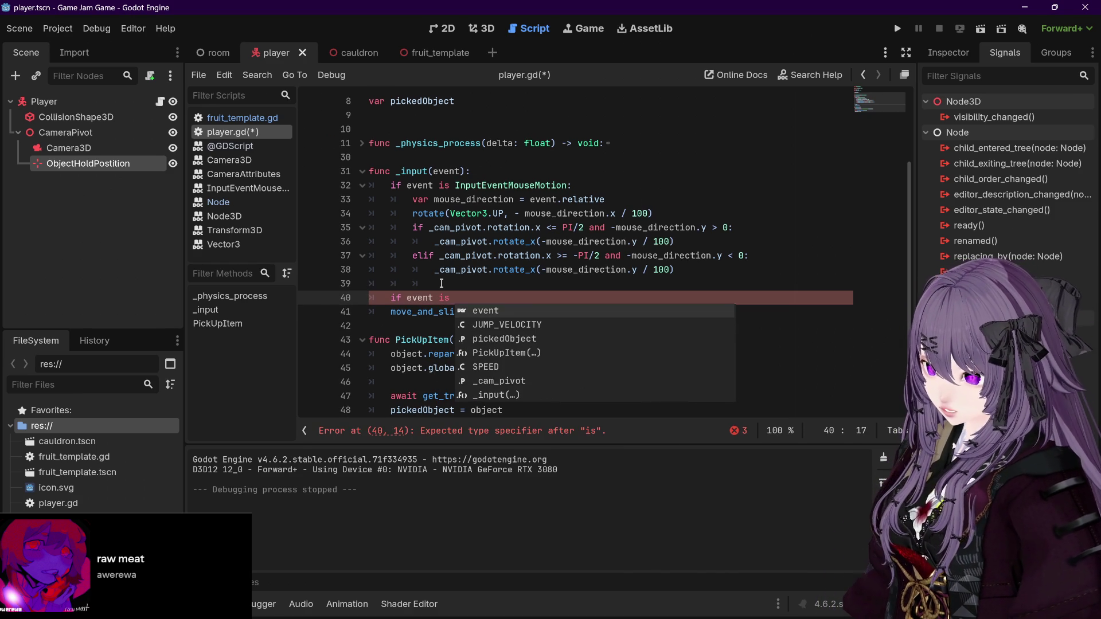
{"action": "mouse_move", "coordinate": [224, 604]}
{"action": "left_click", "coordinate": [290, 548]}
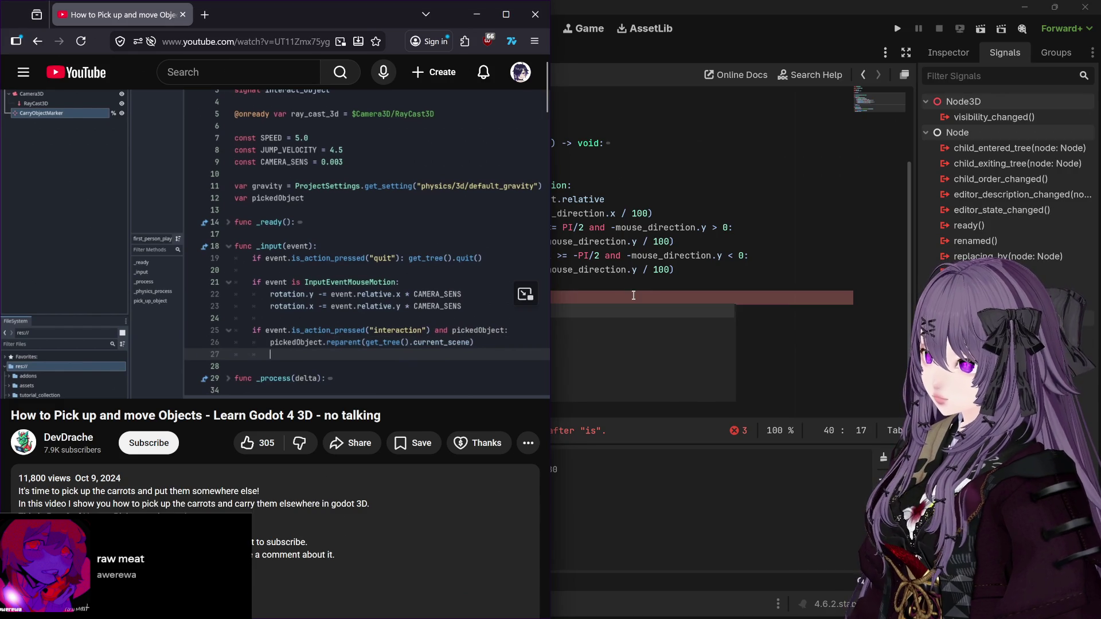
{"action": "left_click", "coordinate": [634, 296]}
{"action": "left_click_drag", "start_coordinate": [455, 298], "coordinate": [434, 299]}
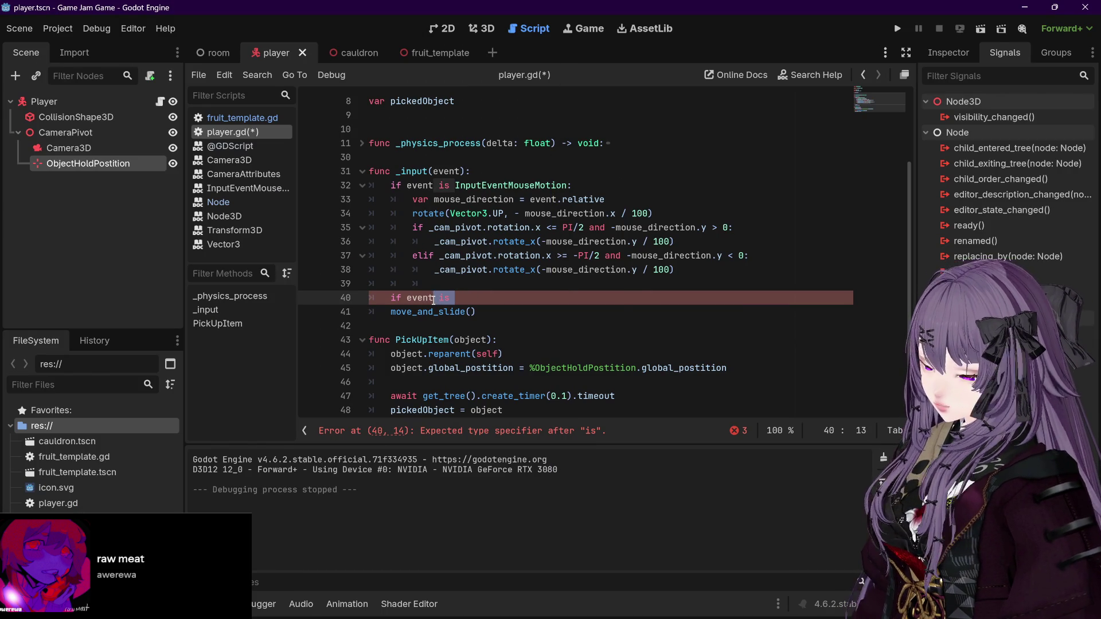
{"action": "type", "text": "is"}
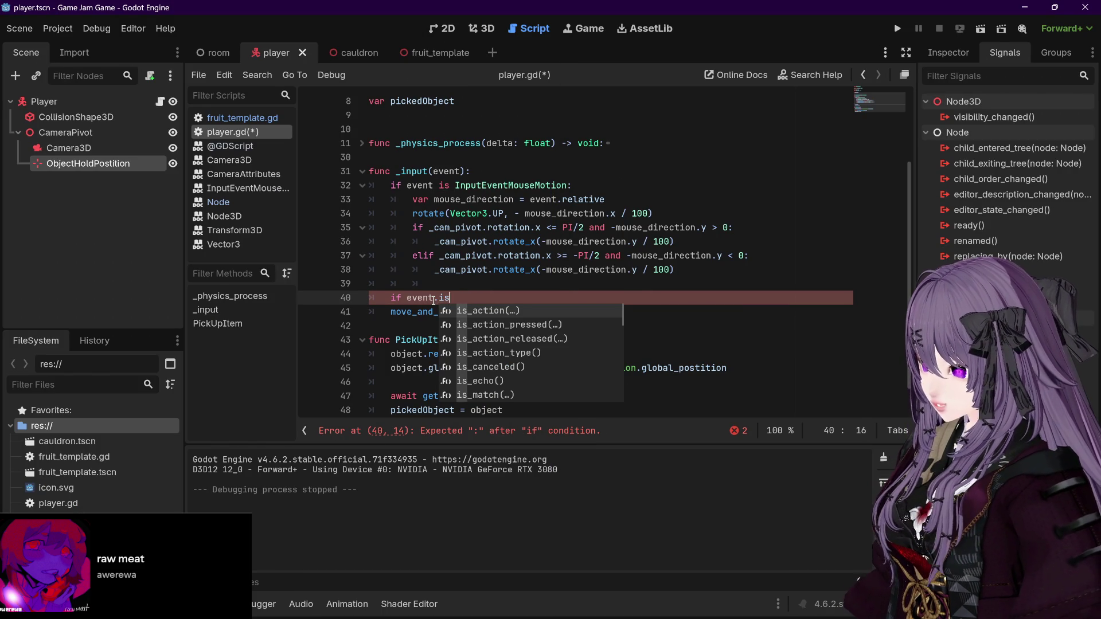
{"action": "left_click", "coordinate": [481, 325]}
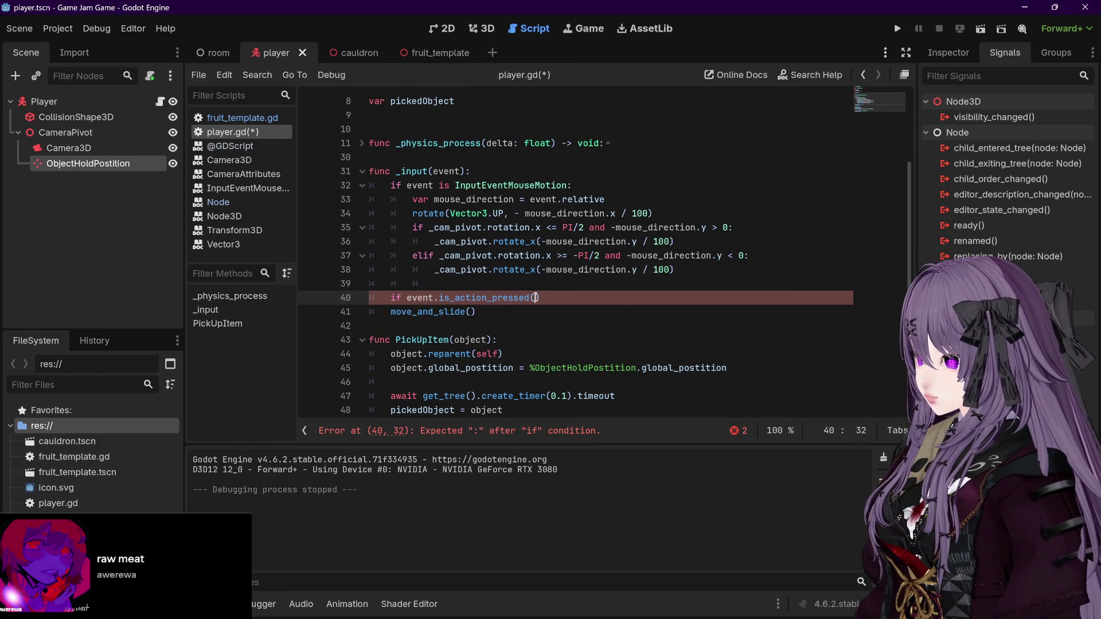
Add a new input action named Interaction in Project Settings' Input Map.
{"action": "left_click", "coordinate": [60, 28]}
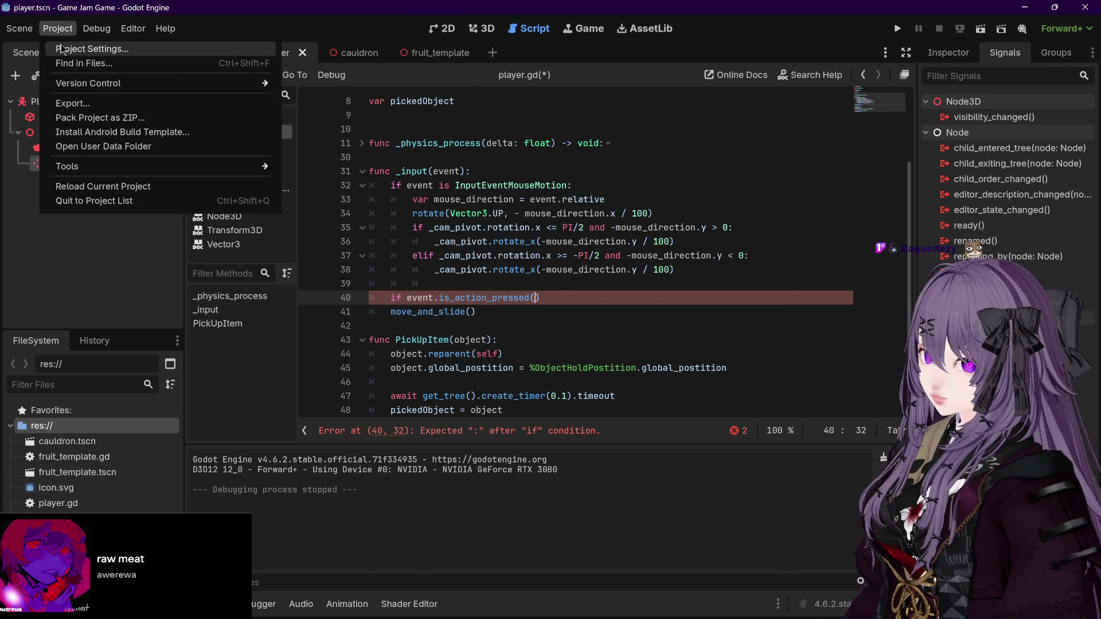
{"action": "left_click", "coordinate": [64, 44]}
{"action": "left_click", "coordinate": [260, 102]}
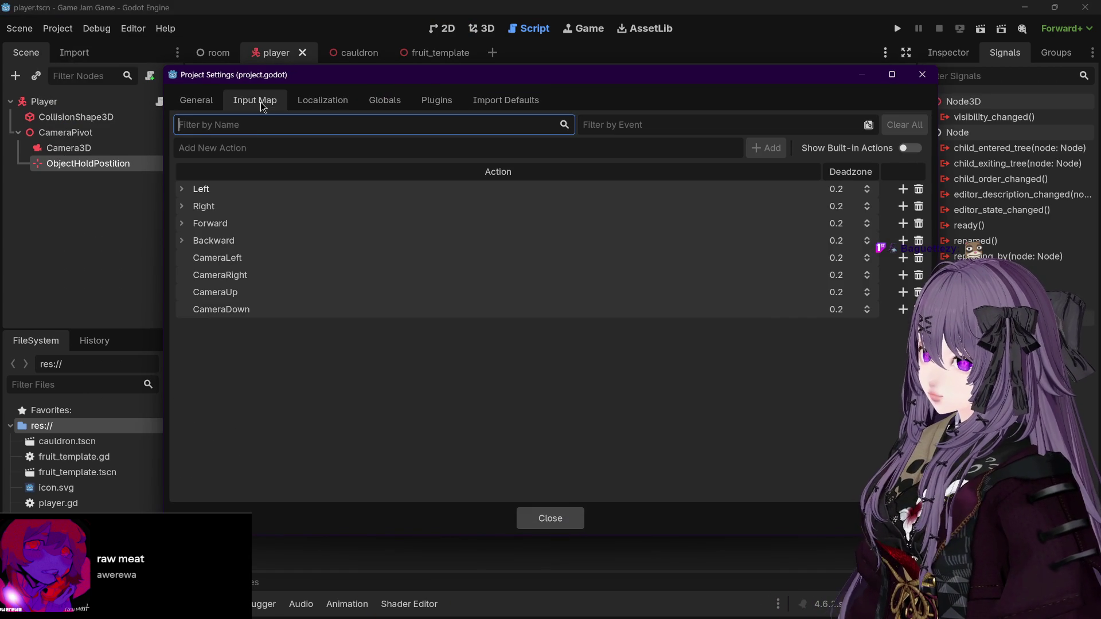
{"action": "left_click", "coordinate": [608, 152]}
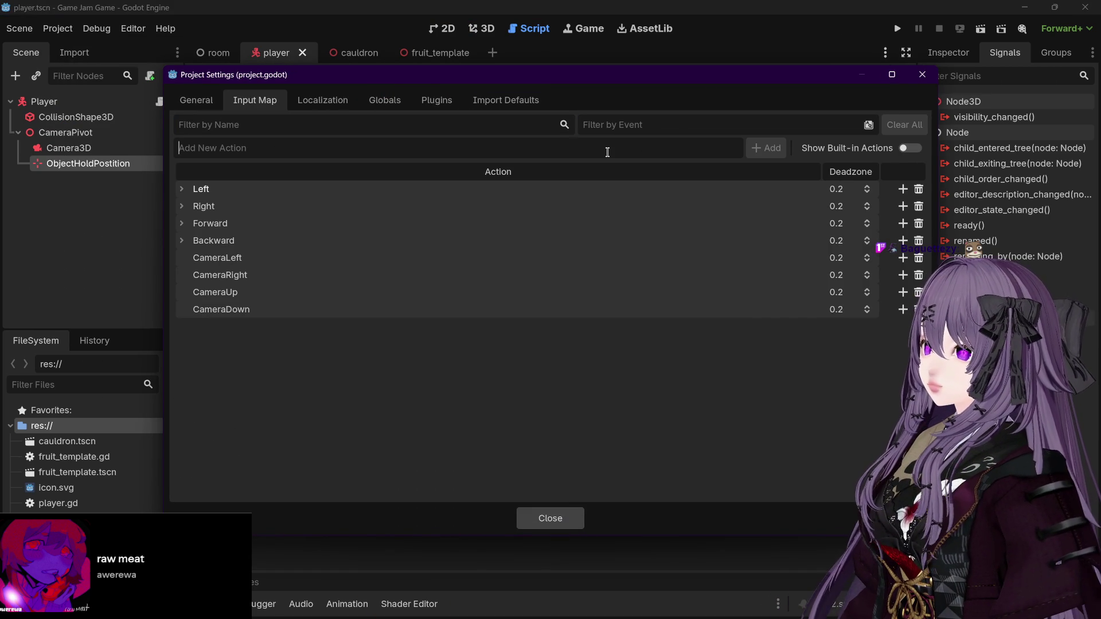
{"action": "type", "text": "Interaction"}
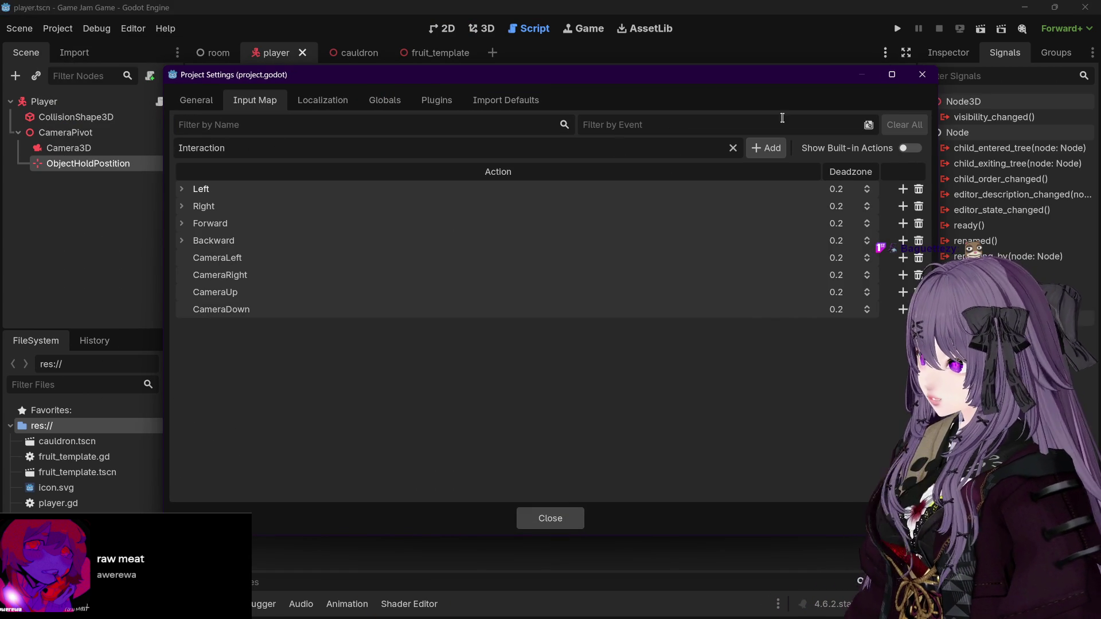
{"action": "left_click", "coordinate": [769, 148]}
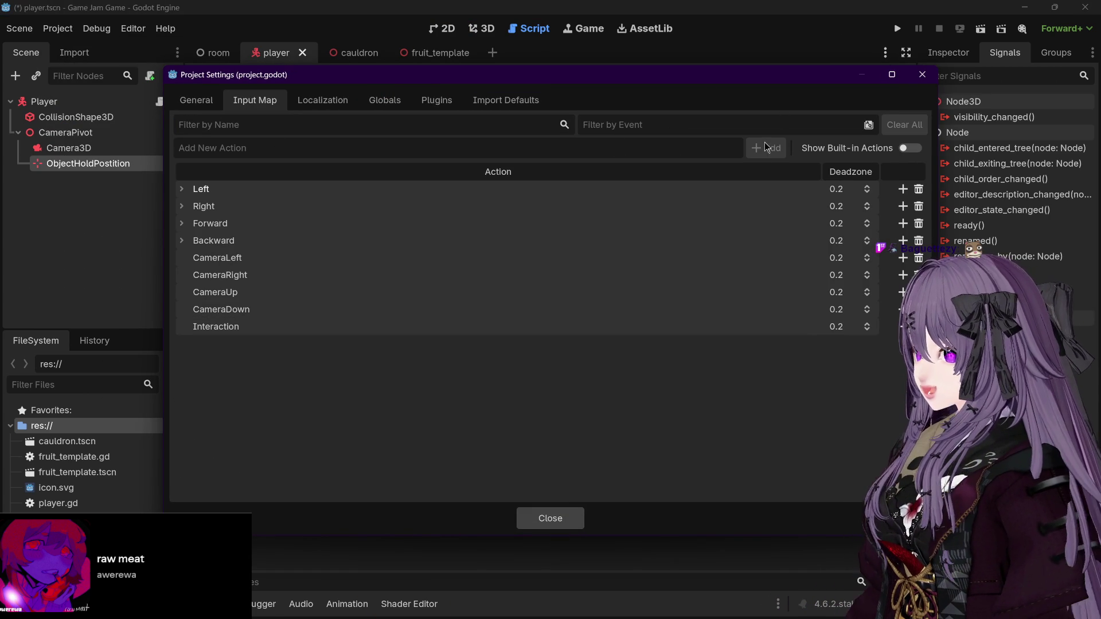
{"action": "double_click", "coordinate": [656, 327]}
{"action": "key", "text": "Return"}
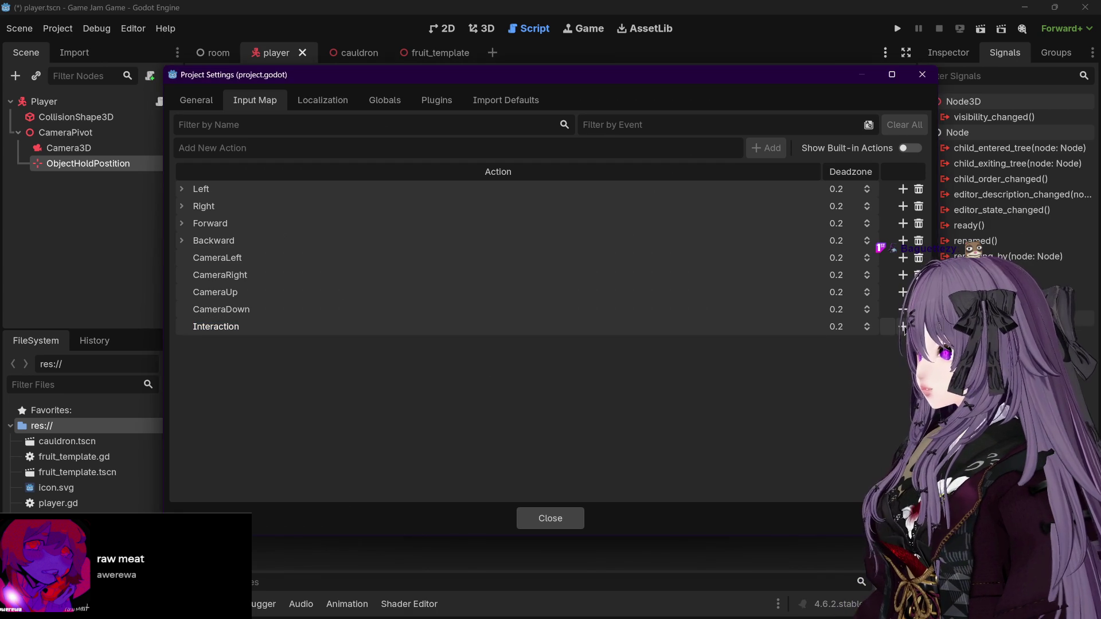
Bind the physical E key to Interaction and close Project Settings.
{"action": "left_click", "coordinate": [902, 326]}
{"action": "key", "text": "e"}
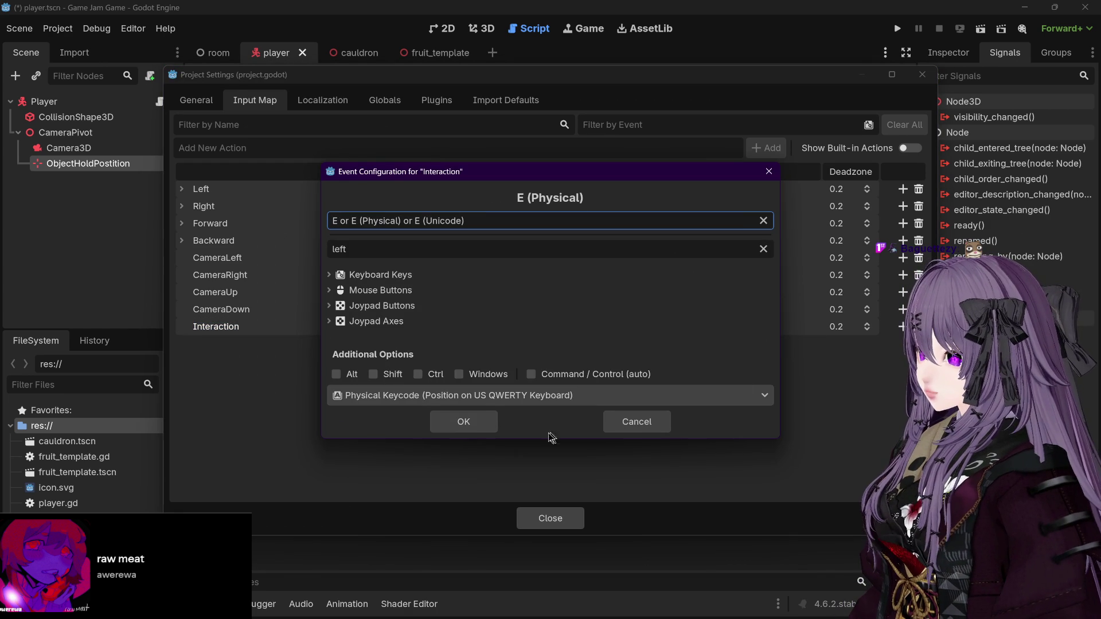
{"action": "left_click", "coordinate": [473, 424]}
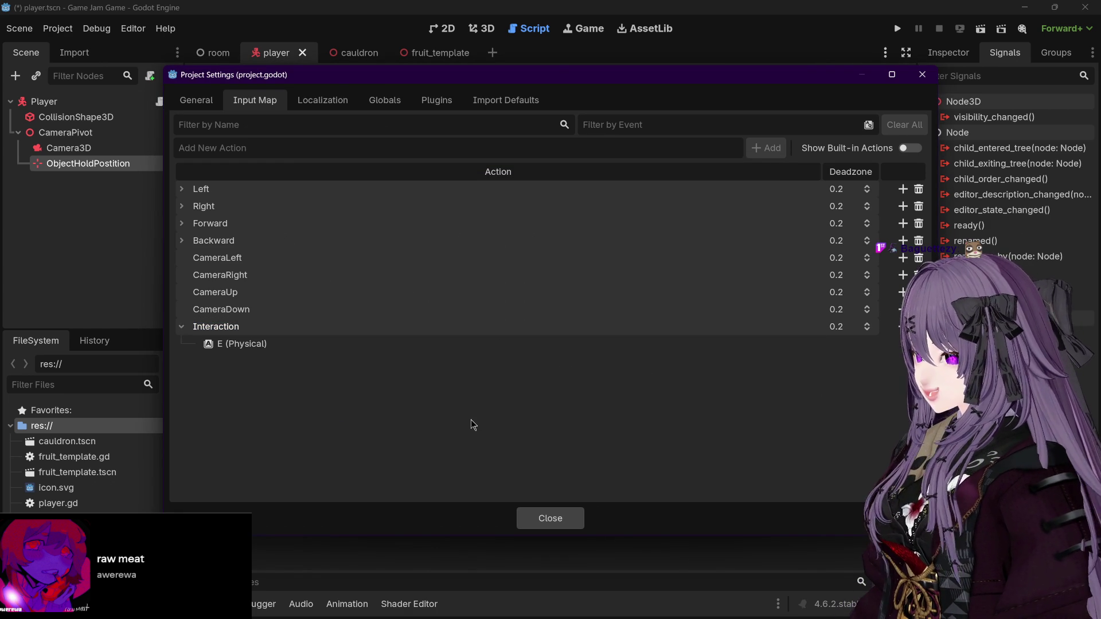
{"action": "left_click", "coordinate": [559, 515]}
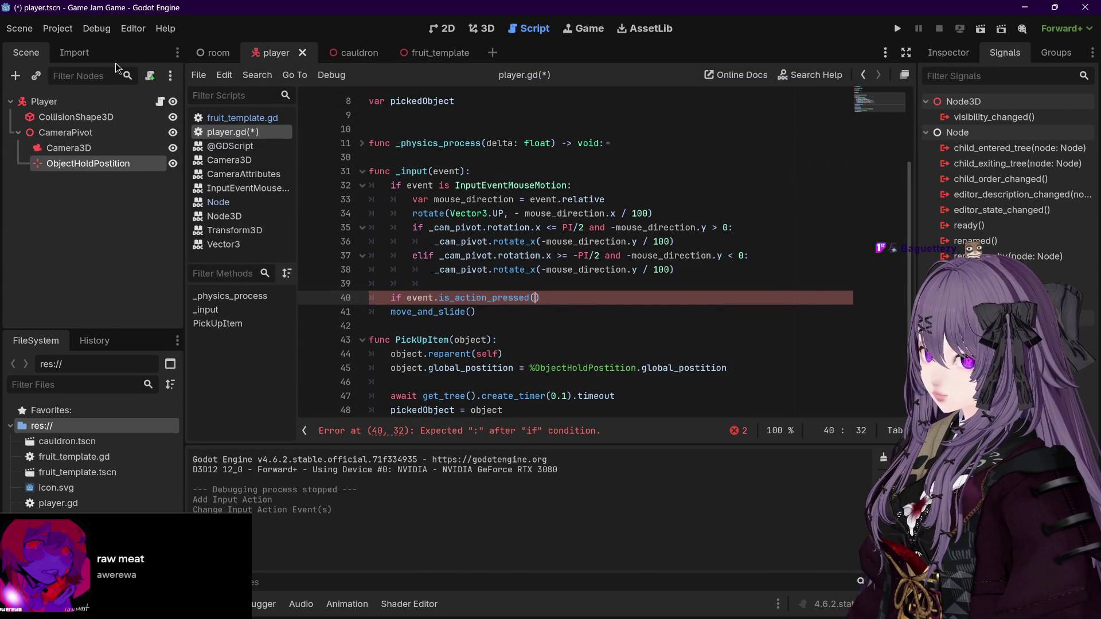
Put "Interaction" in double quotes as the is_action_pressed() argument on line 40.
{"action": "left_click", "coordinate": [25, 29]}
{"action": "mouse_move", "coordinate": [63, 34]}
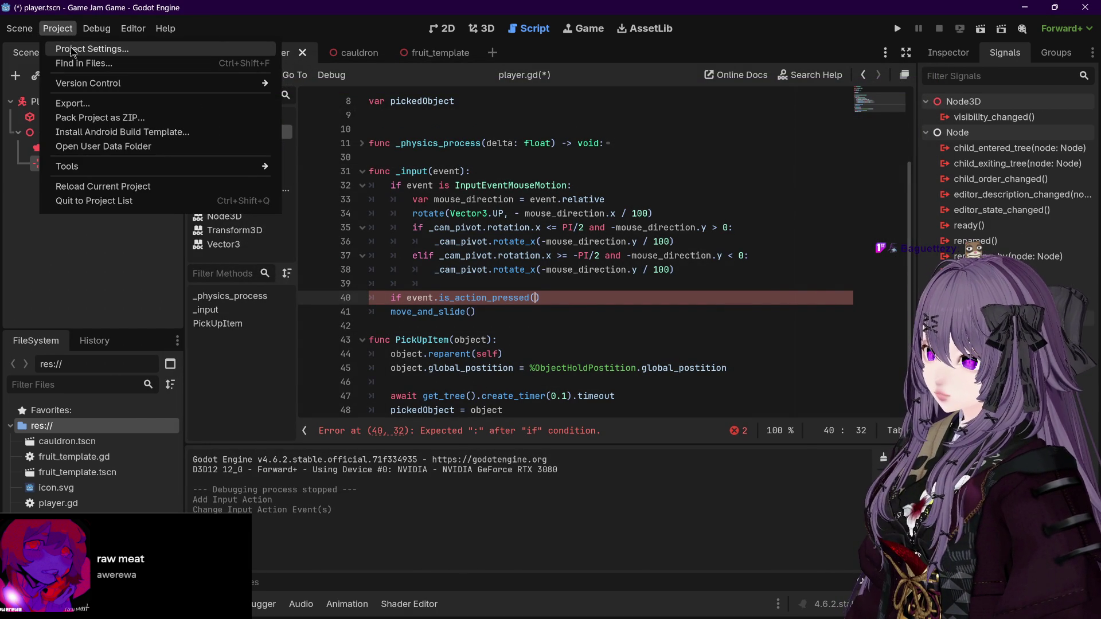
{"action": "key", "text": "Escape"}
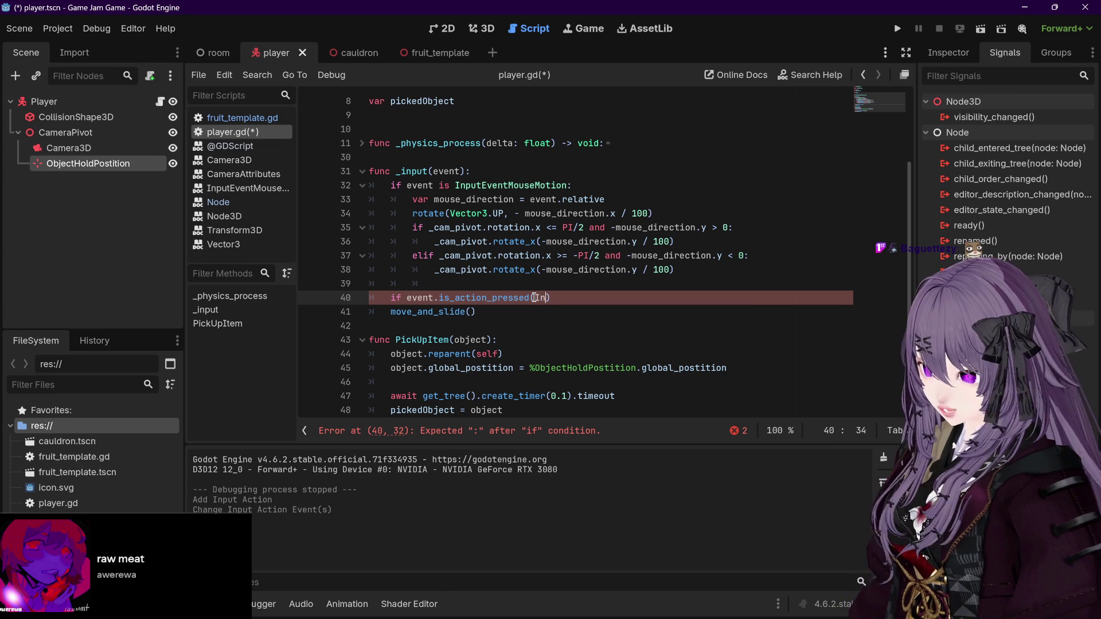
{"action": "type", "text": "teraction"}
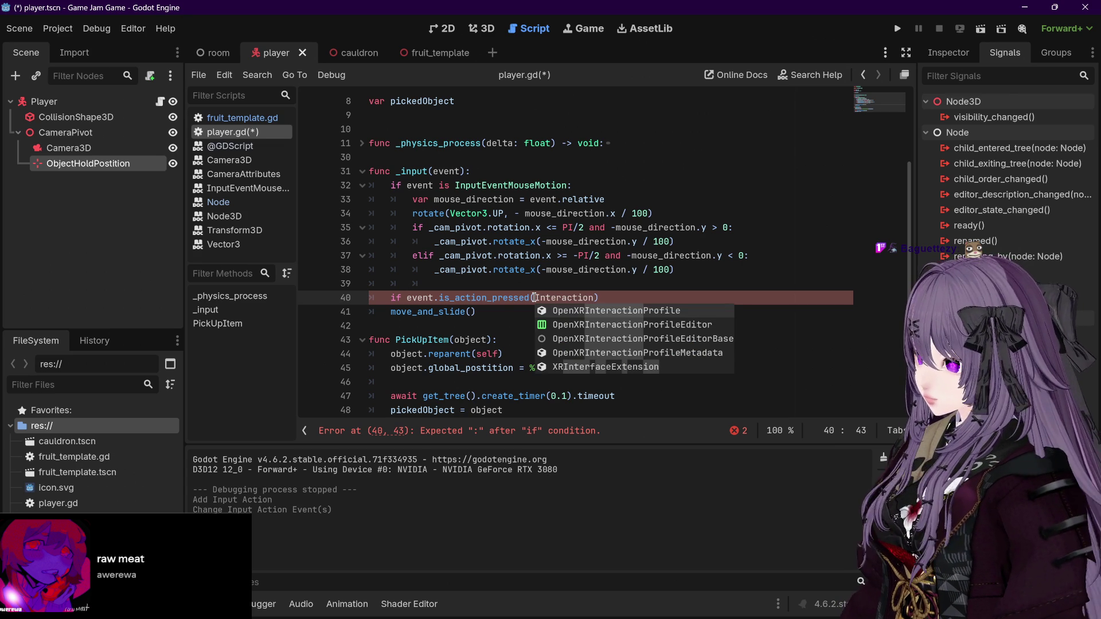
{"action": "mouse_move", "coordinate": [310, 539]}
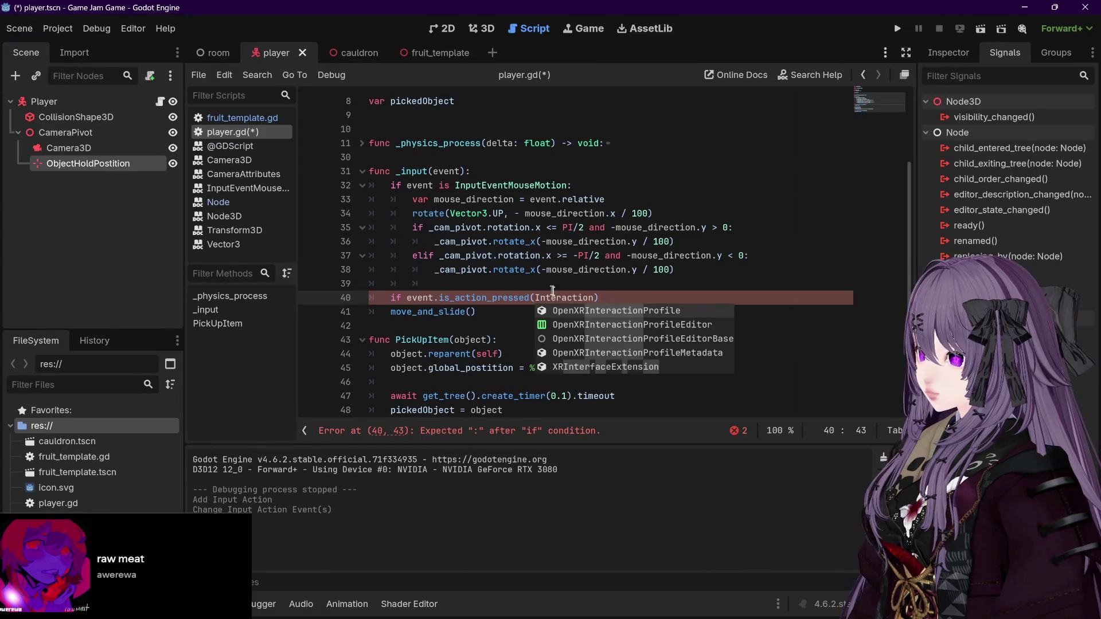
{"action": "left_click", "coordinate": [535, 297]}
{"action": "double_click", "coordinate": [568, 297]}
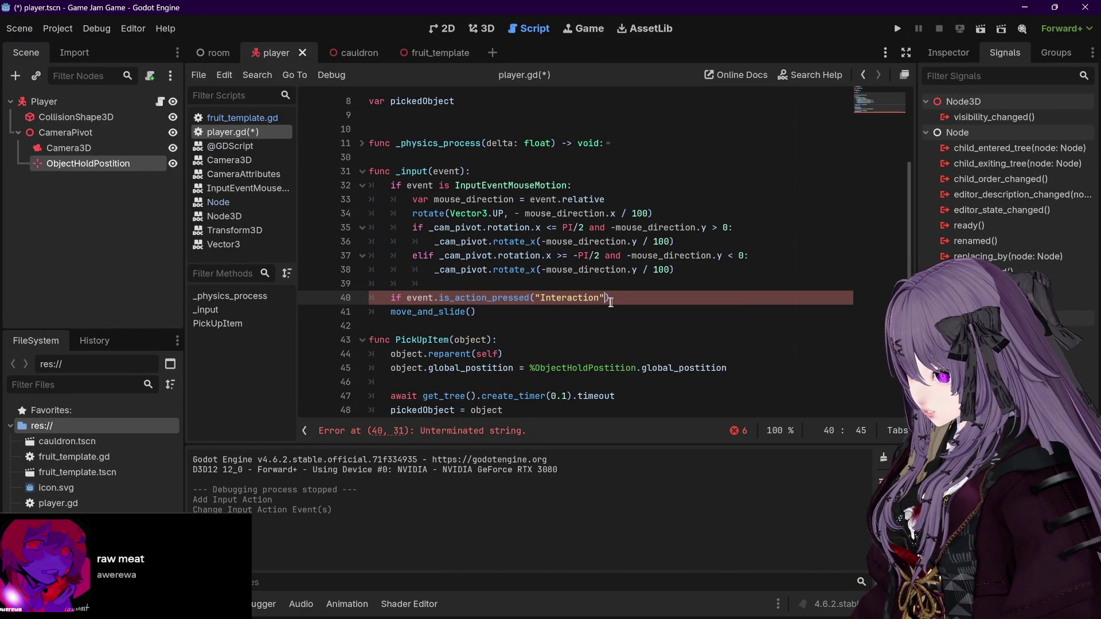
{"action": "type", "text": "\""}
{"action": "key", "text": "End"}
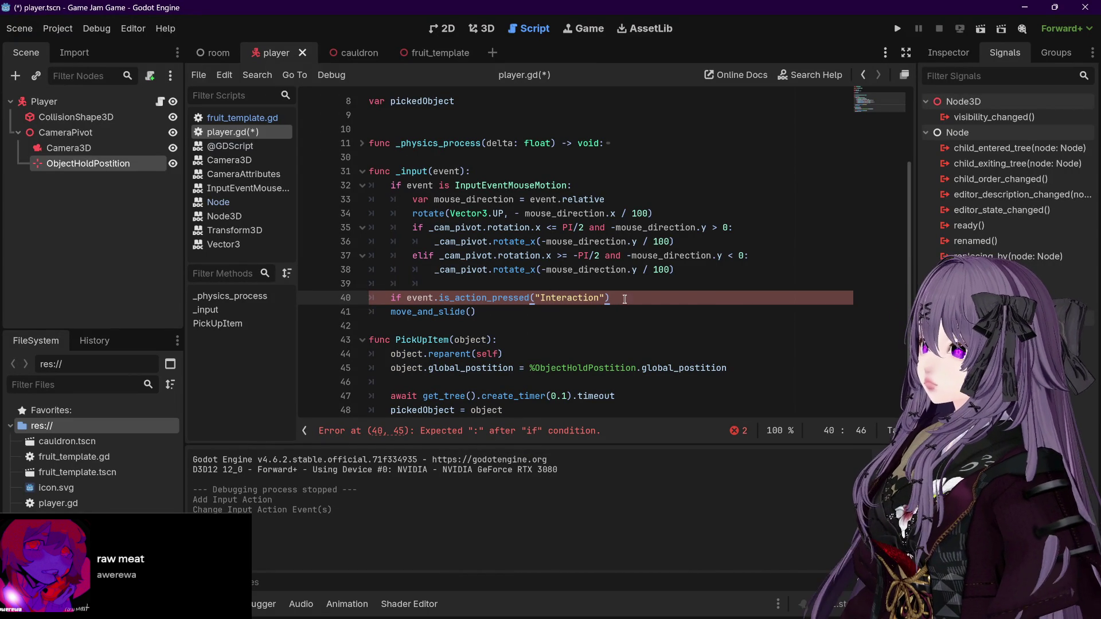
{"action": "mouse_move", "coordinate": [224, 604]}
{"action": "mouse_move", "coordinate": [184, 499]}
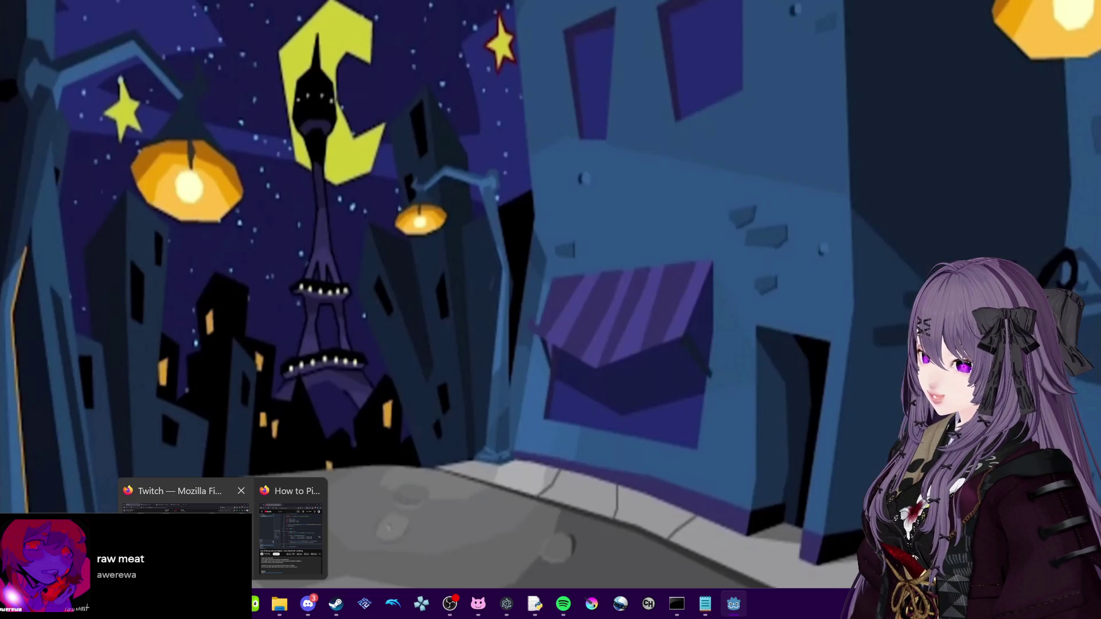
{"action": "left_click", "coordinate": [289, 530]}
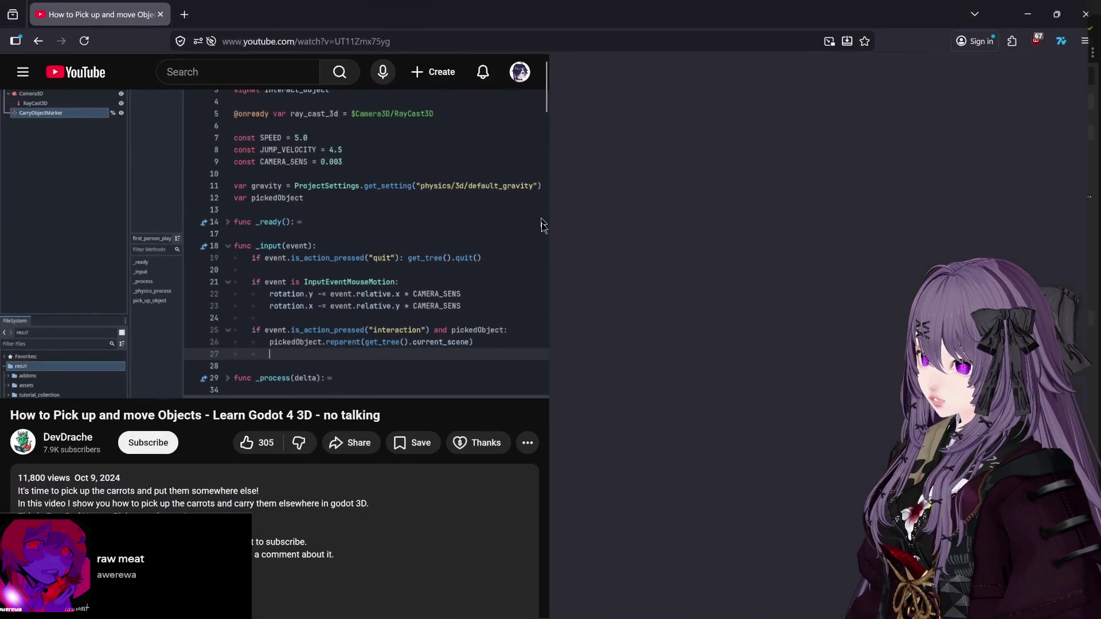
Play the tutorial until 'pickedObject = null', pause it, and return to Godot.
{"action": "left_click", "coordinate": [532, 308]}
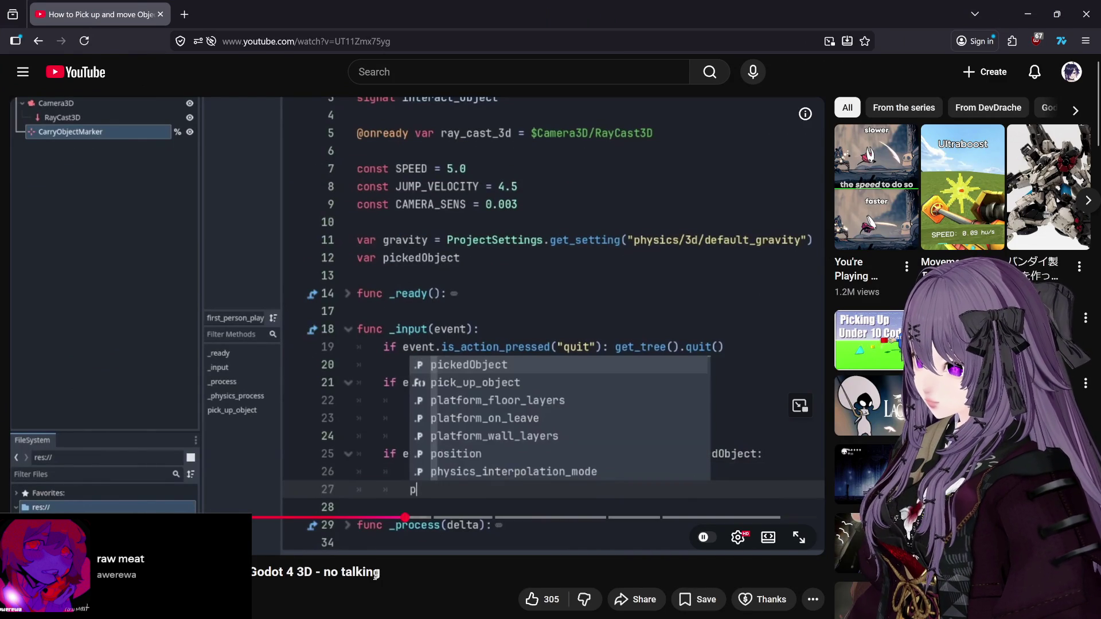
{"action": "key", "text": "space"}
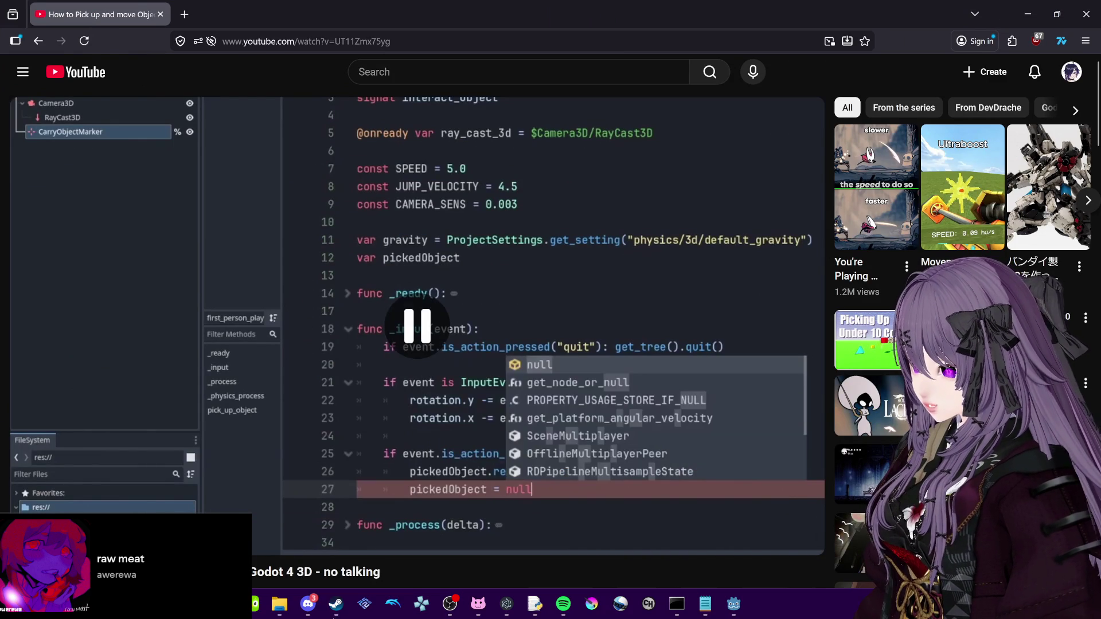
{"action": "mouse_move", "coordinate": [256, 604]}
{"action": "mouse_move", "coordinate": [152, 516]}
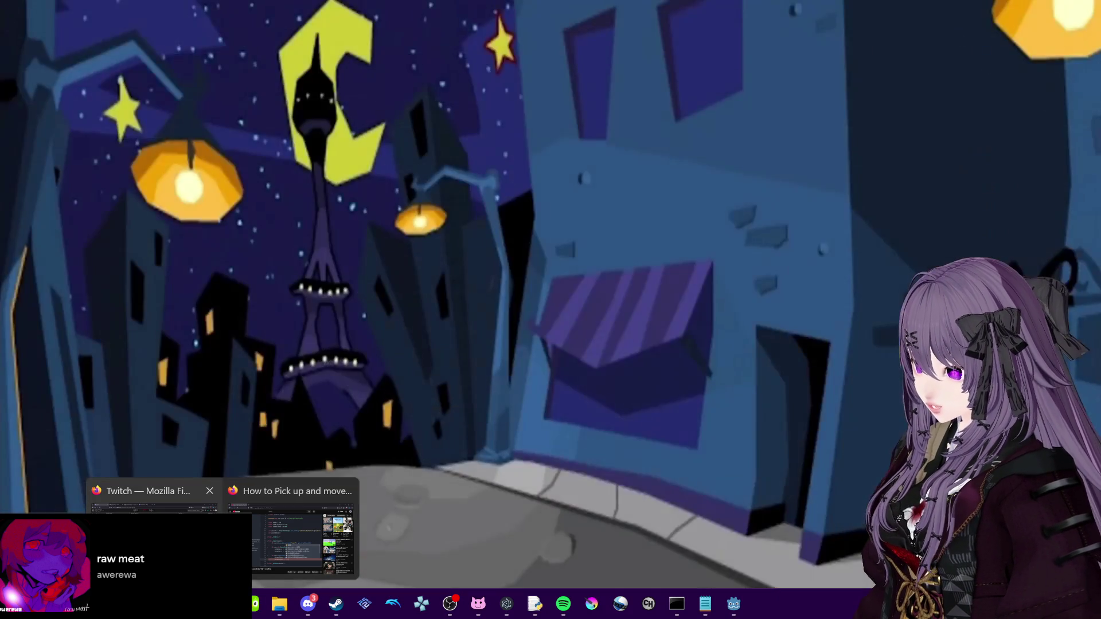
{"action": "left_click", "coordinate": [743, 614]}
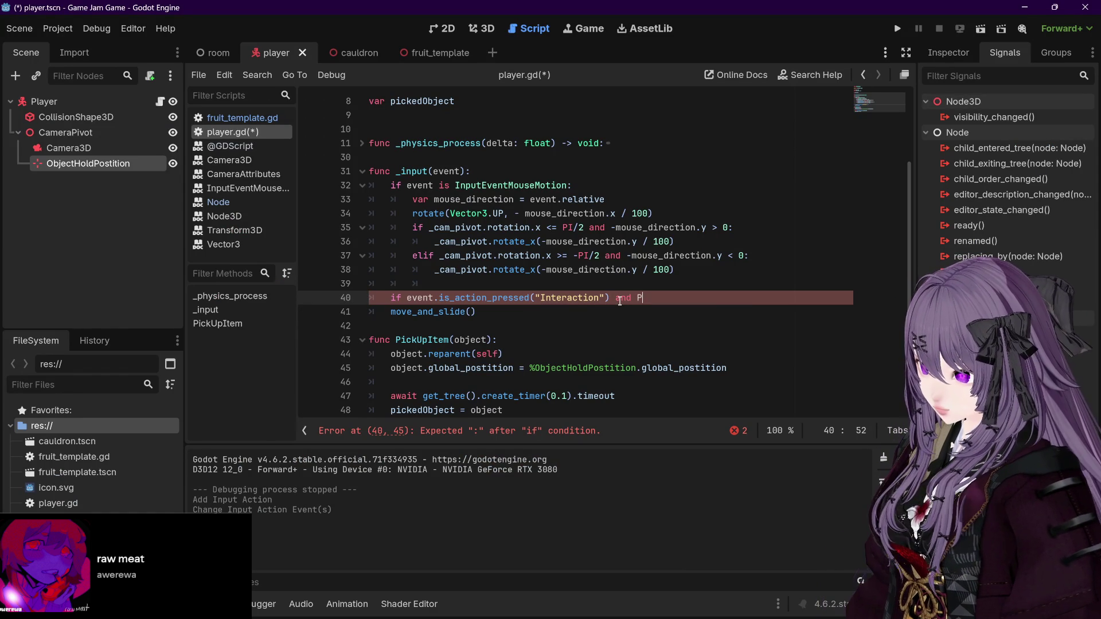
Extend line 40's condition with 'and pickedObject:' and open an indented line 41.
{"action": "type", "text": "i"}
{"action": "key", "text": "BackSpace"}
{"action": "key", "text": "BackSpace"}
{"action": "type", "text": "pick"}
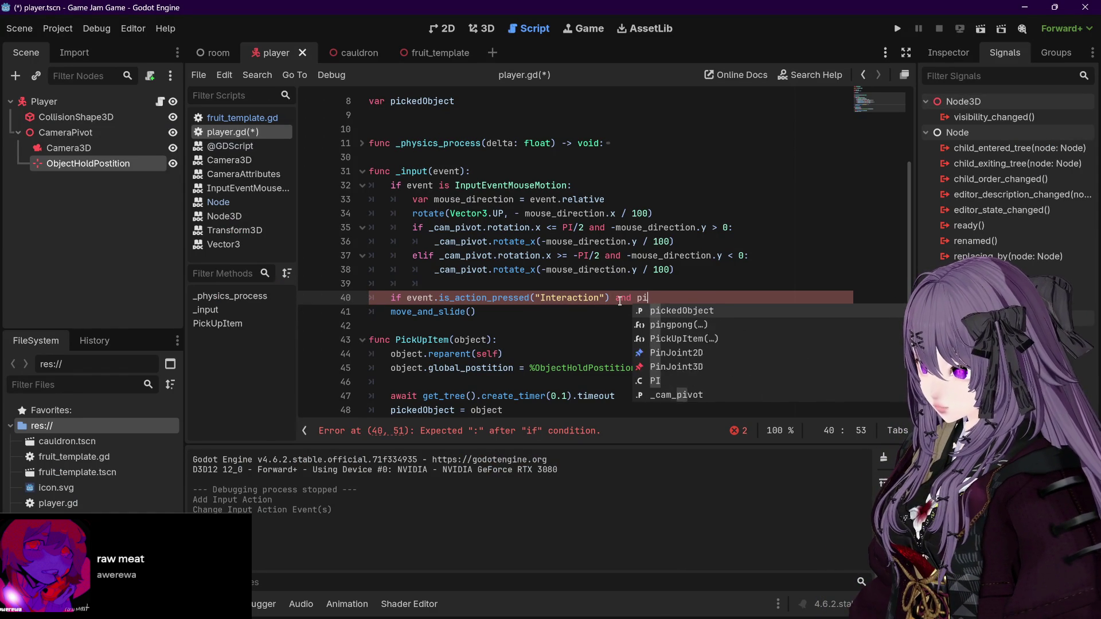
{"action": "left_click", "coordinate": [679, 312]}
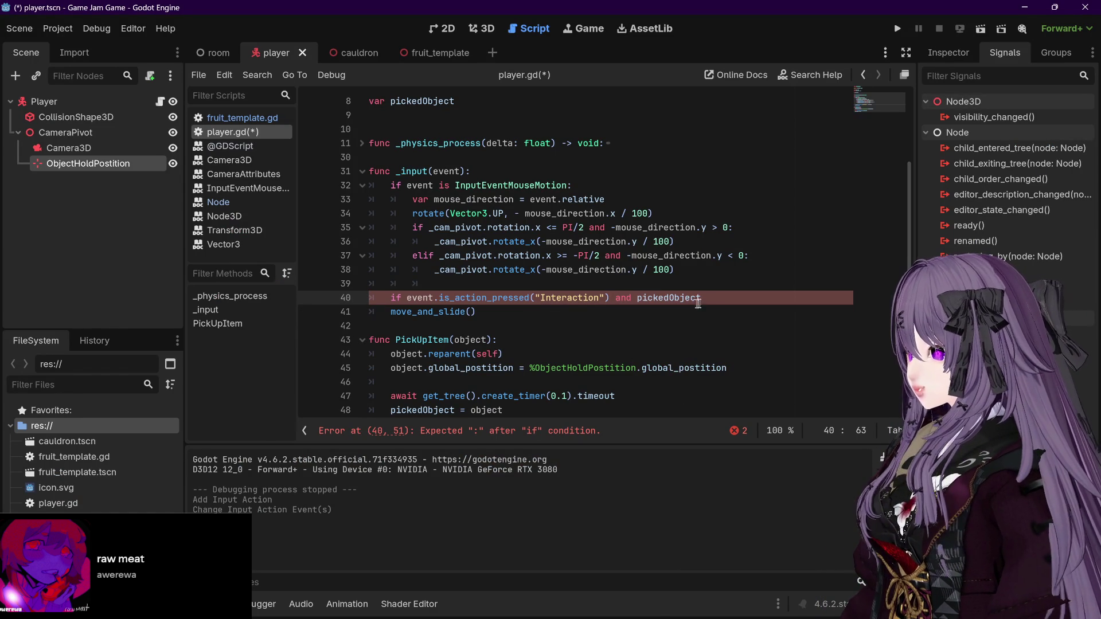
{"action": "type", "text": ":"}
{"action": "key", "text": "Return"}
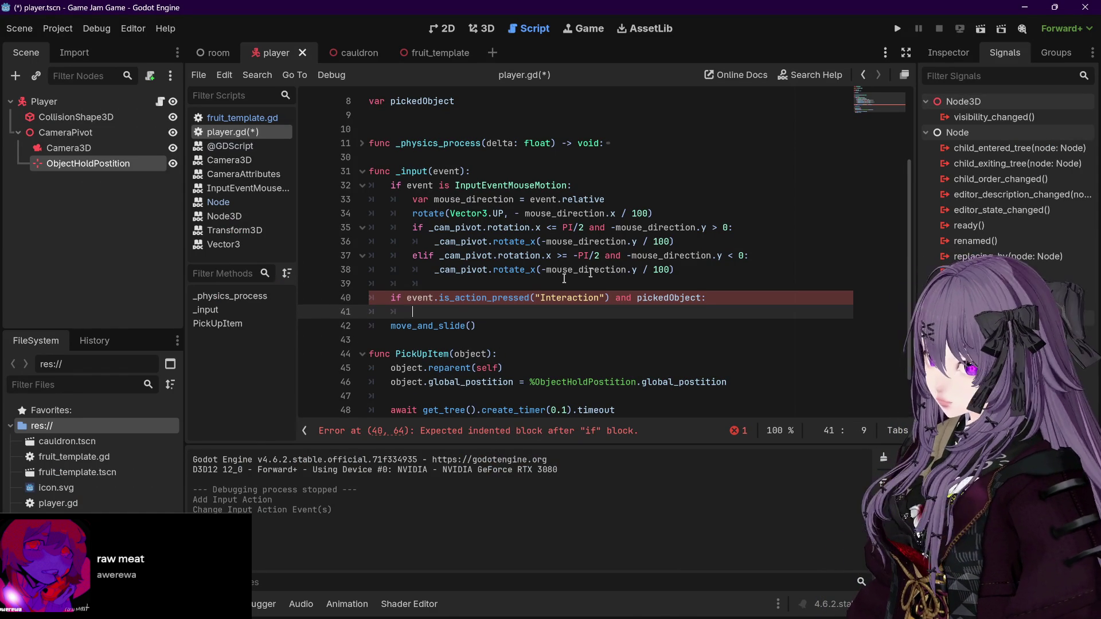
{"action": "mouse_move", "coordinate": [225, 604]}
{"action": "left_click", "coordinate": [263, 568]}
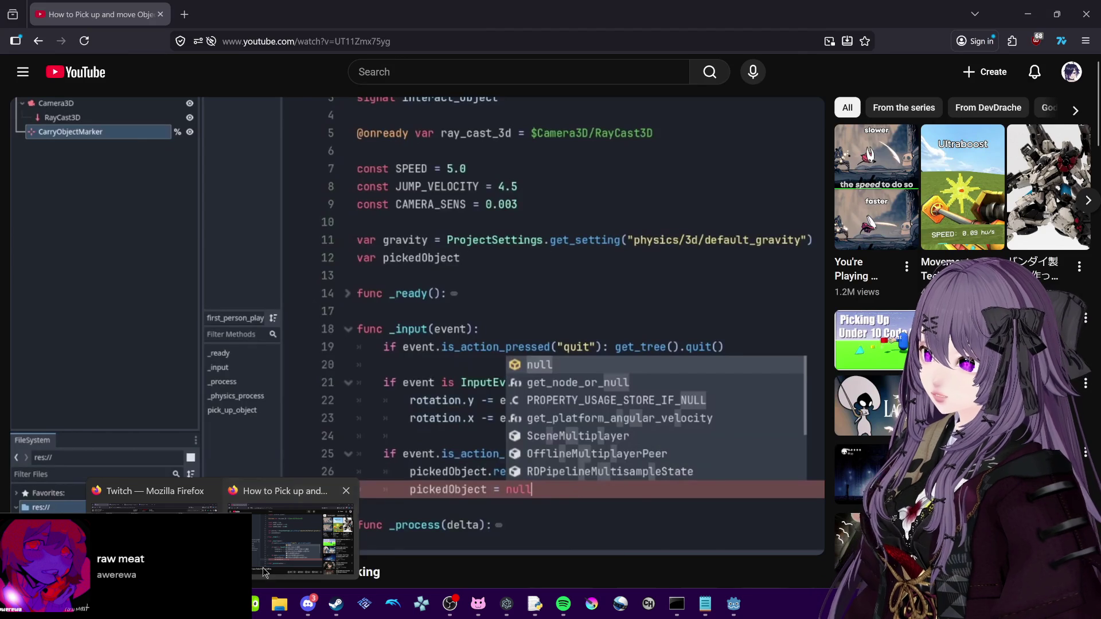
{"action": "left_click", "coordinate": [362, 413]}
Pause the tutorial on the drop-object code and switch back to player.gd in Godot.
{"action": "left_click", "coordinate": [362, 413]}
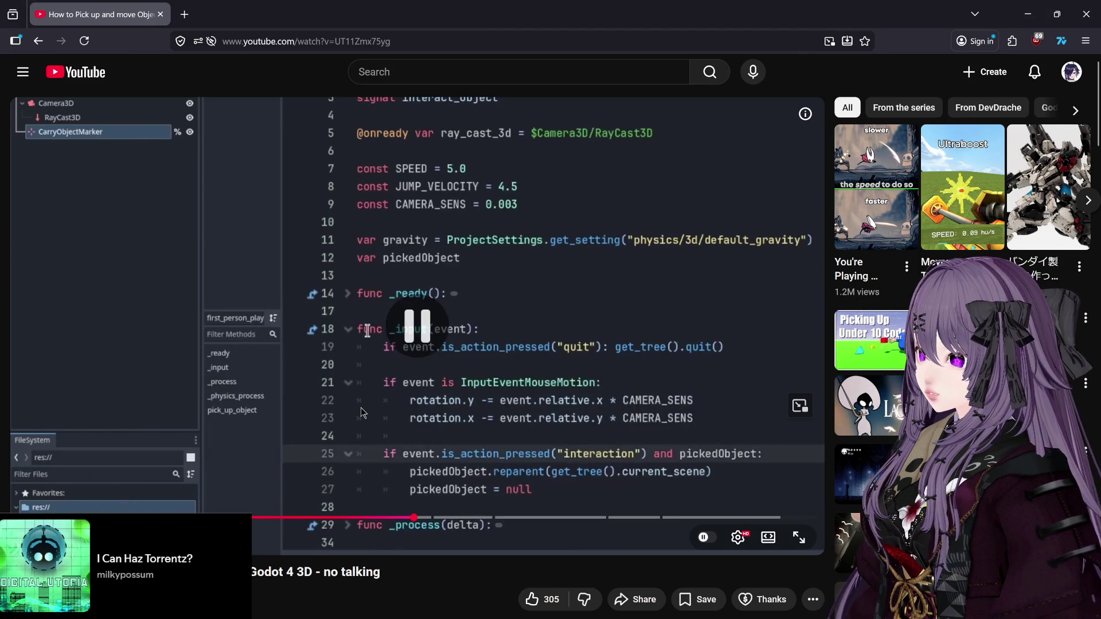
{"action": "mouse_move", "coordinate": [757, 618]}
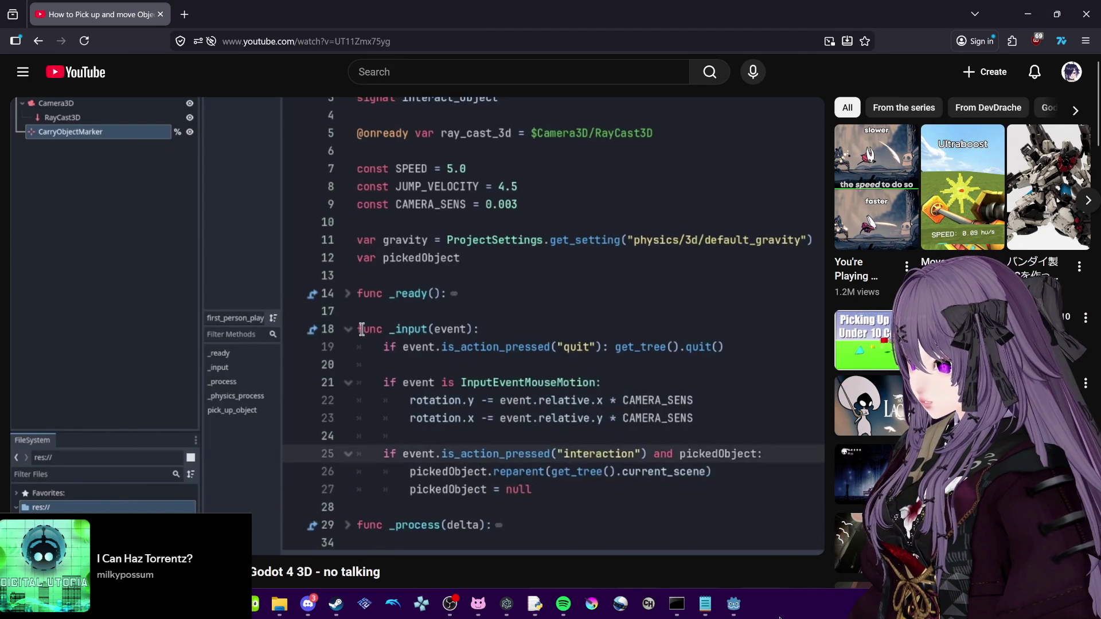
{"action": "left_click", "coordinate": [733, 604]}
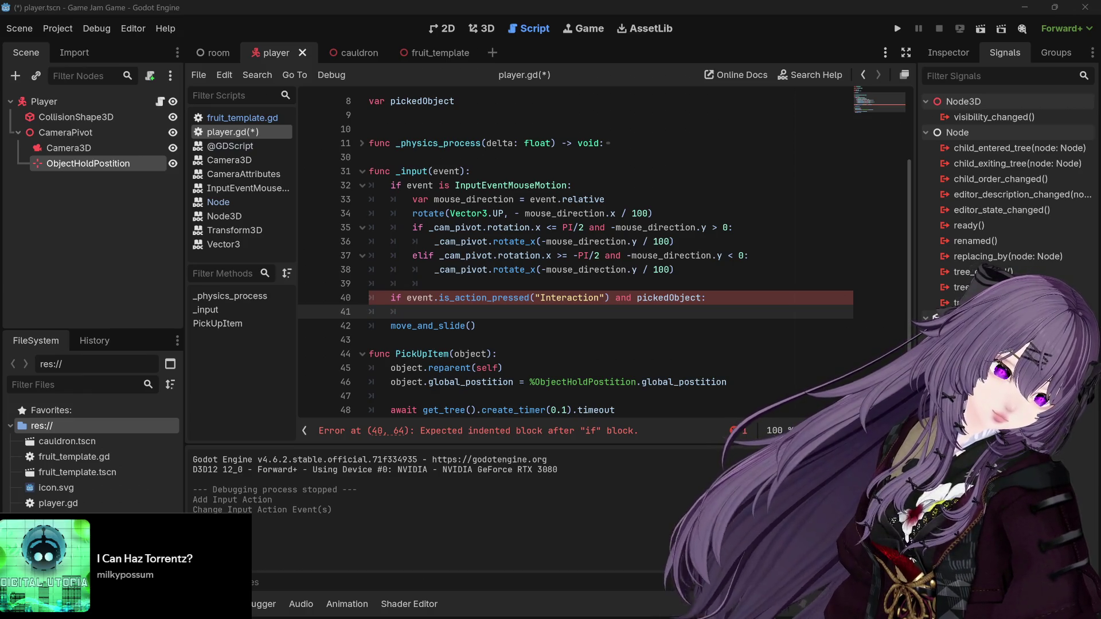
Add pickedObject.reparent(get_tree().current_scene) on line 41 under the Interaction check.
{"action": "left_click", "coordinate": [470, 316]}
{"action": "type", "text": "p"}
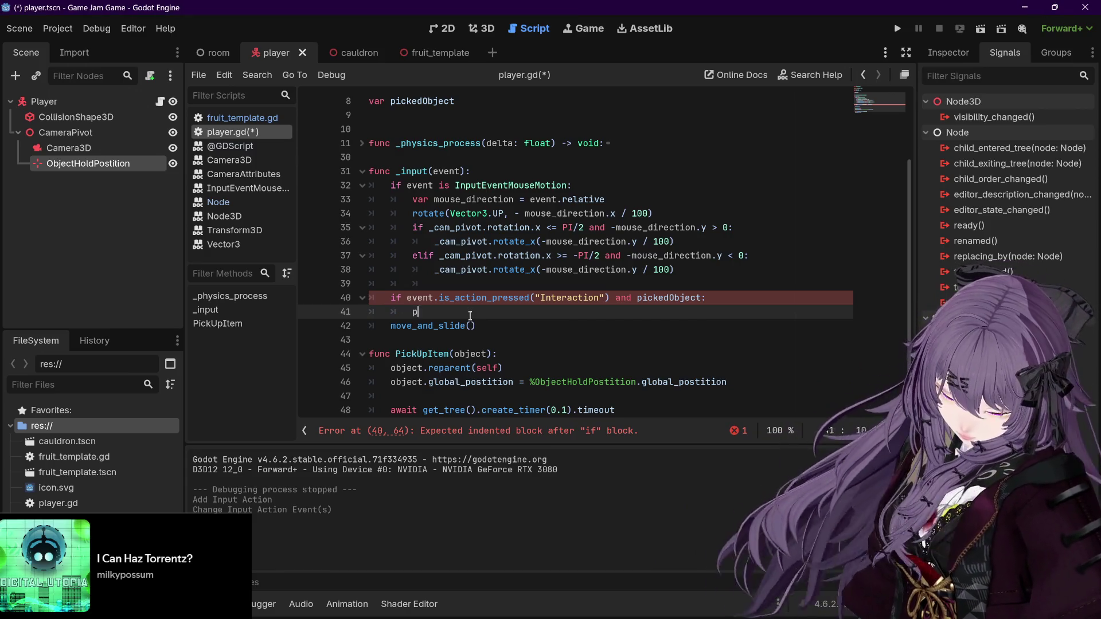
{"action": "type", "text": "dObject"}
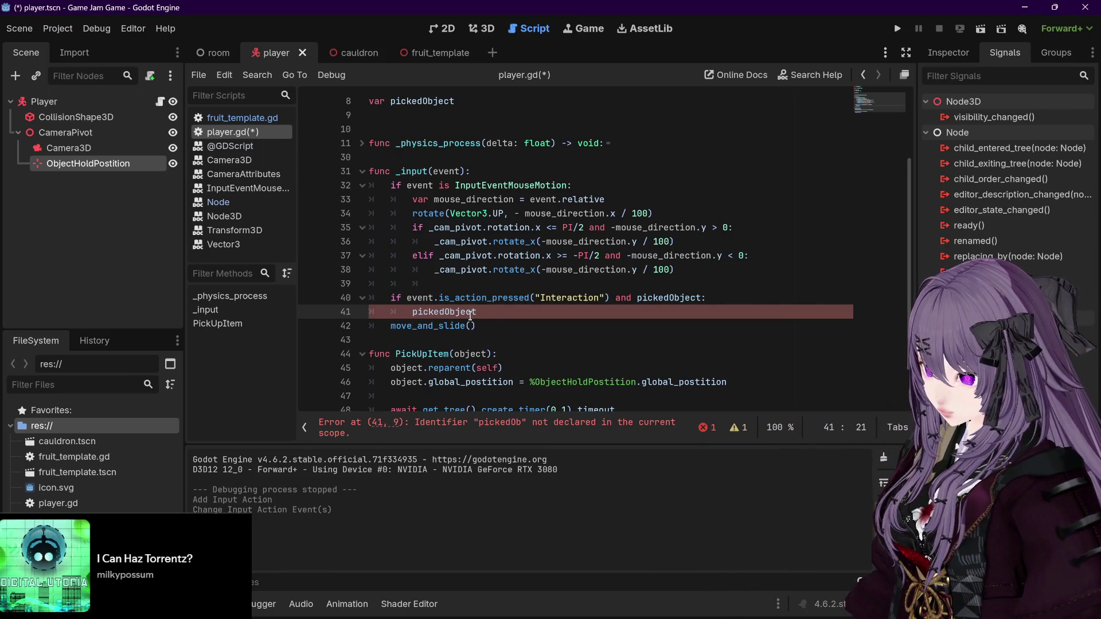
{"action": "type", "text": ".re"}
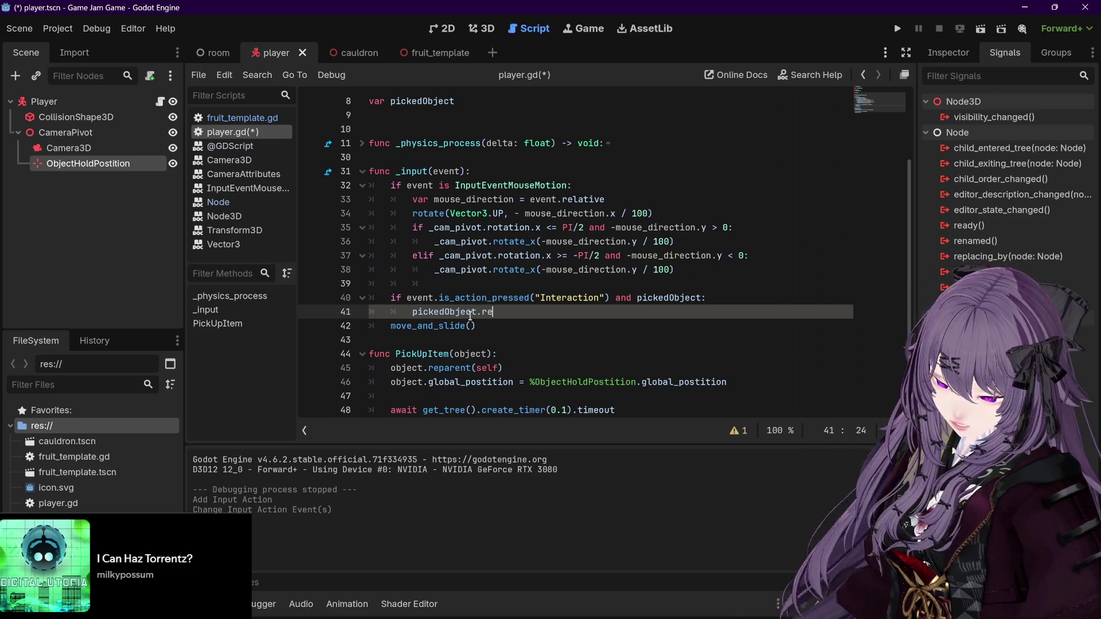
{"action": "type", "text": "nt"}
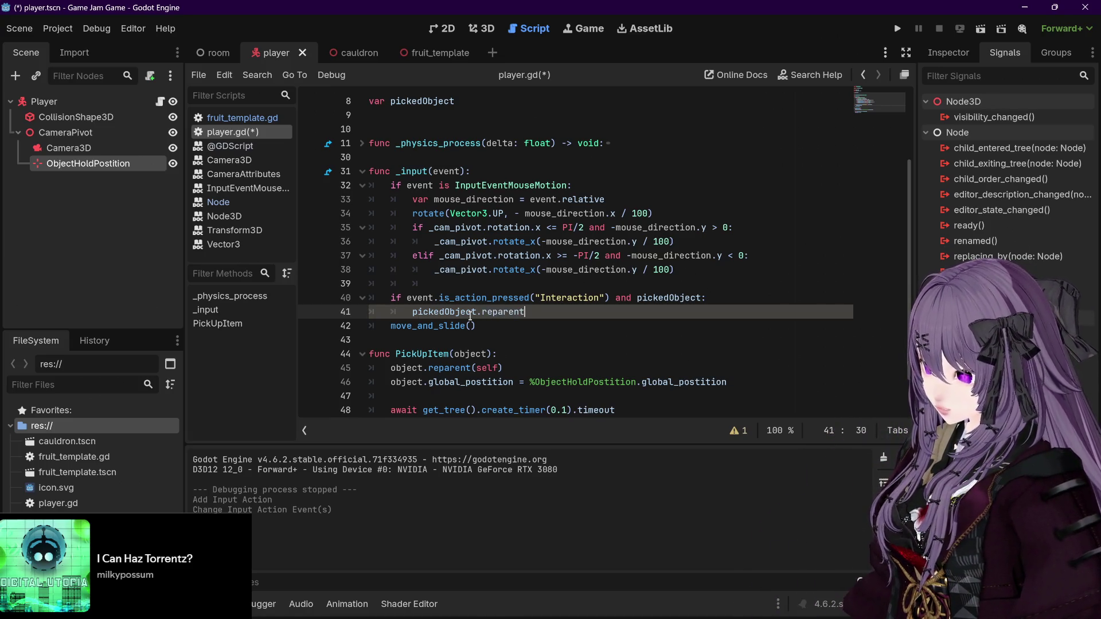
{"action": "type", "text": "()"}
{"action": "type", "text": "get_tree"}
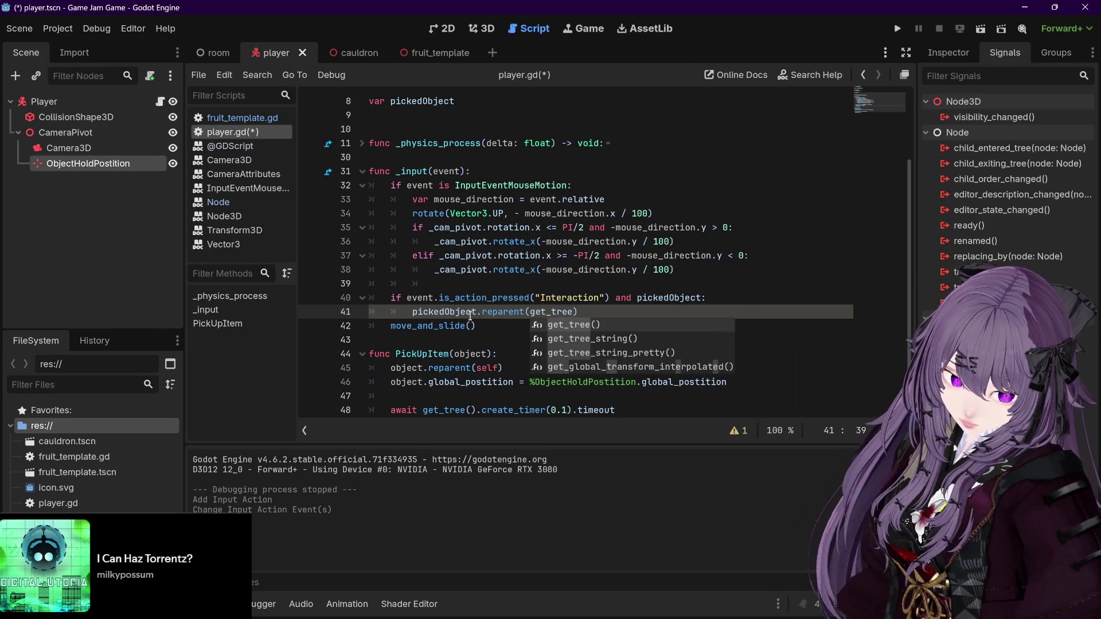
{"action": "type", "text": "("}
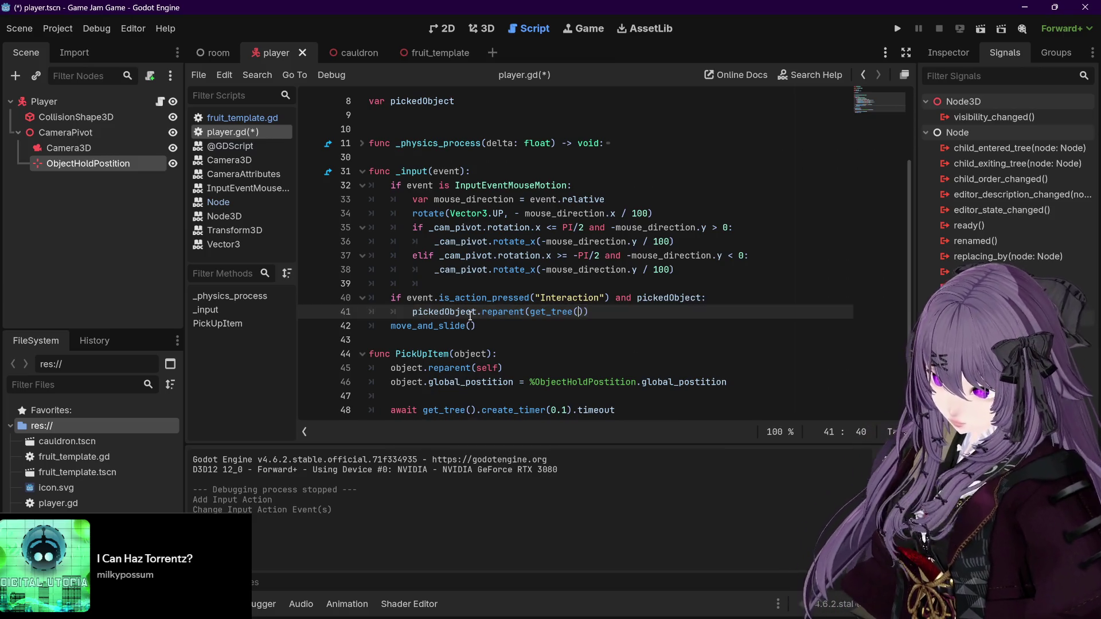
{"action": "type", "text": ").curre"}
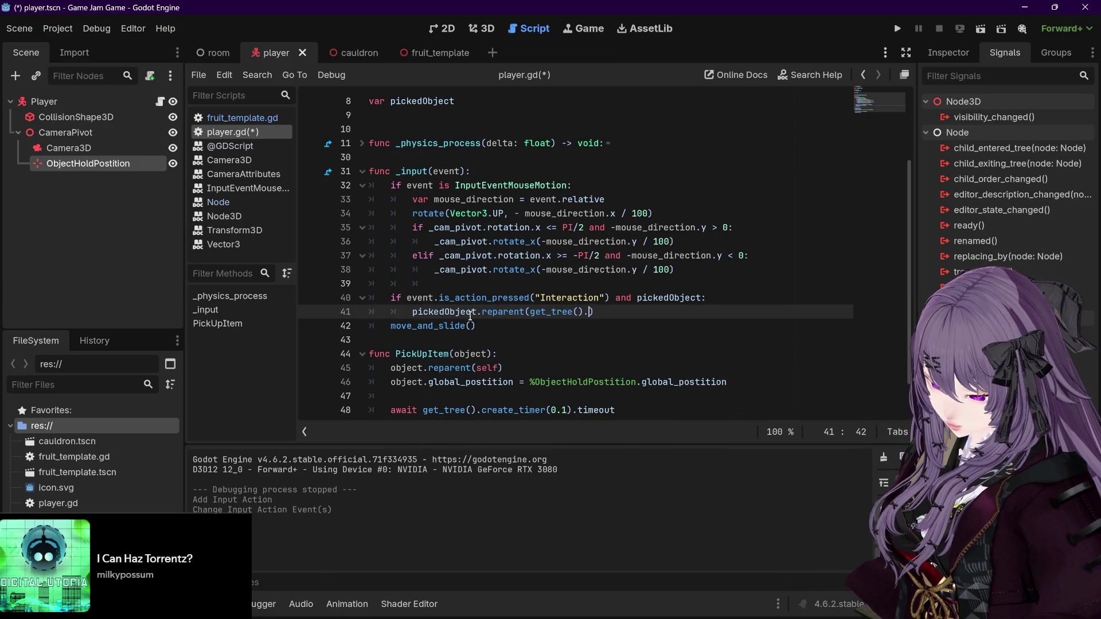
{"action": "type", "text": "nt"}
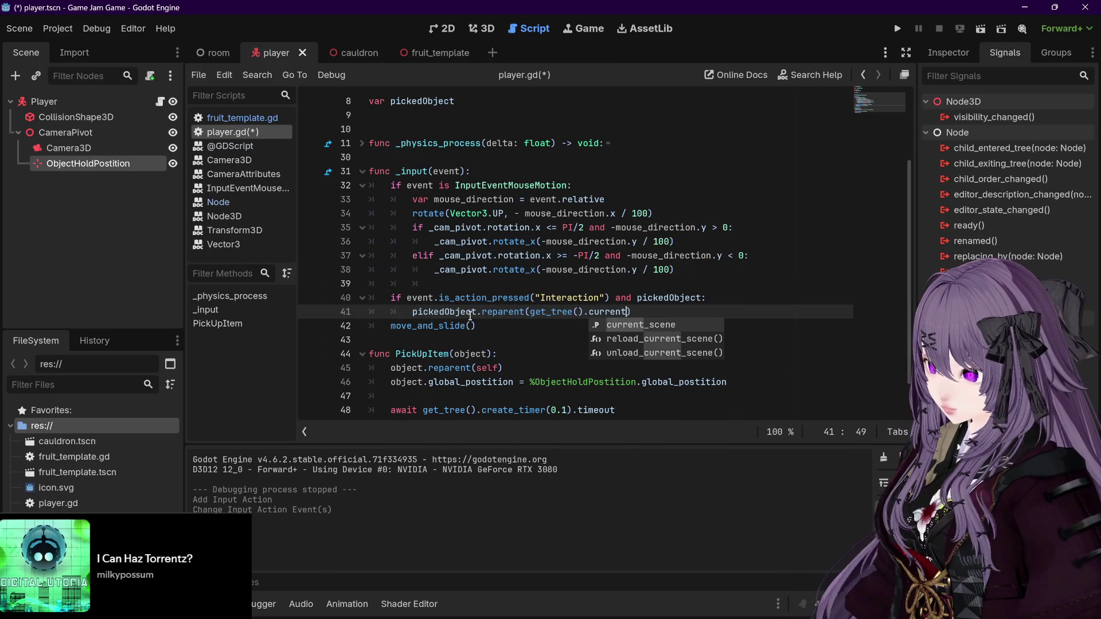
{"action": "key", "text": "Return"}
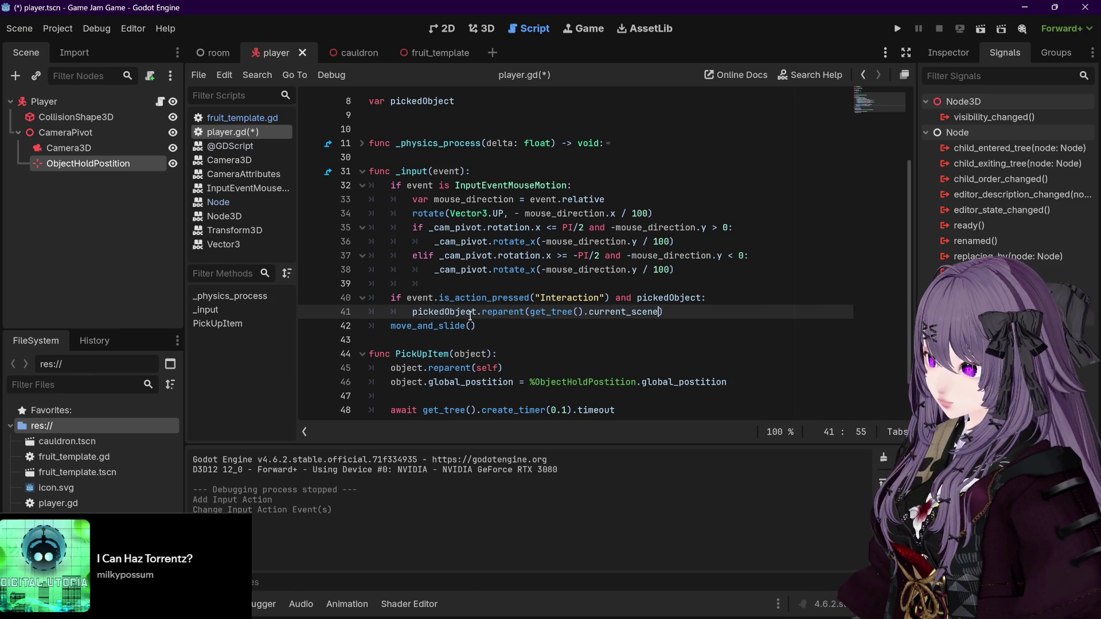
{"action": "key", "text": "Return"}
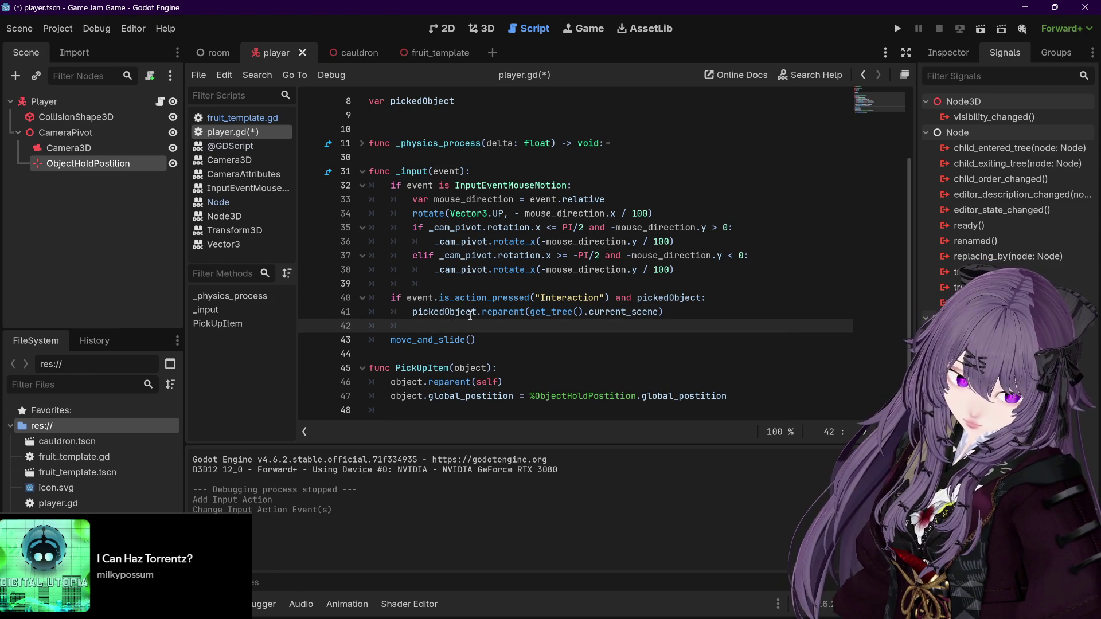
Add 'pickedObject = null' on the next line and save player.gd.
{"action": "type", "text": "pickedO"}
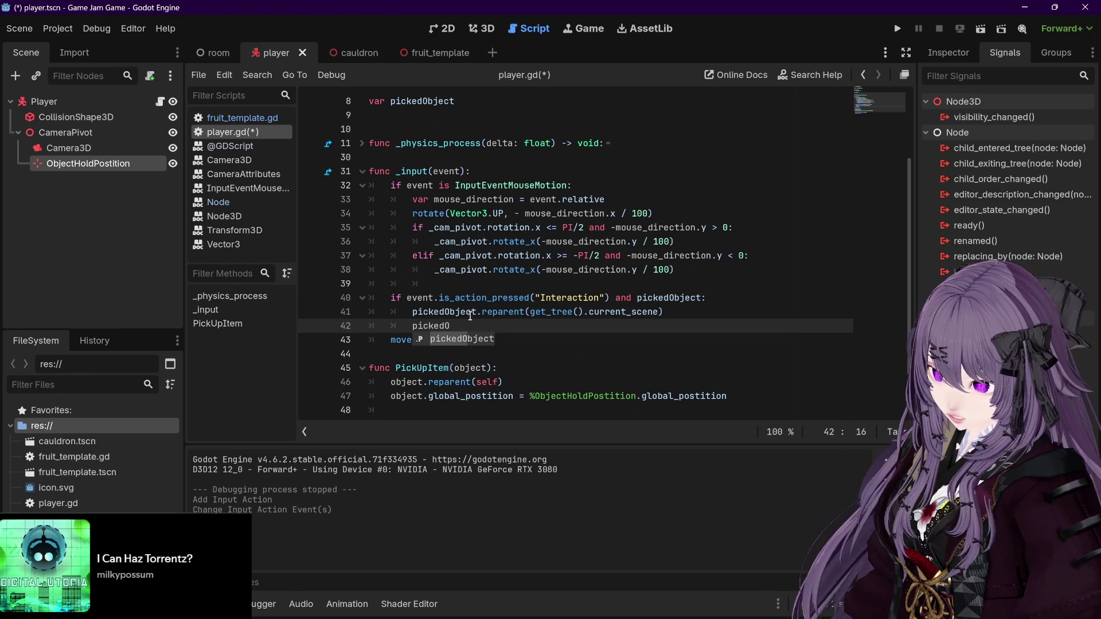
{"action": "key", "text": "Return"}
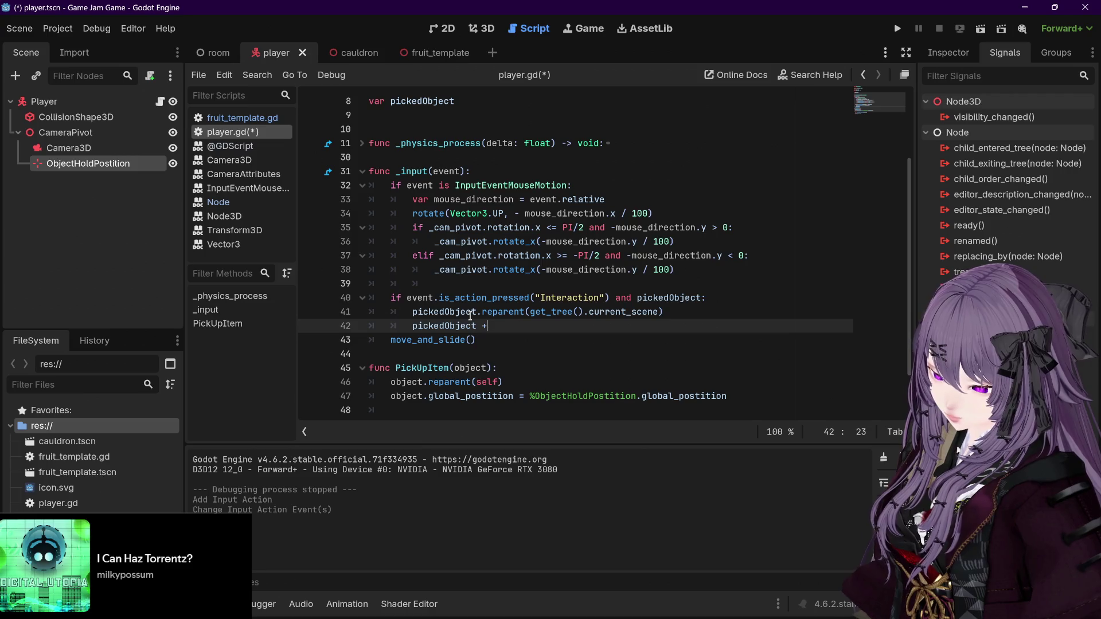
{"action": "key", "text": "BackSpace"}
{"action": "key", "text": "BackSpace"}
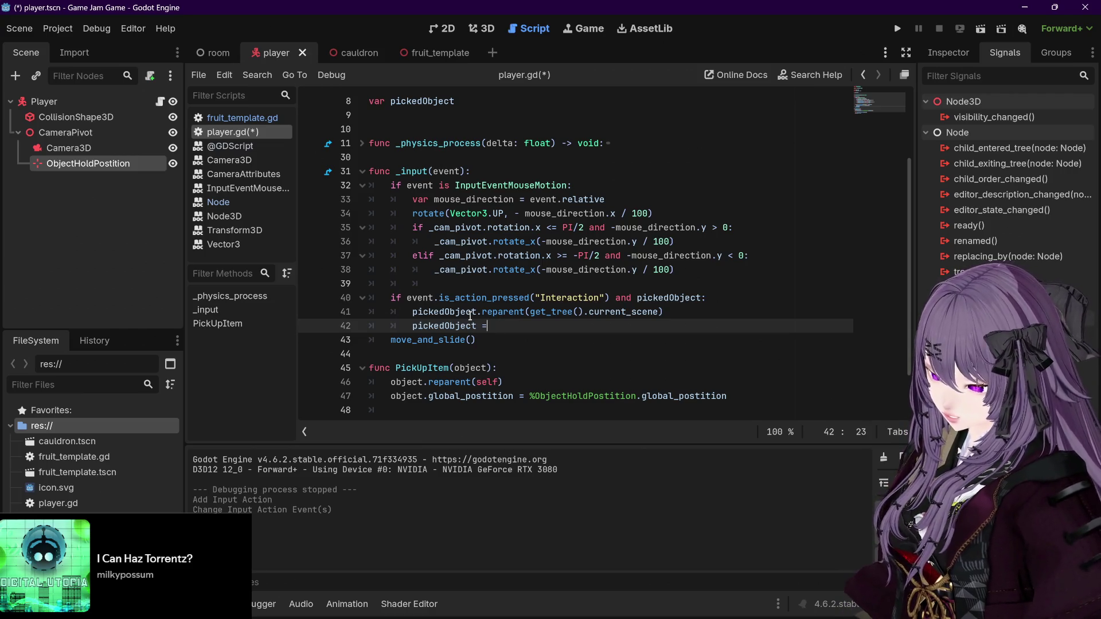
{"action": "type", "text": "nu"}
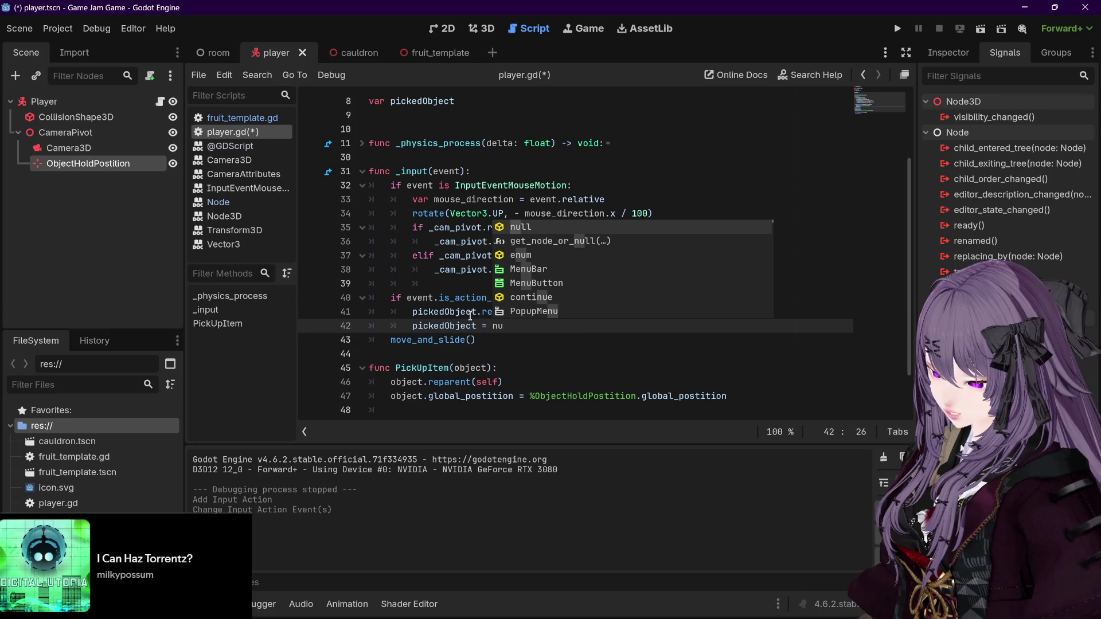
{"action": "type", "text": "ll"}
{"action": "key", "text": "Return"}
{"action": "key", "text": "ctrl+s"}
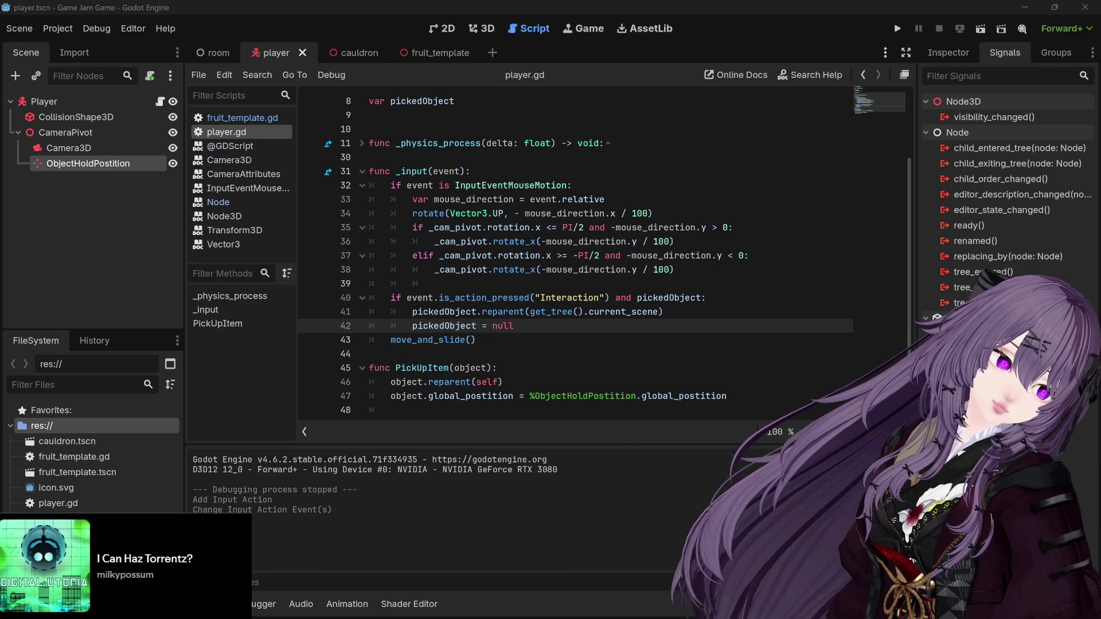
{"action": "key", "text": "alt+Tab"}
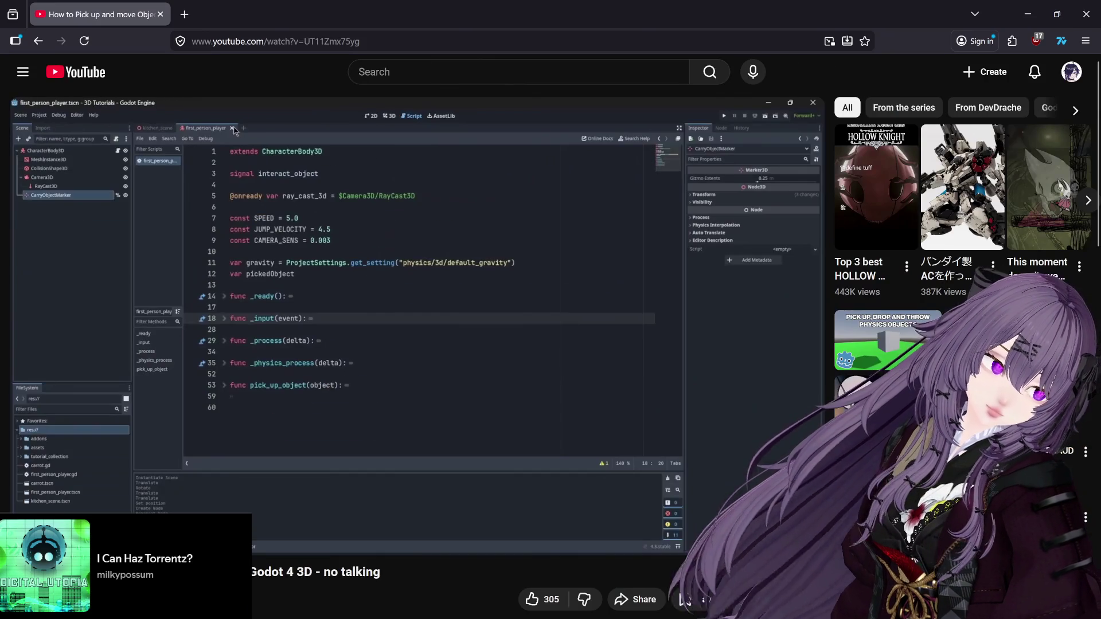
Rewind the tutorial to 2:09, pause on the carrot script's gravity variable, then minimize the browser.
{"action": "left_click", "coordinate": [380, 323]}
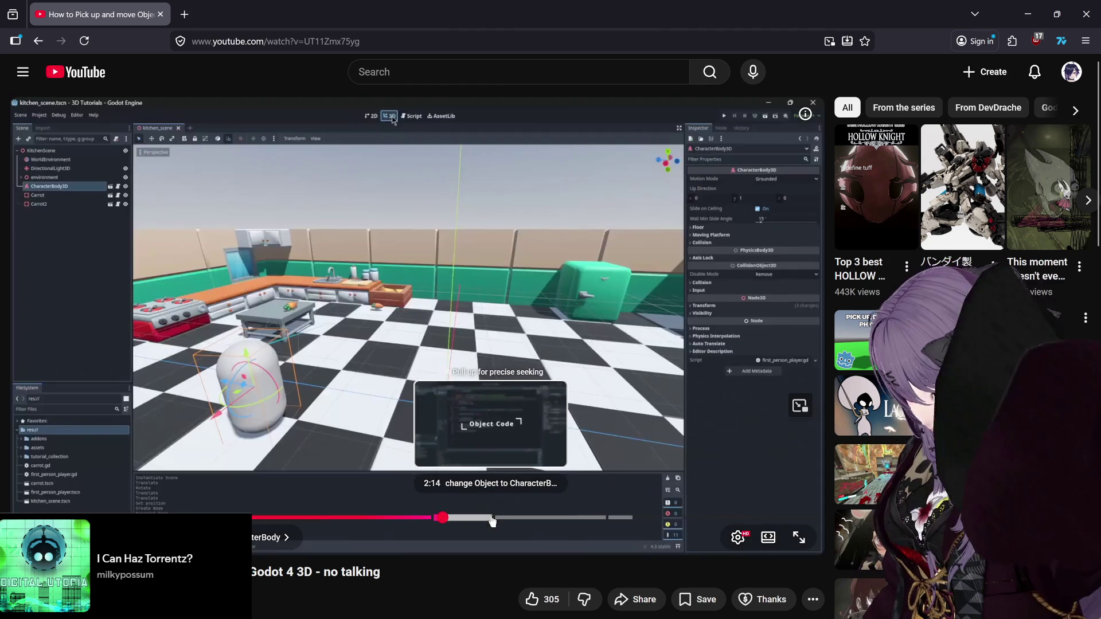
{"action": "left_click", "coordinate": [491, 518]}
{"action": "mouse_move", "coordinate": [491, 520]}
{"action": "left_mouse_down"}
{"action": "mouse_move", "coordinate": [451, 518]}
{"action": "mouse_move", "coordinate": [498, 518]}
{"action": "left_mouse_up"}
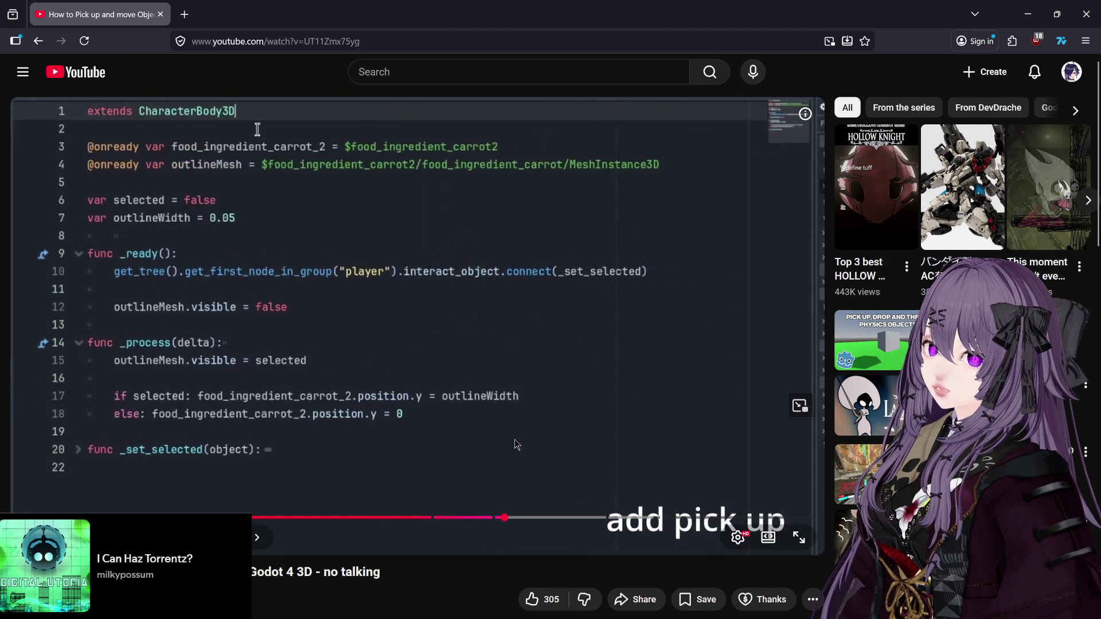
{"action": "left_click", "coordinate": [517, 445]}
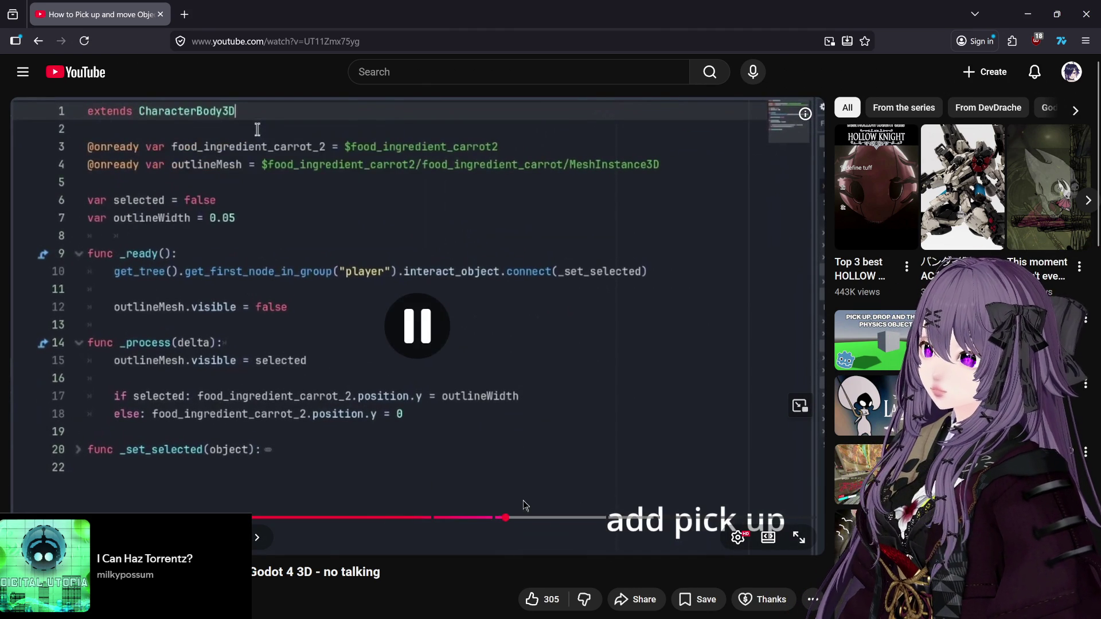
{"action": "left_click", "coordinate": [513, 422]}
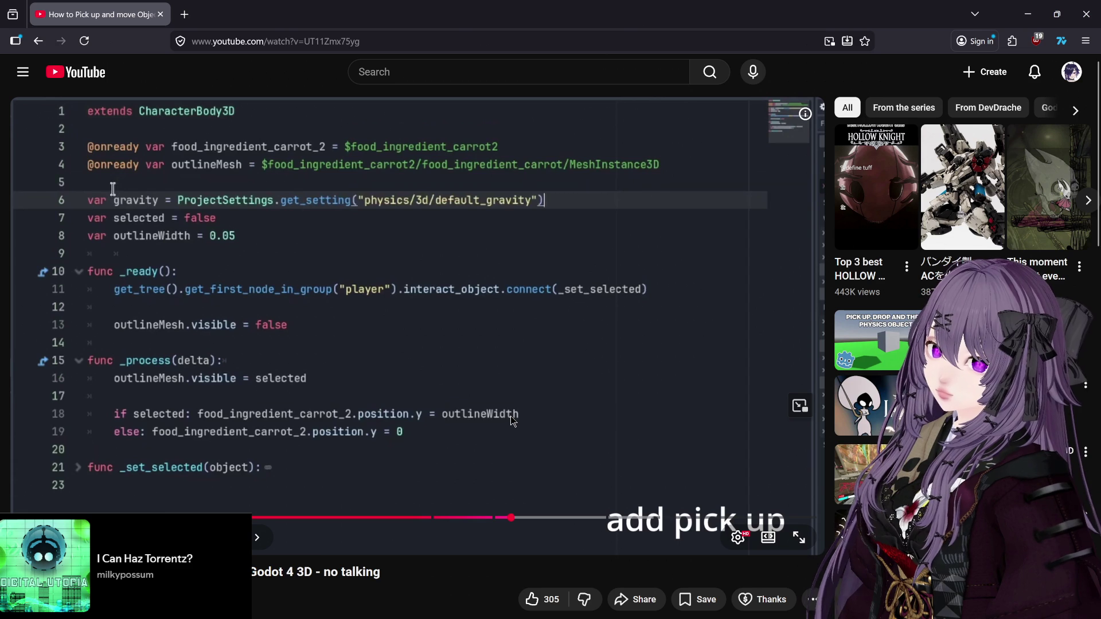
{"action": "left_click", "coordinate": [513, 421]}
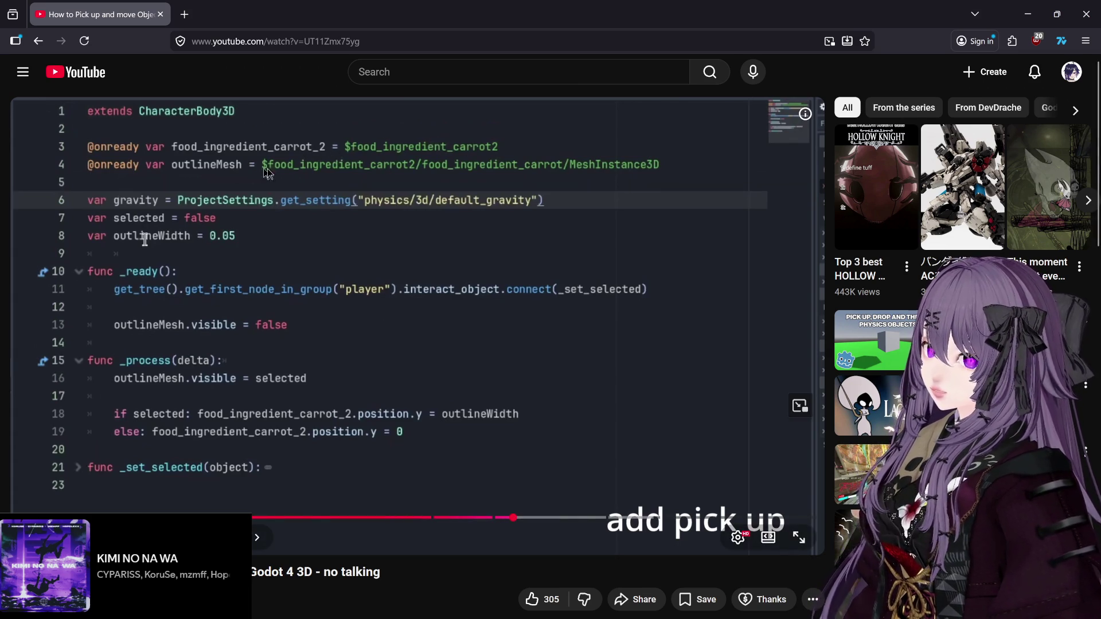
{"action": "left_click", "coordinate": [1020, 22]}
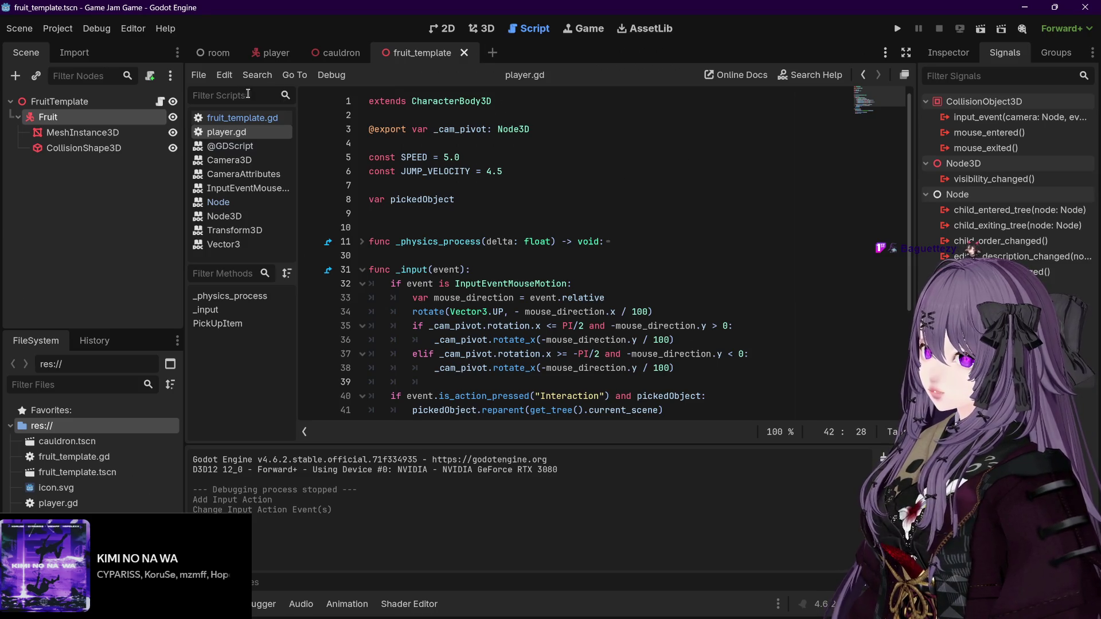
Change fruit_template.gd to extend CharacterBody3D instead of Node3D.
{"action": "left_click", "coordinate": [242, 117]}
{"action": "left_click_drag", "start_coordinate": [445, 101], "coordinate": [412, 101]}
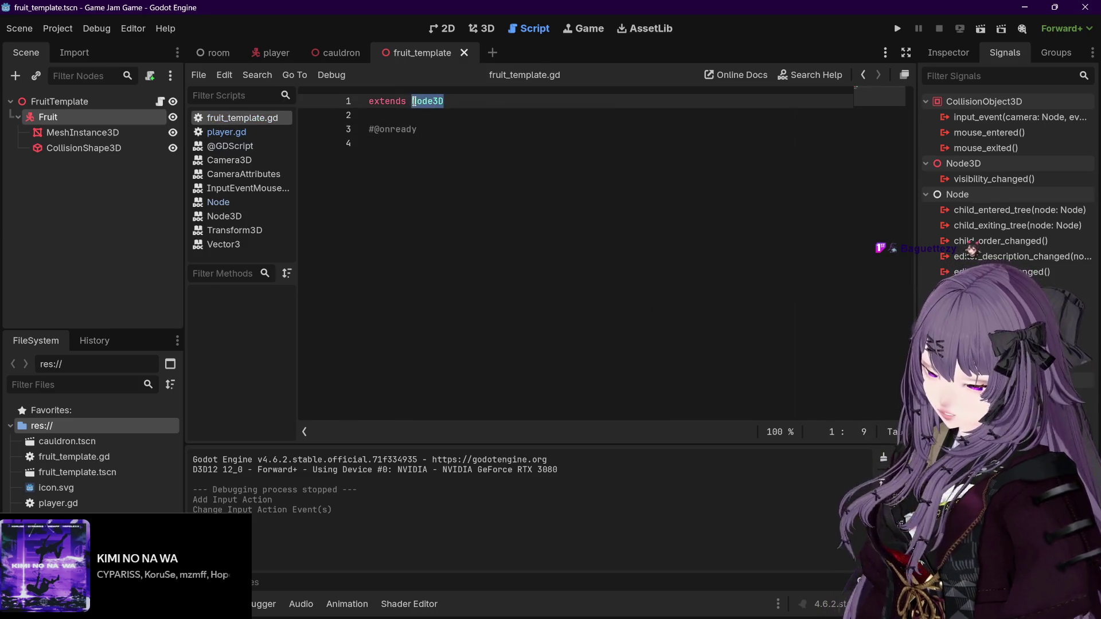
{"action": "type", "text": "CharacterBod"}
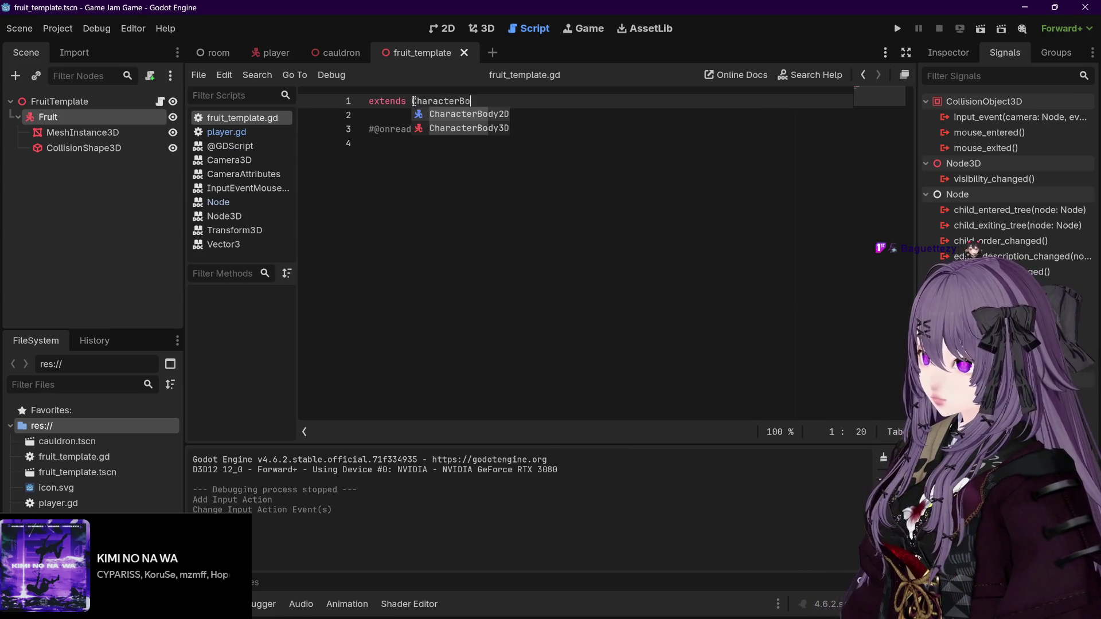
{"action": "key", "text": "Down"}
{"action": "key", "text": "Up"}
{"action": "key", "text": "Down"}
{"action": "key", "text": "Return"}
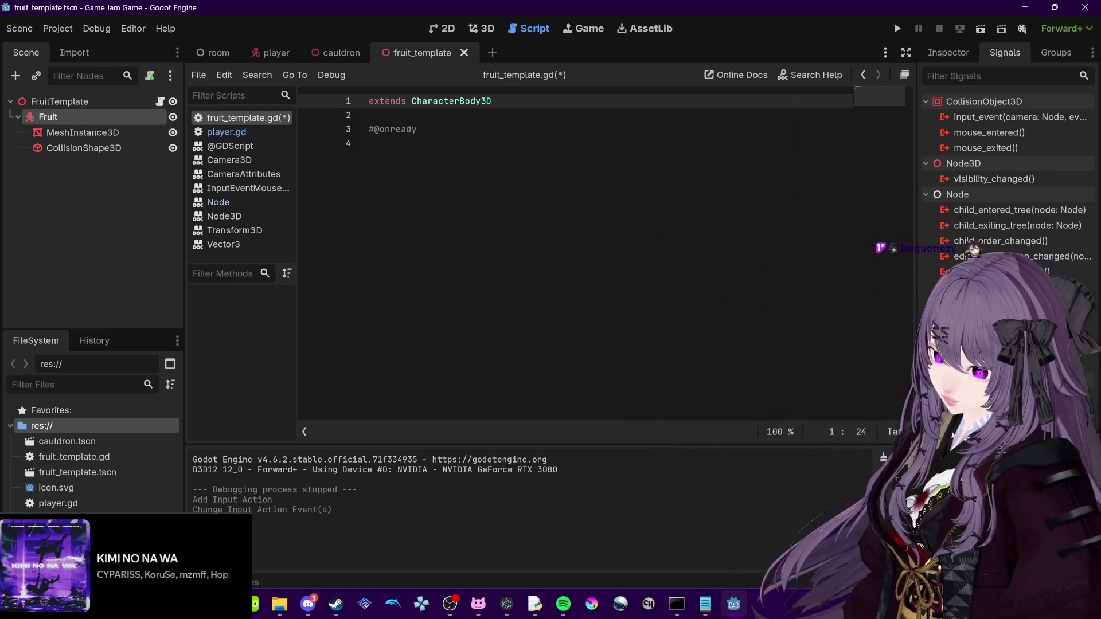
After checking the tutorial, push the var declaration to line 3 and start naming it gravity.
{"action": "mouse_move", "coordinate": [477, 603]}
{"action": "left_click", "coordinate": [551, 574]}
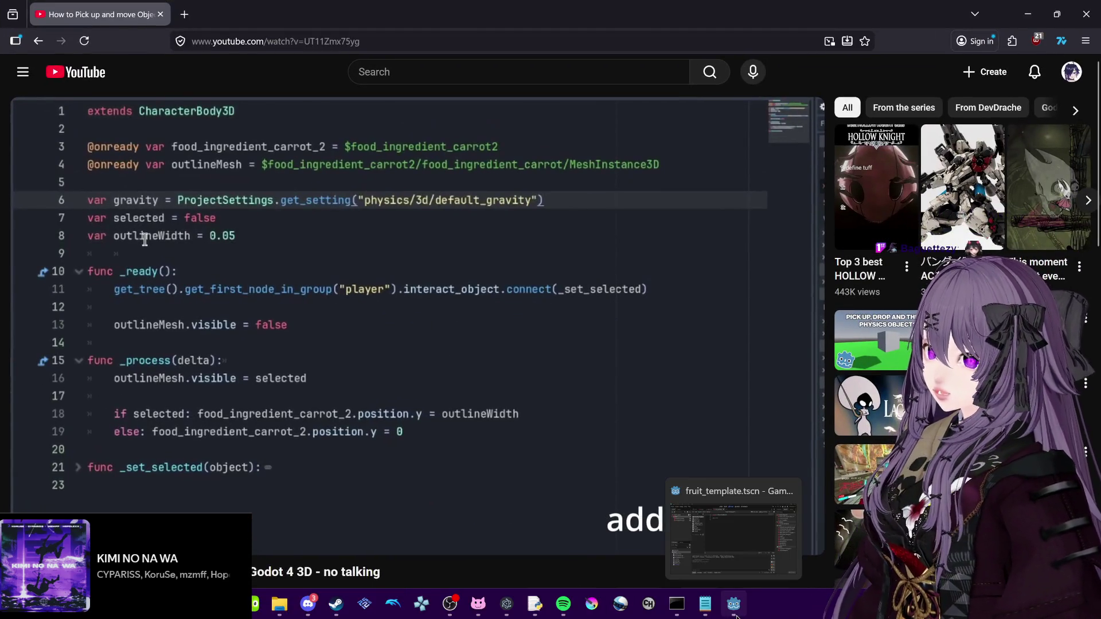
{"action": "left_click", "coordinate": [736, 615]}
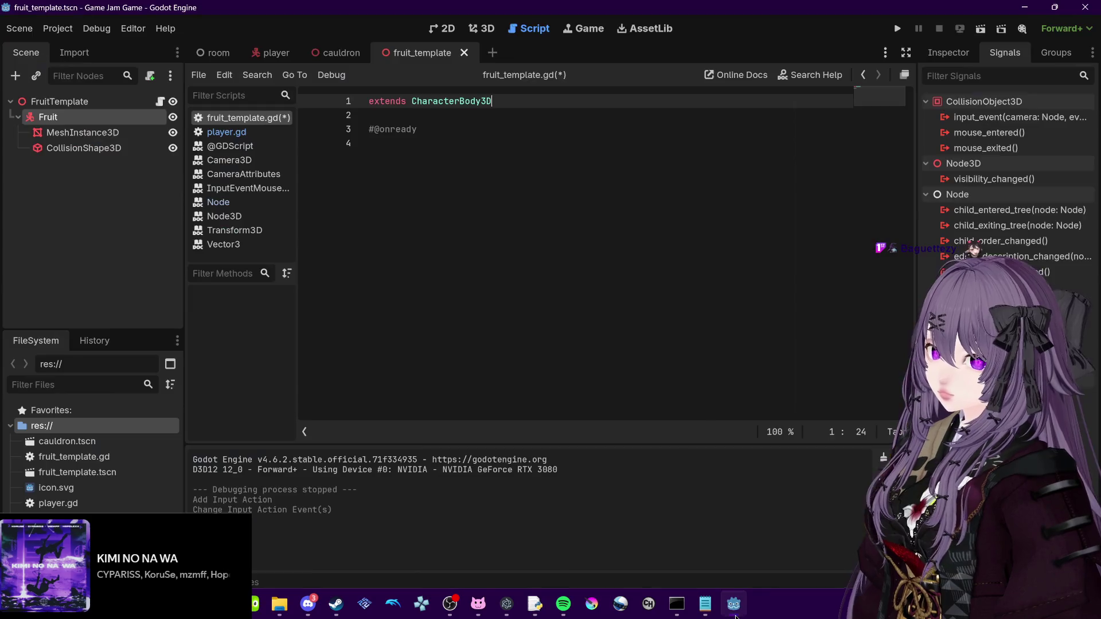
{"action": "left_click", "coordinate": [392, 117]}
{"action": "key", "text": "Return"}
{"action": "key", "text": "Up"}
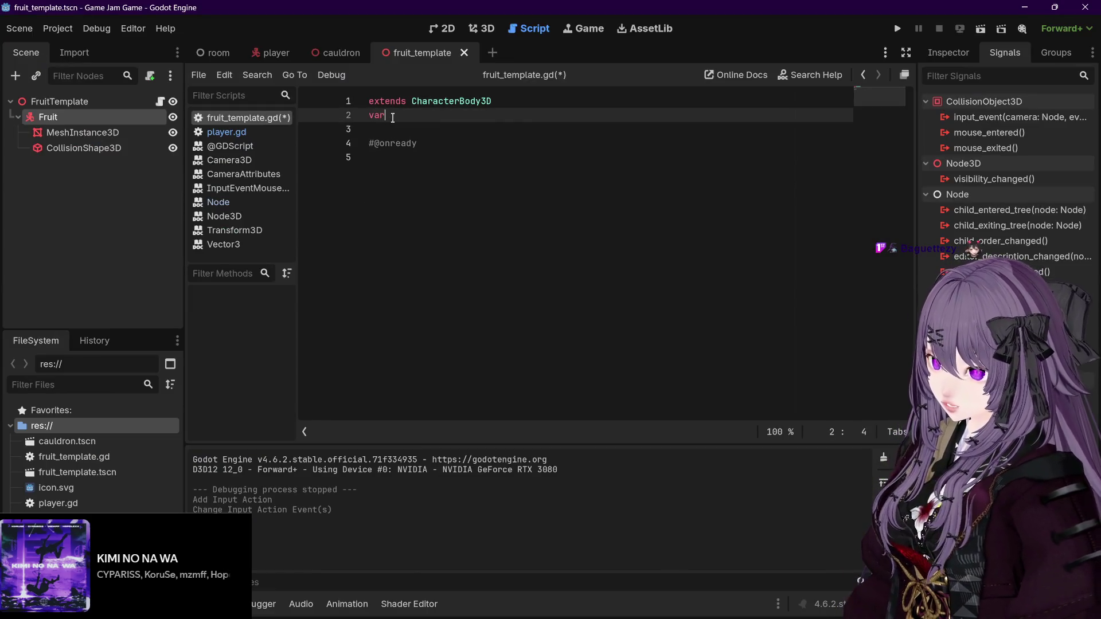
{"action": "key", "text": "Left"}
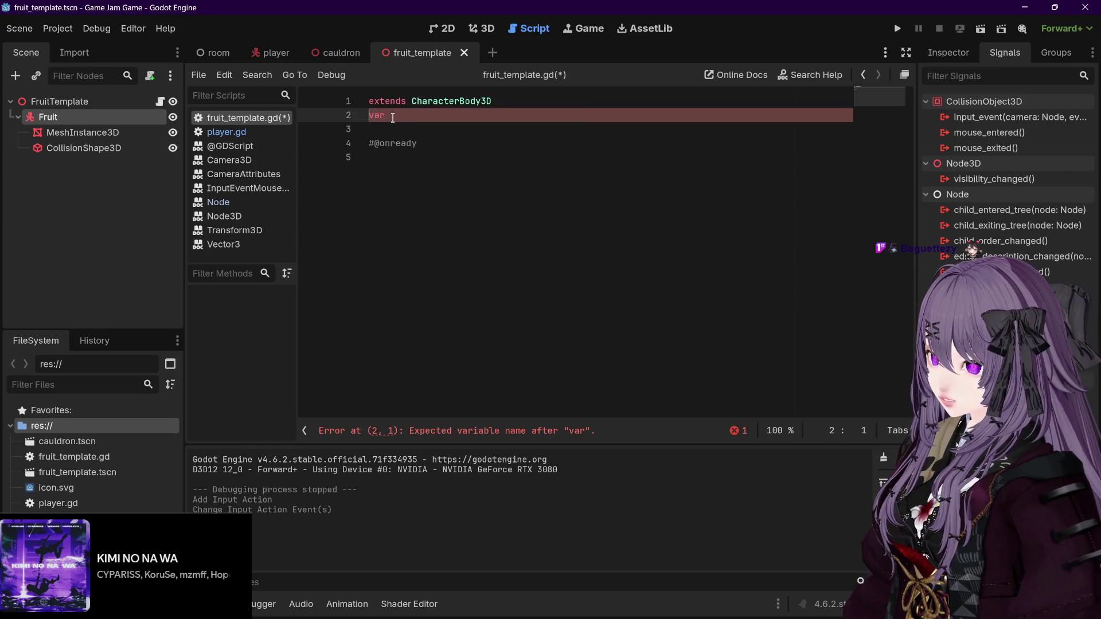
{"action": "key", "text": "Return"}
{"action": "key", "text": "Right"}
{"action": "type", "text": "gra"}
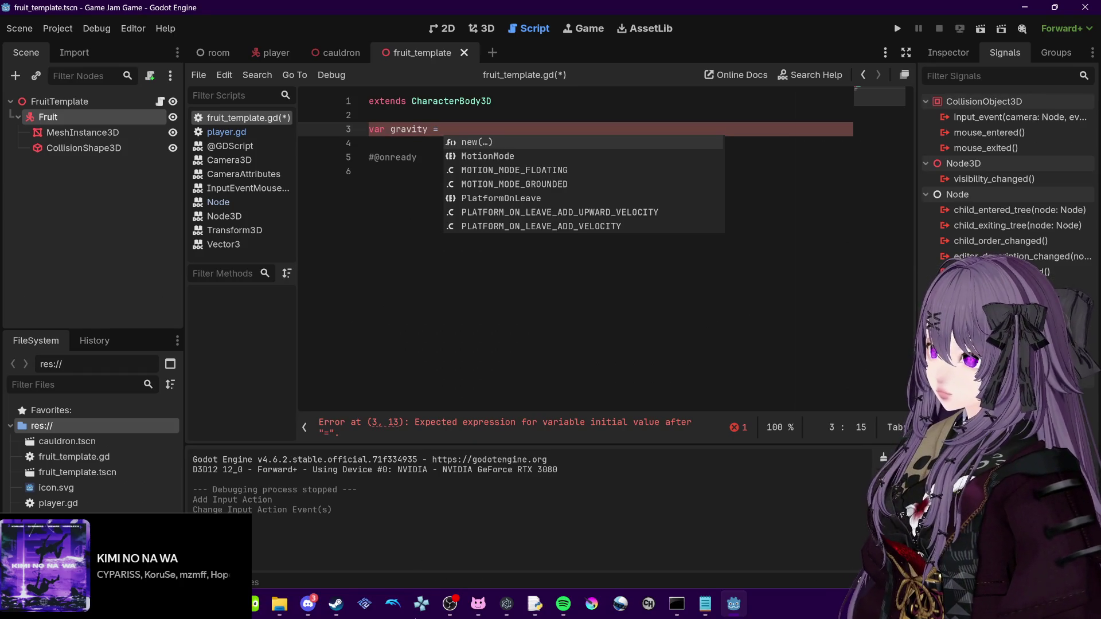
{"action": "left_click", "coordinate": [269, 53]}
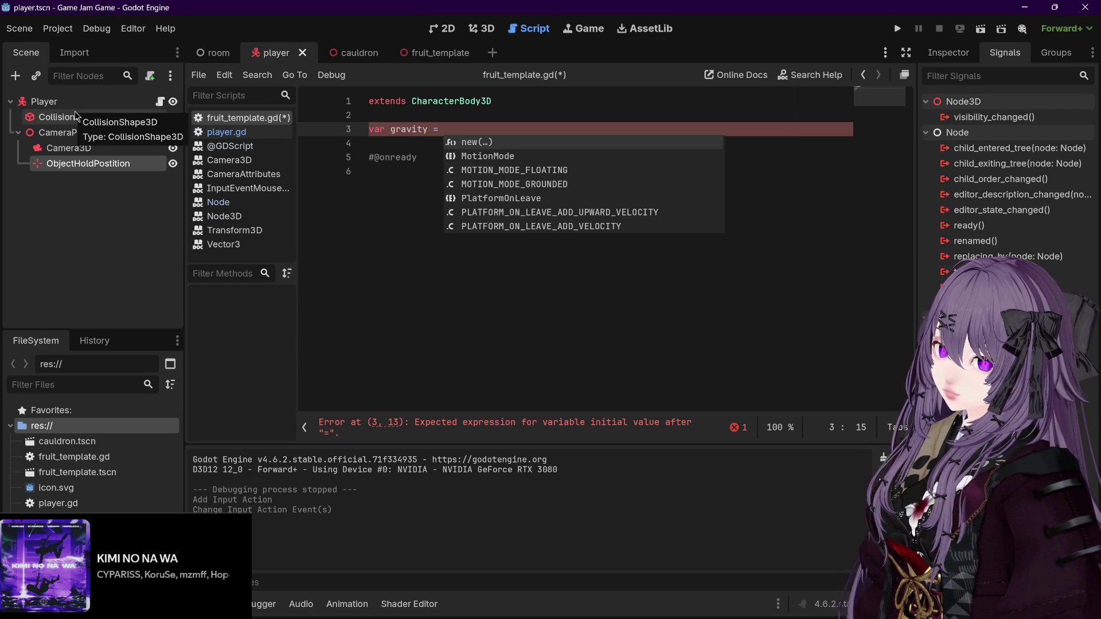
{"action": "left_click", "coordinate": [226, 132]}
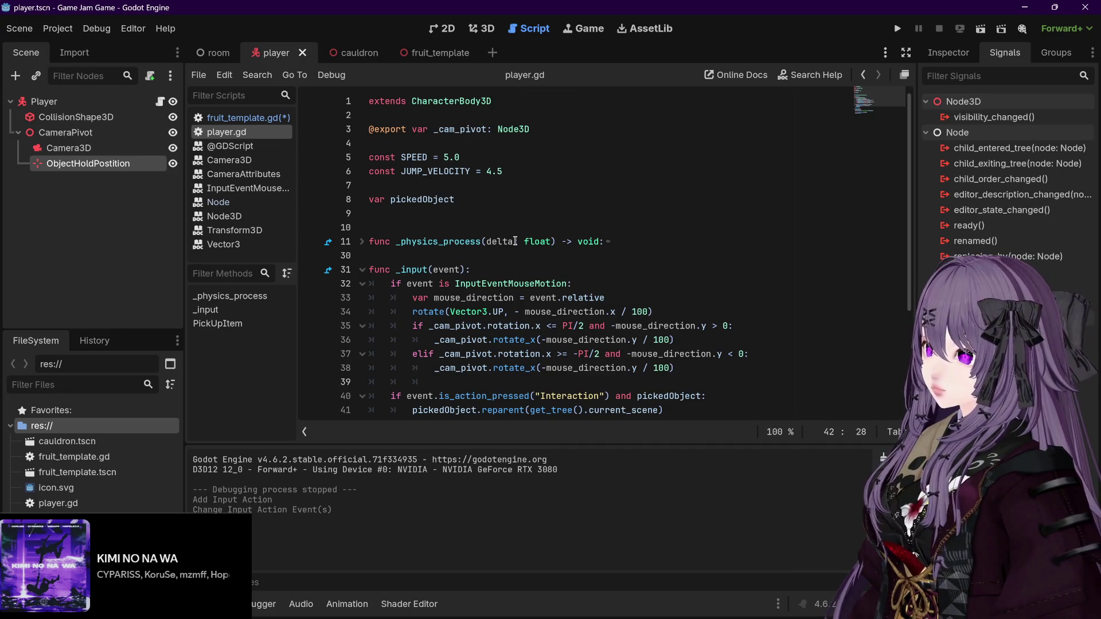
{"action": "scroll", "coordinate": [515, 241], "scroll_direction": "down", "scroll_amount": 1}
{"action": "scroll", "coordinate": [516, 241], "scroll_direction": "down", "scroll_amount": 2}
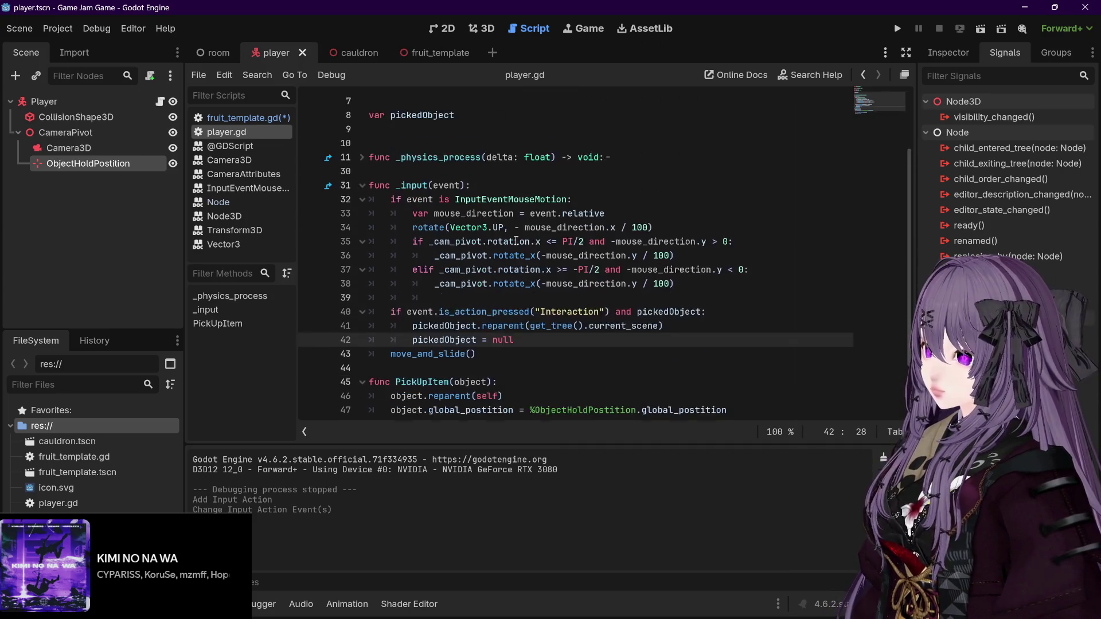
{"action": "scroll", "coordinate": [646, 272], "scroll_direction": "up", "scroll_amount": 3}
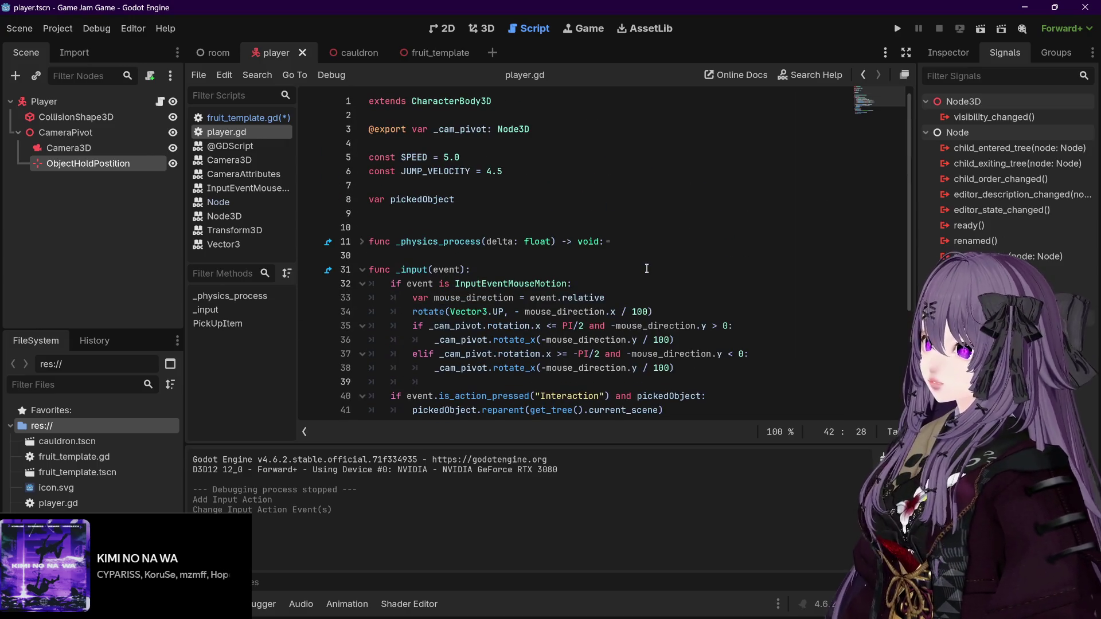
{"action": "scroll", "coordinate": [647, 268], "scroll_direction": "down", "scroll_amount": 2}
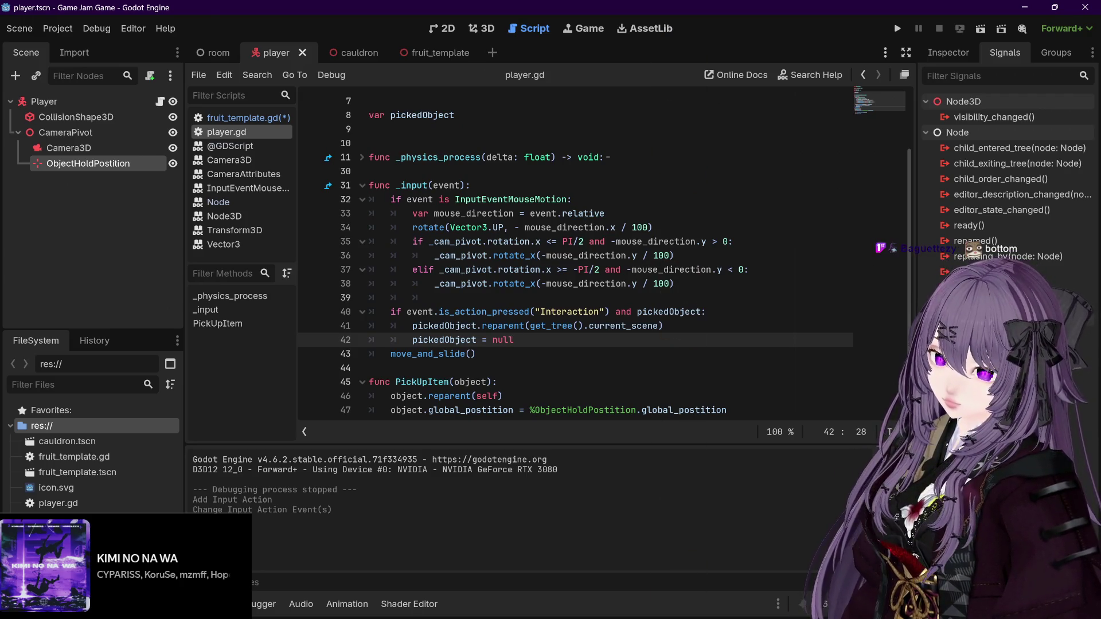
{"action": "scroll", "coordinate": [395, 212], "scroll_direction": "down", "scroll_amount": 2}
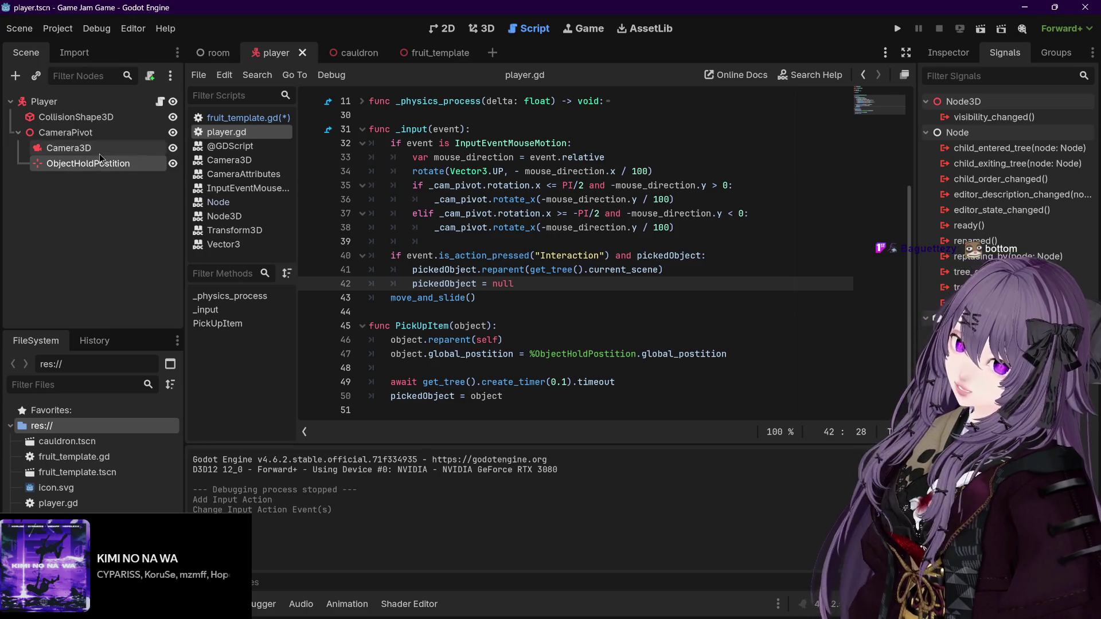
{"action": "left_click", "coordinate": [347, 52]}
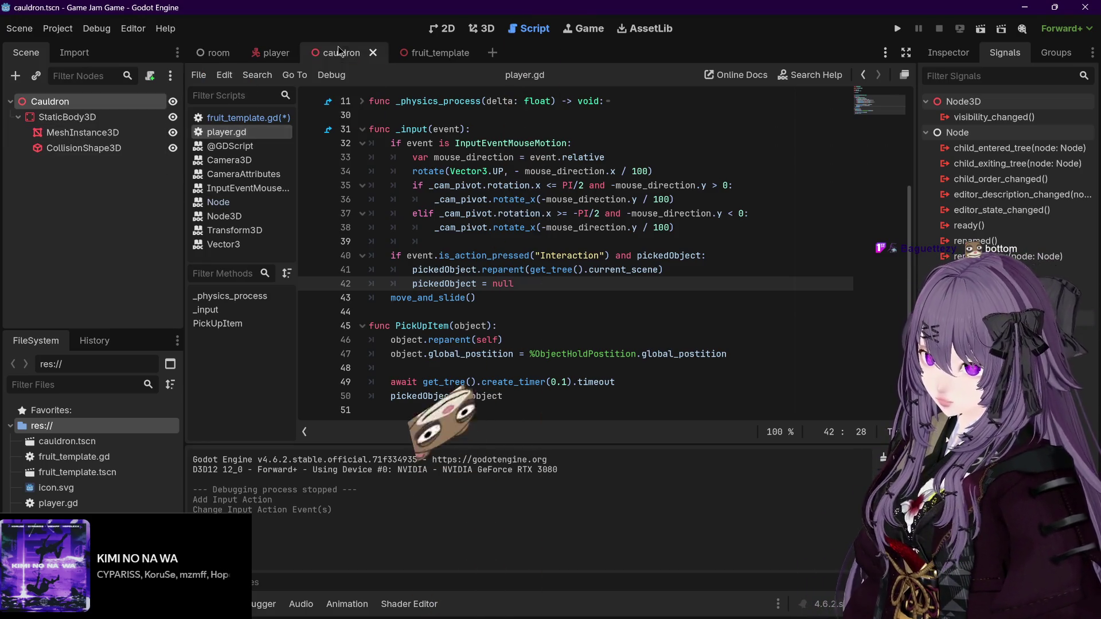
{"action": "left_click", "coordinate": [421, 52]}
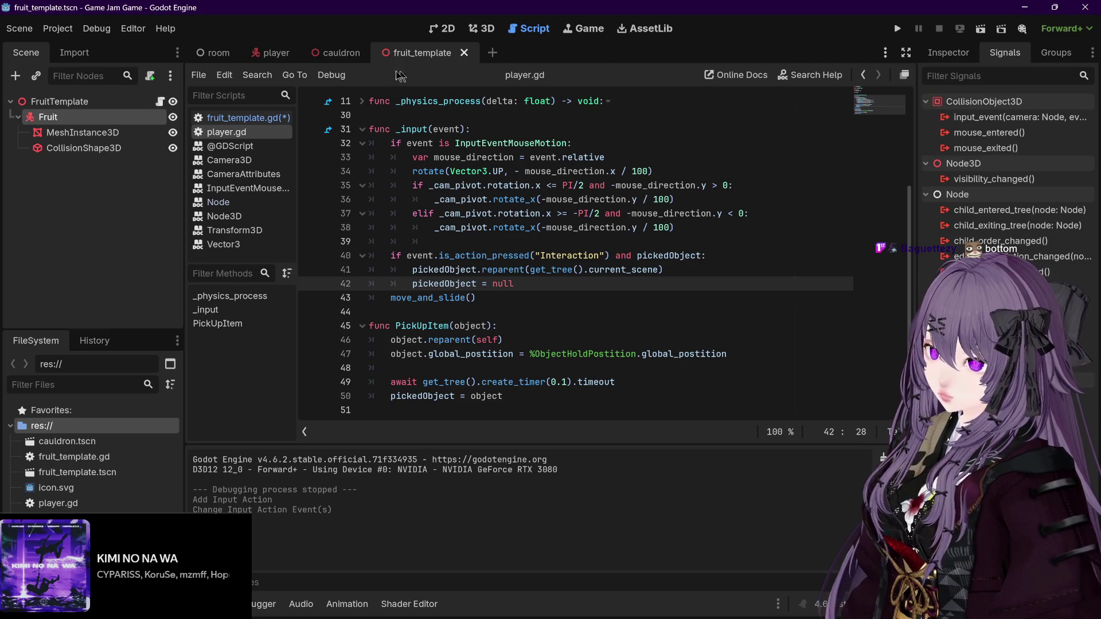
{"action": "left_click", "coordinate": [247, 118]}
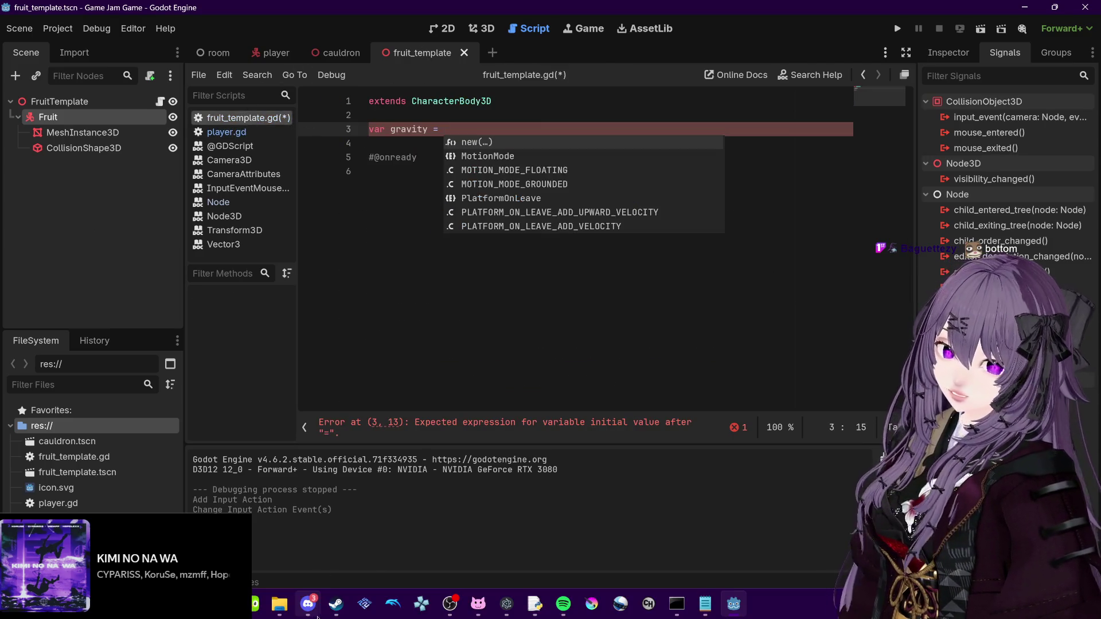
Set the gravity value to ProjectSettings.get_setting using autocomplete.
{"action": "mouse_move", "coordinate": [223, 603]}
{"action": "mouse_move", "coordinate": [299, 552]}
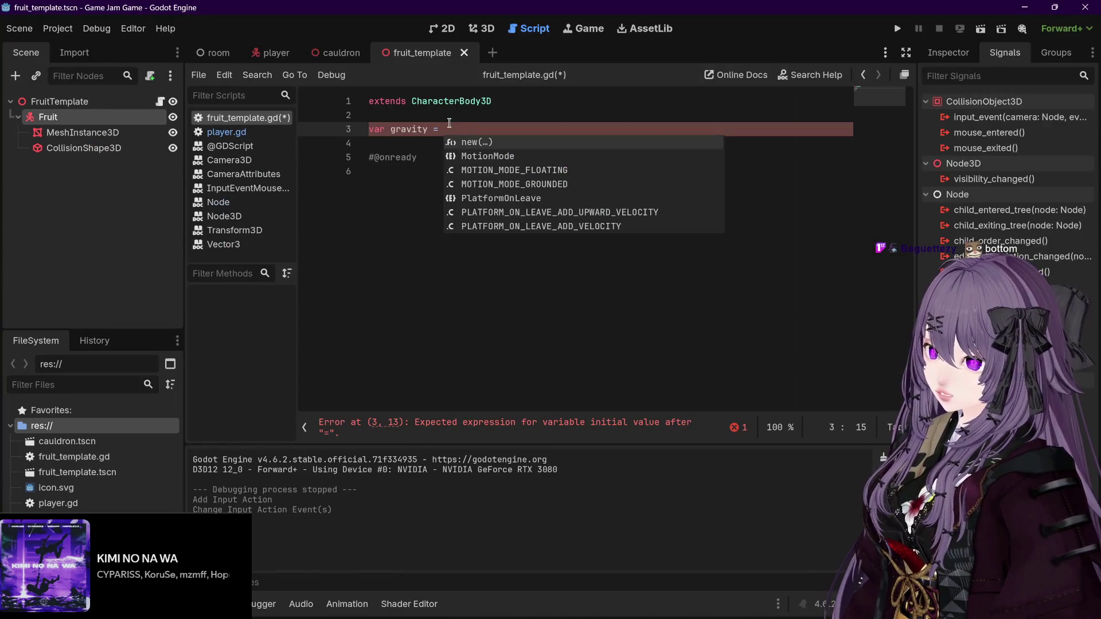
{"action": "left_click", "coordinate": [449, 124]}
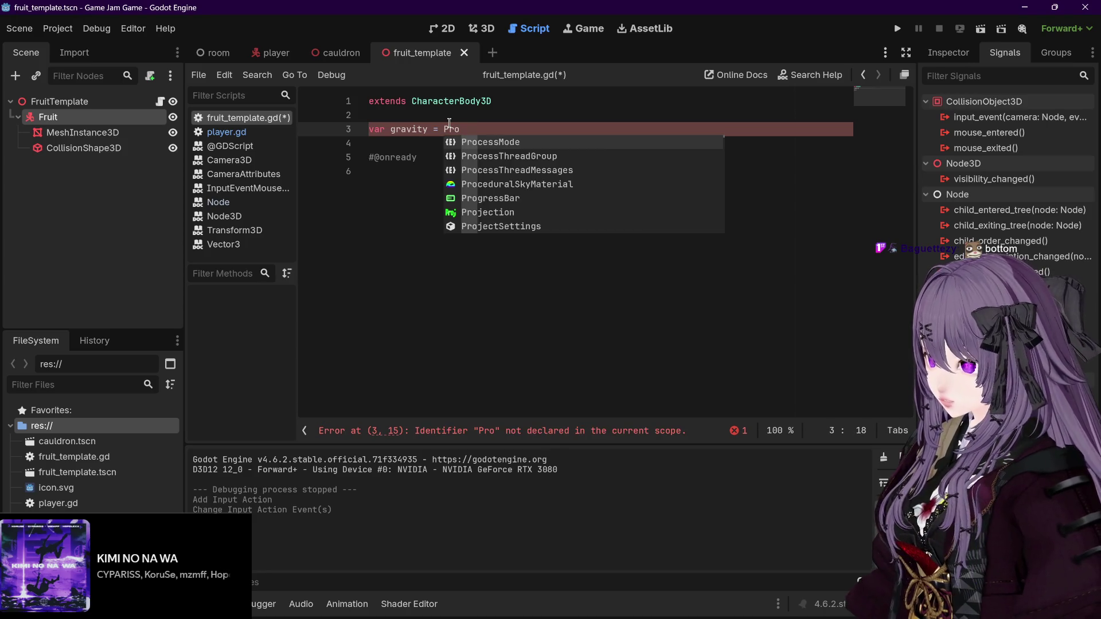
{"action": "type", "text": "ject"}
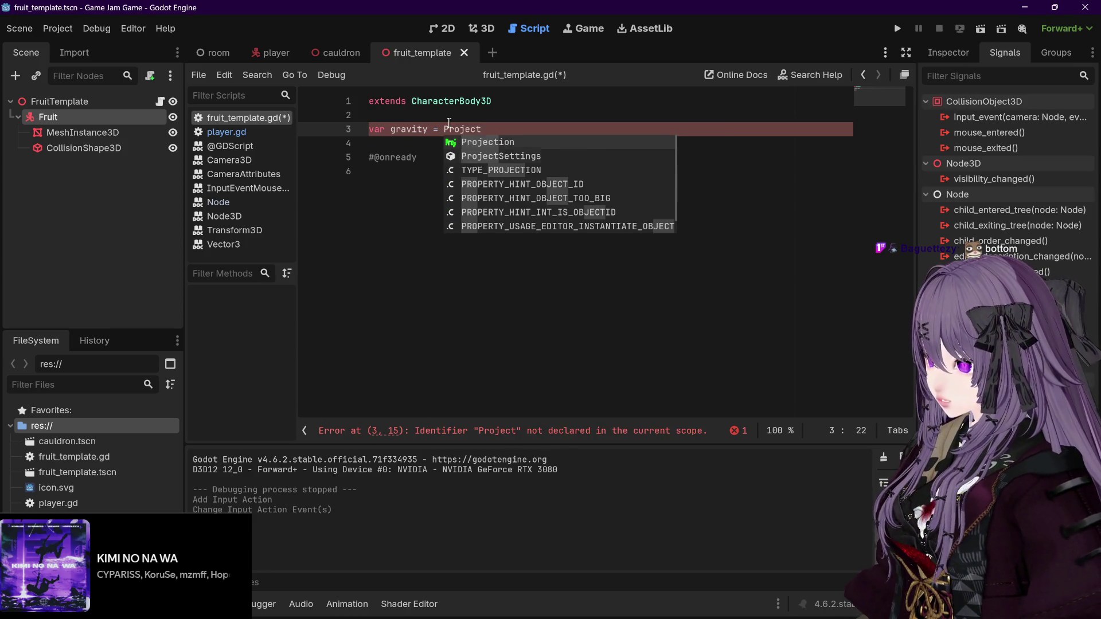
{"action": "key", "text": "Down"}
{"action": "key", "text": "Return"}
{"action": "type", "text": ".get"}
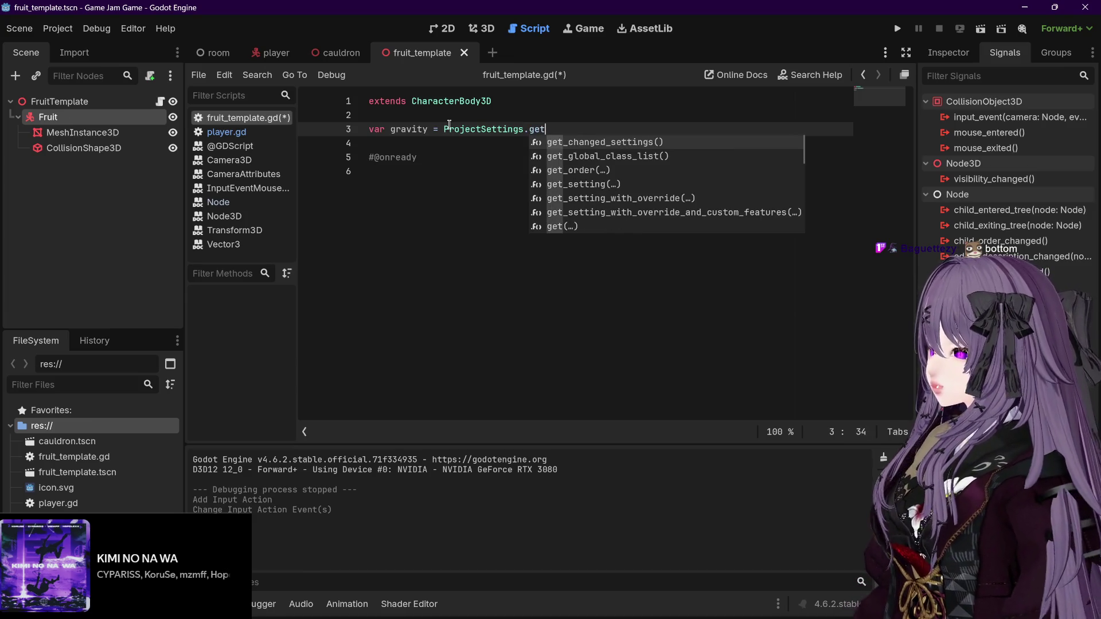
{"action": "key", "text": "Return"}
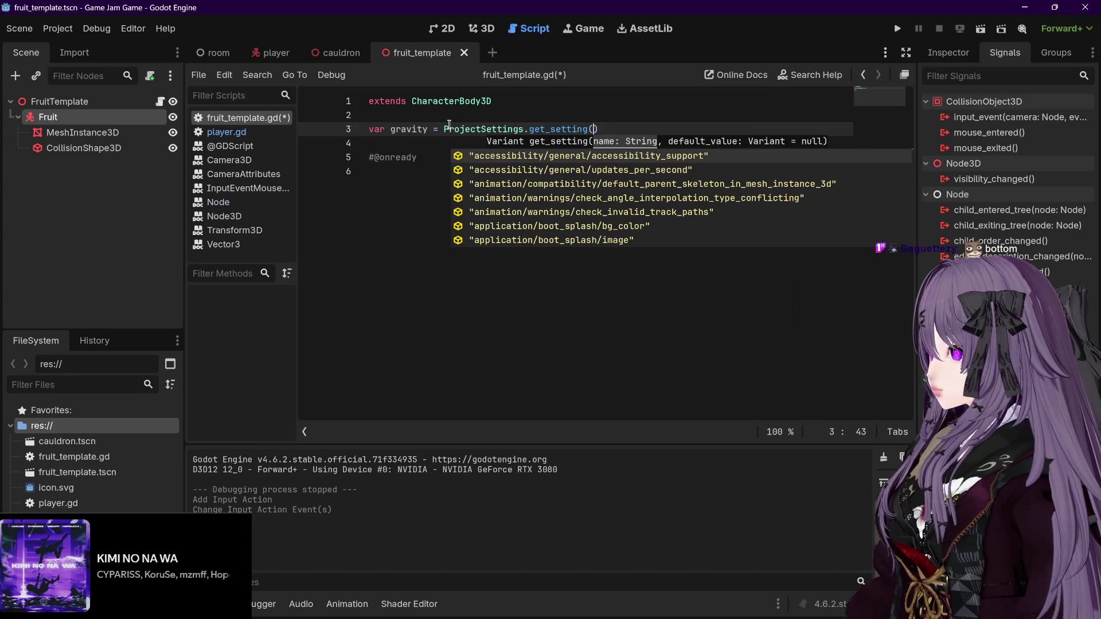
Pass "physics/3d/default_gravity" as the setting name, then resume the YouTube tutorial.
{"action": "key", "text": "alt+Tab"}
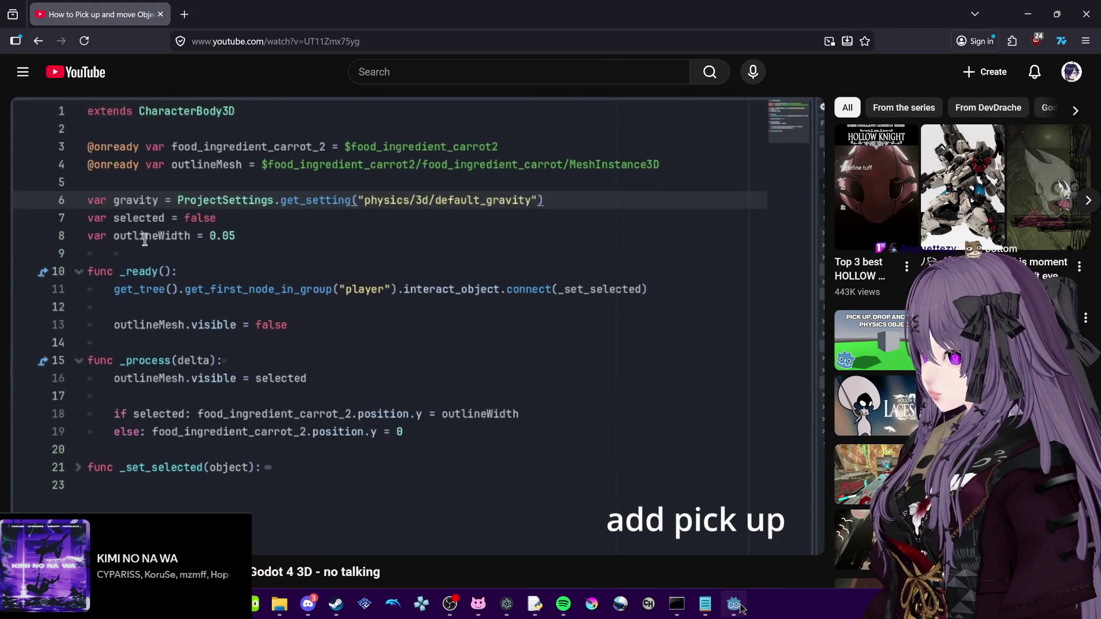
{"action": "mouse_move", "coordinate": [734, 604]}
{"action": "left_click", "coordinate": [750, 529]}
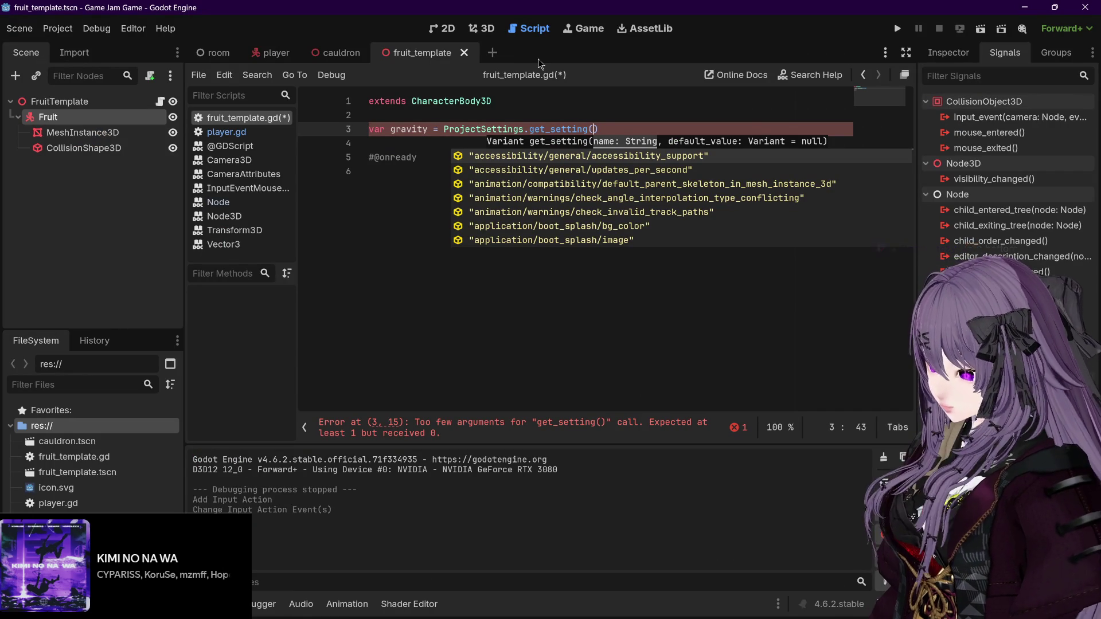
{"action": "type", "text": "\""}
{"action": "type", "text": "Phy"}
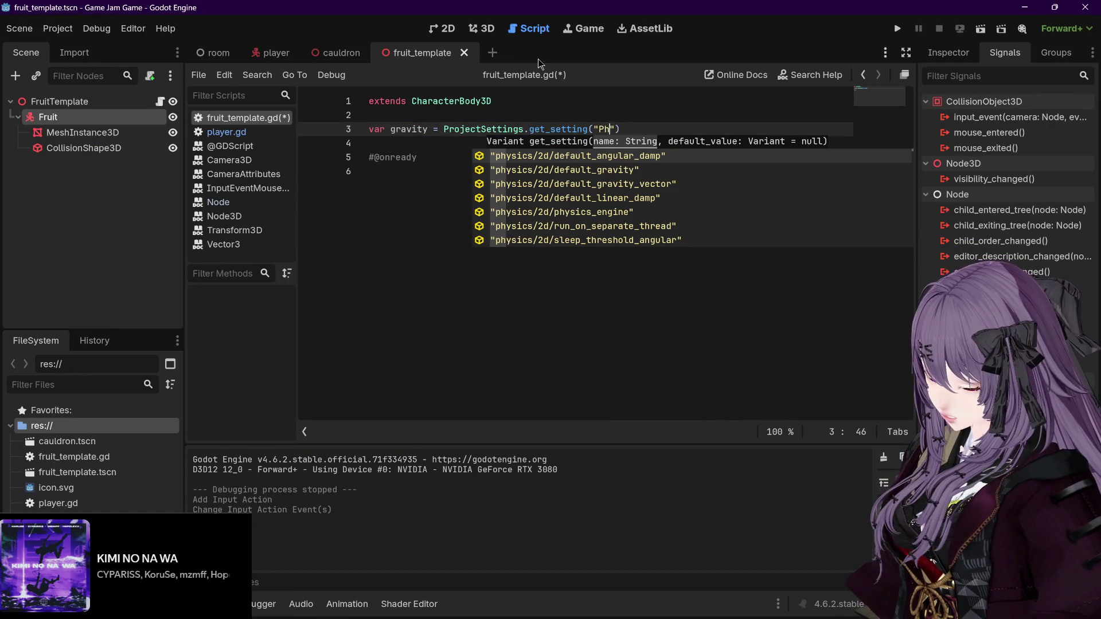
{"action": "key", "text": "Down"}
{"action": "key", "text": "Down"}
{"action": "key", "text": "Down"}
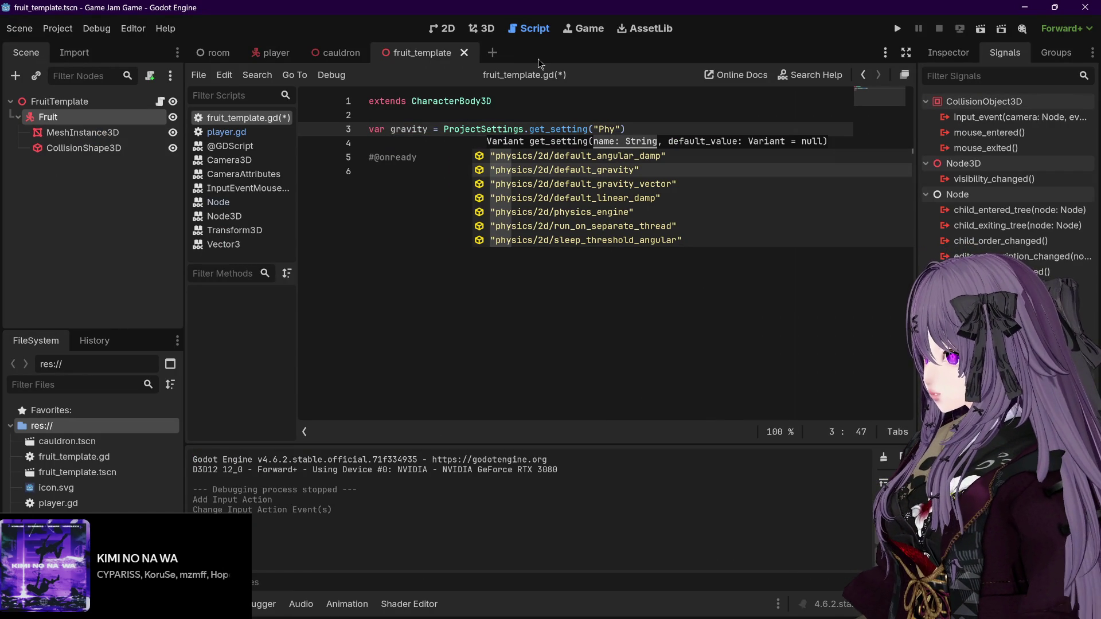
{"action": "key", "text": "Down"}
{"action": "key", "text": "Down"}
{"action": "key", "text": "Down"}
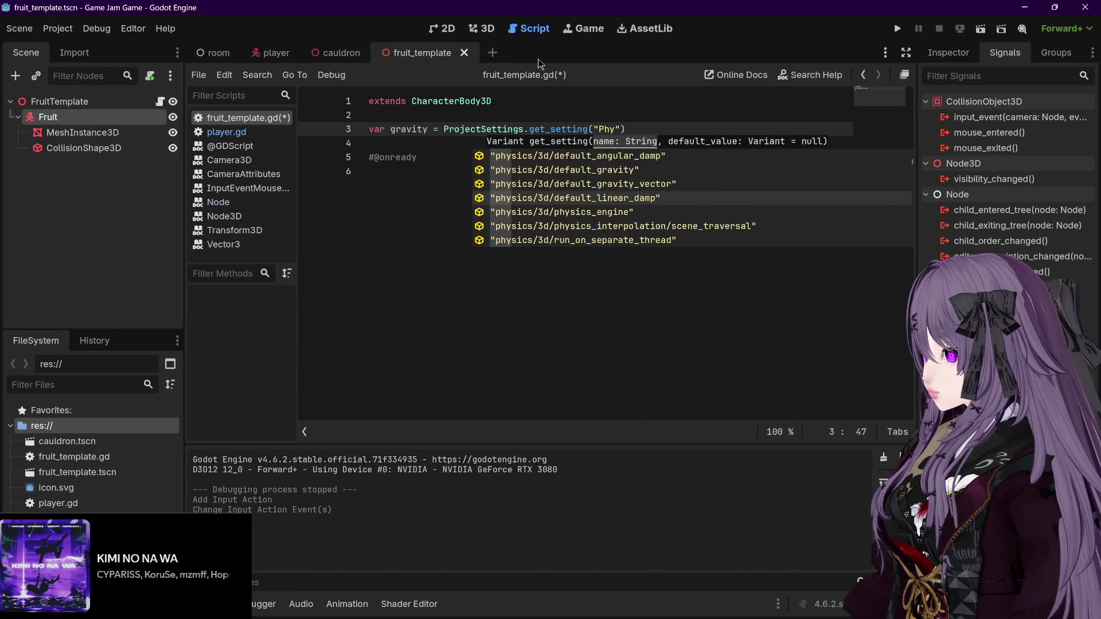
{"action": "key", "text": "Up"}
{"action": "key", "text": "Up"}
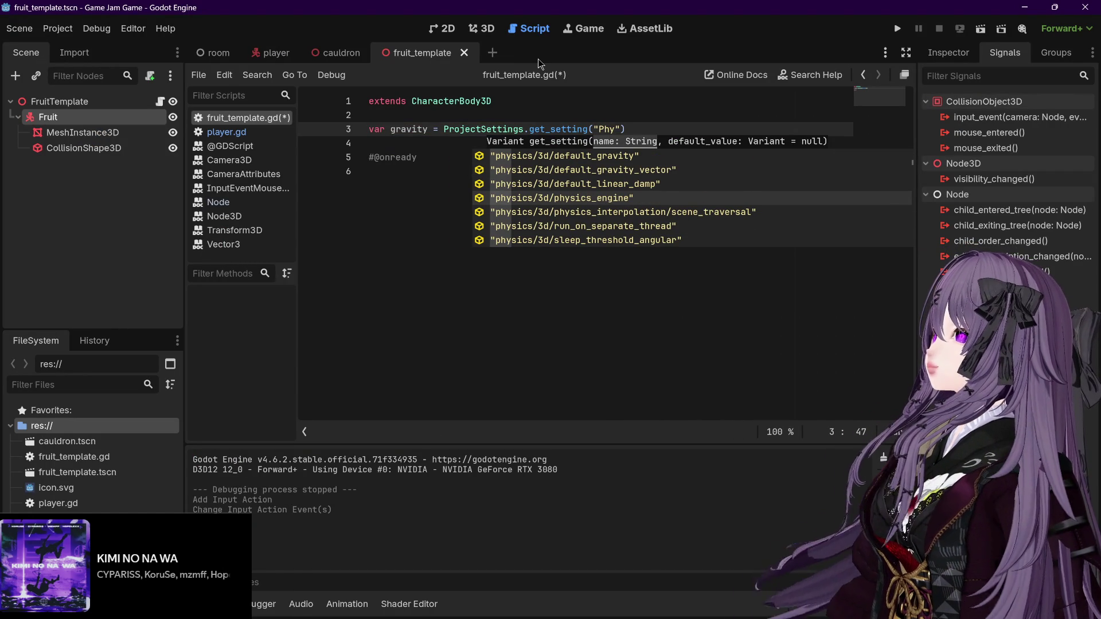
{"action": "key", "text": "Up"}
{"action": "key", "text": "Up"}
{"action": "key", "text": "Up"}
{"action": "key", "text": "Return"}
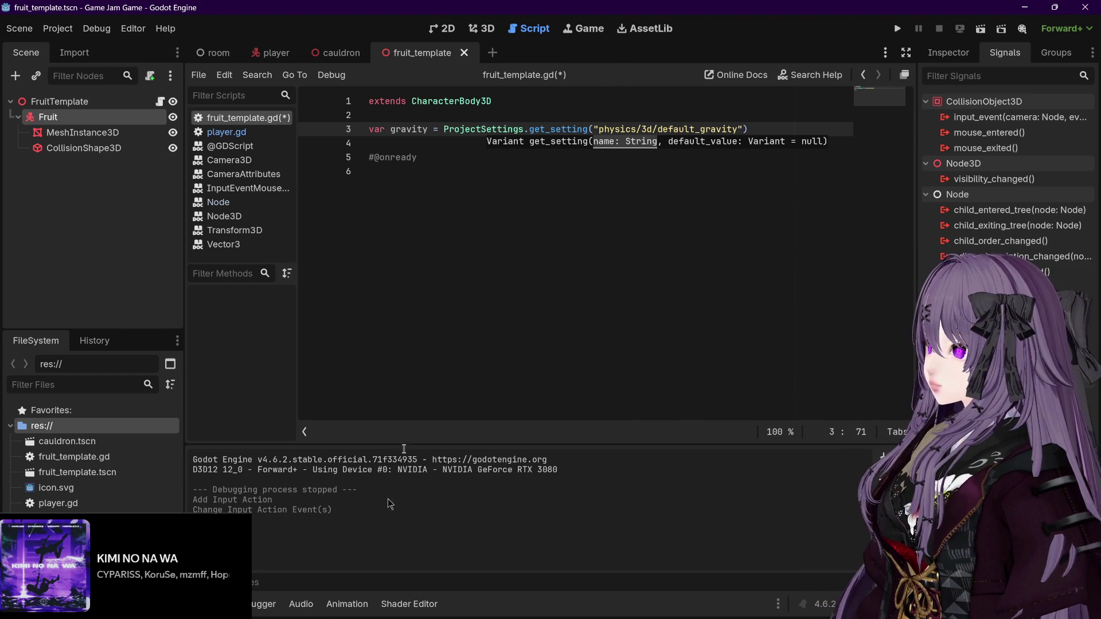
{"action": "left_click", "coordinate": [284, 559]}
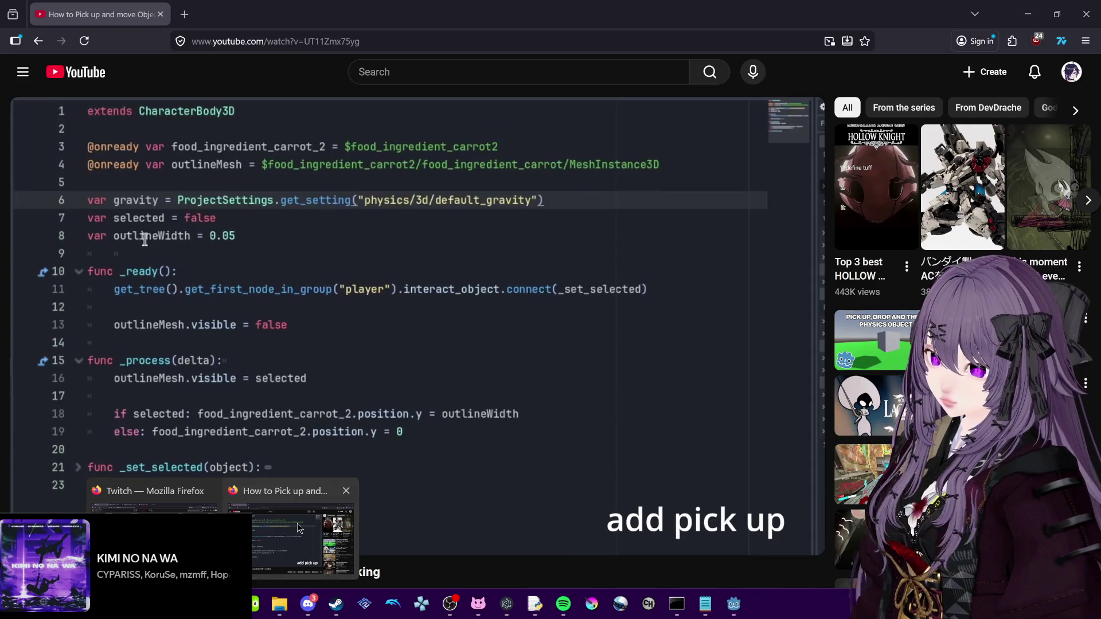
{"action": "left_click", "coordinate": [349, 405]}
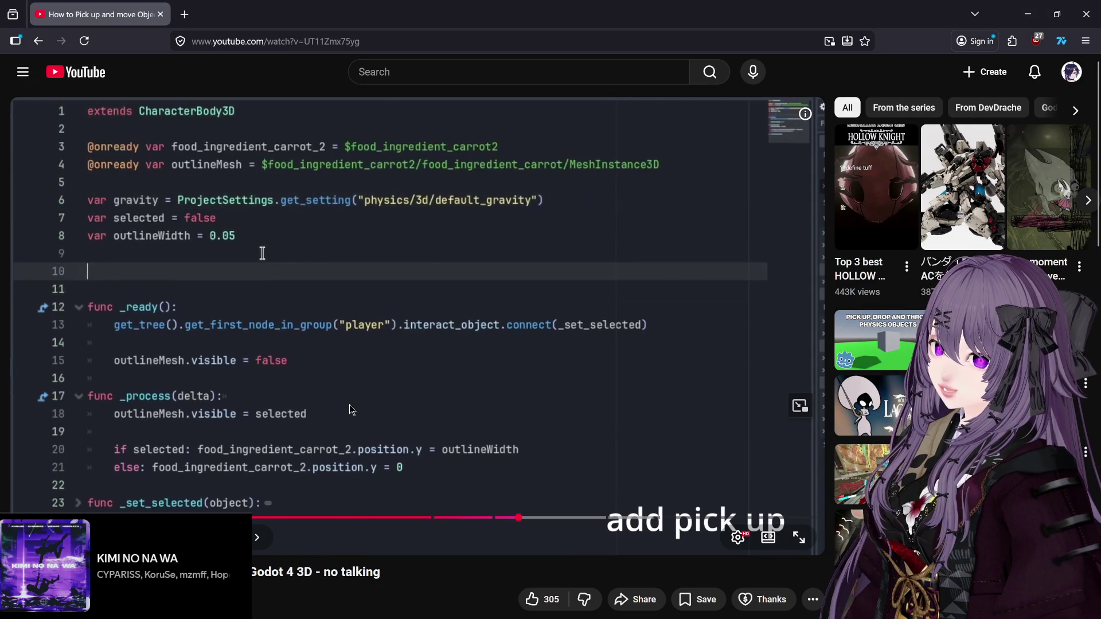